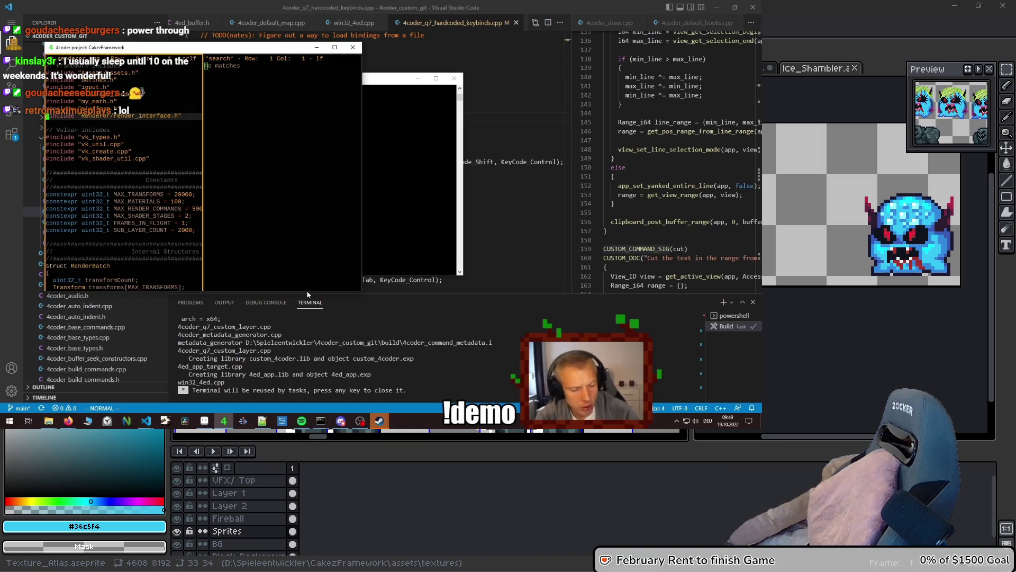
Cycle windows away from VS Code toward Aseprite's Texture_Atlas sprite.
{"action": "key", "text": "alt+Tab"}
{"action": "key", "text": "Tab"}
{"action": "key", "text": "Tab"}
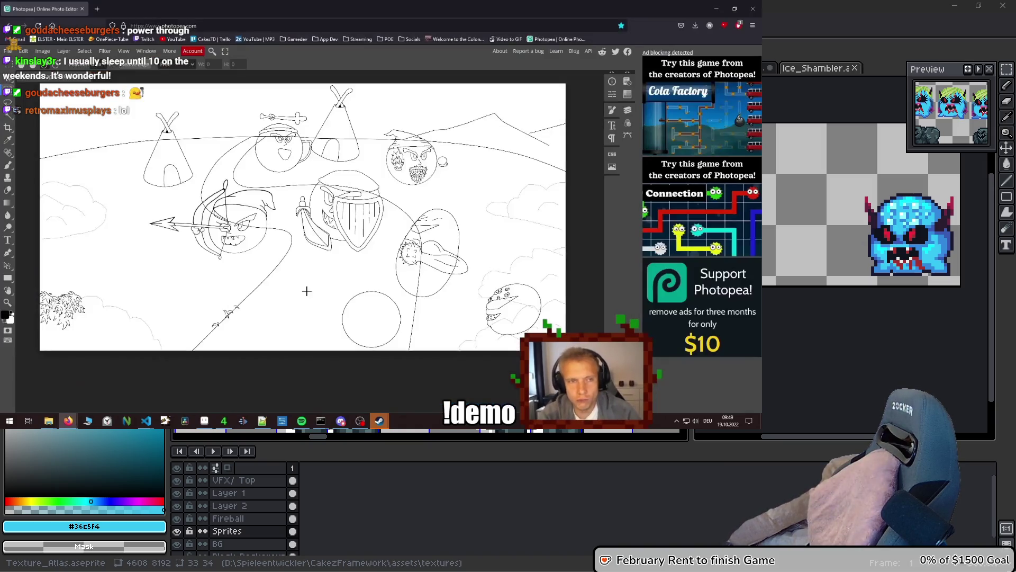
{"action": "key", "text": "ctrl+t"}
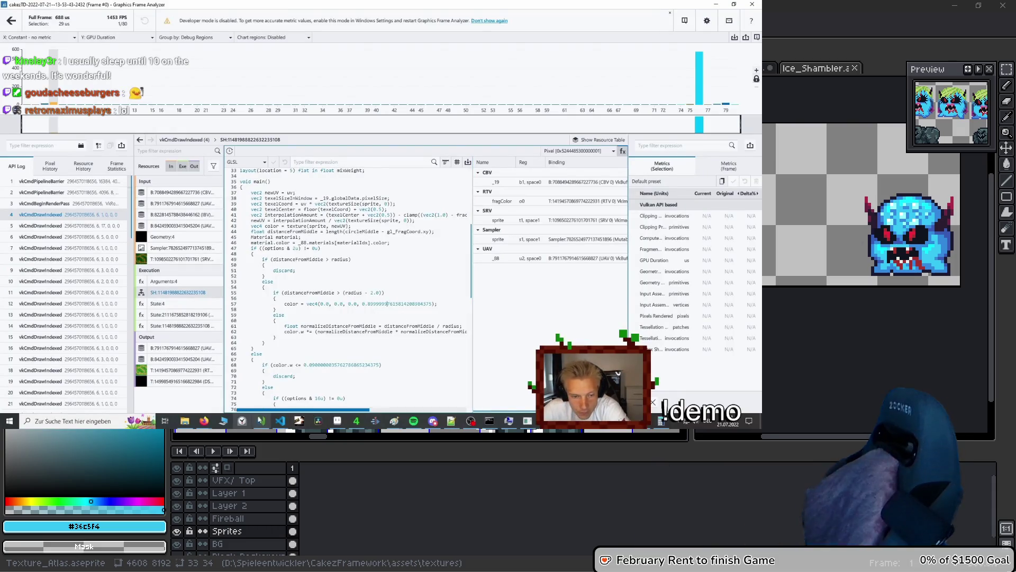
{"action": "mouse_move", "coordinate": [280, 421]}
{"action": "mouse_move", "coordinate": [677, 421]}
{"action": "left_click", "coordinate": [678, 384]}
{"action": "left_click", "coordinate": [592, 151]}
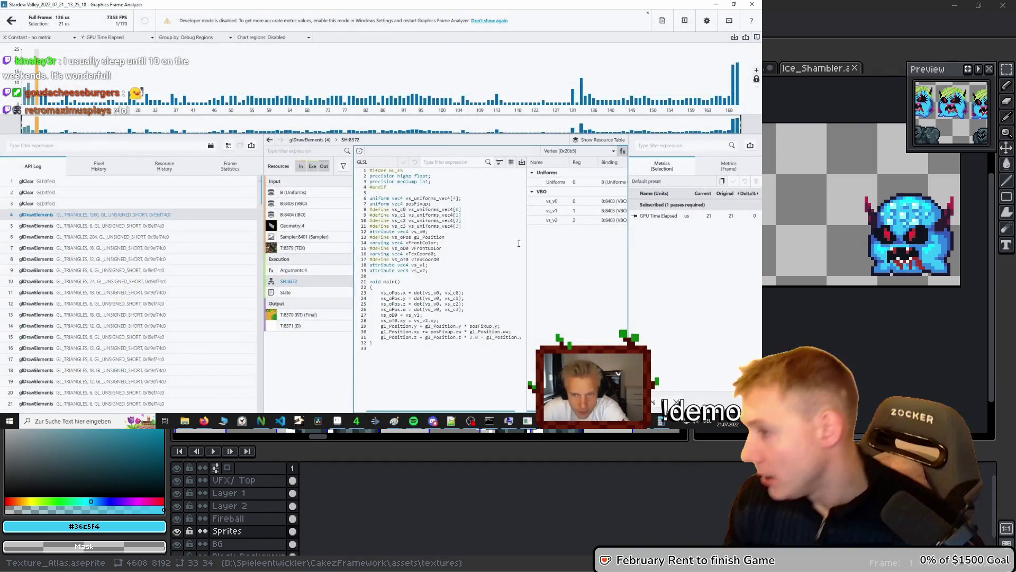
{"action": "left_click", "coordinate": [563, 170]}
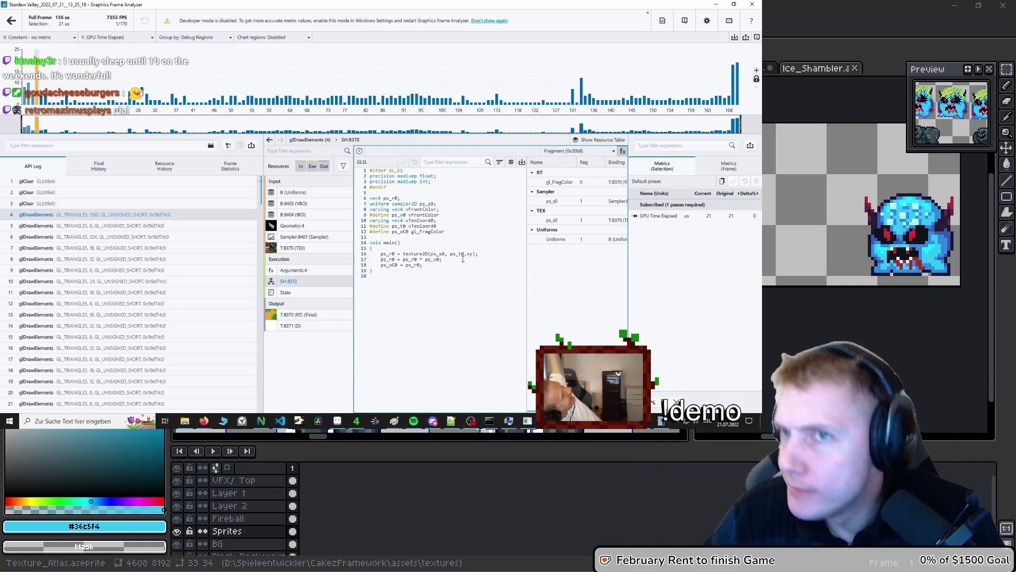
{"action": "key", "text": "alt+Tab"}
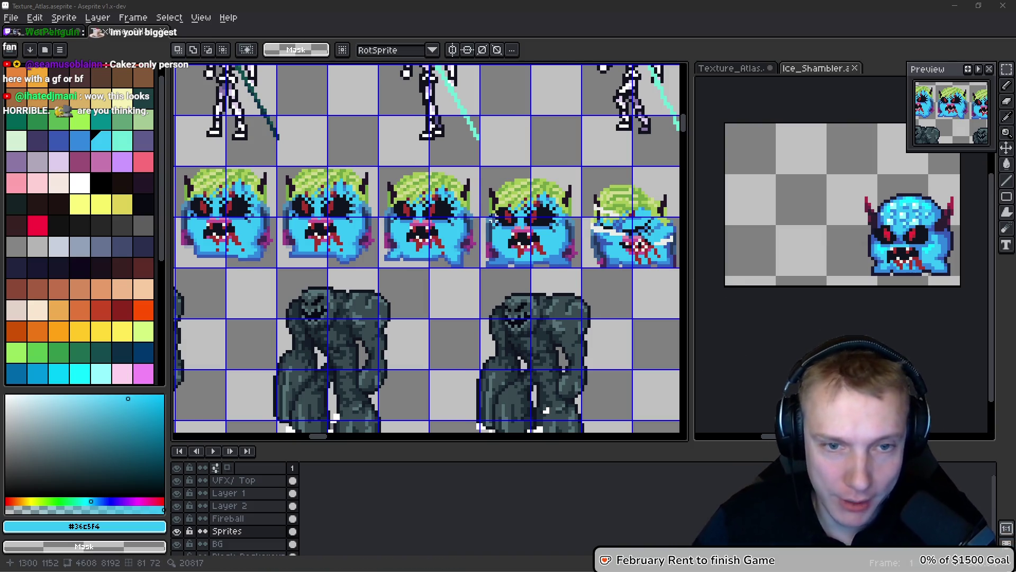
Pan the atlas to frame both ends of the blue monster row.
{"action": "left_click_drag", "start_coordinate": [424, 249], "coordinate": [453, 243]}
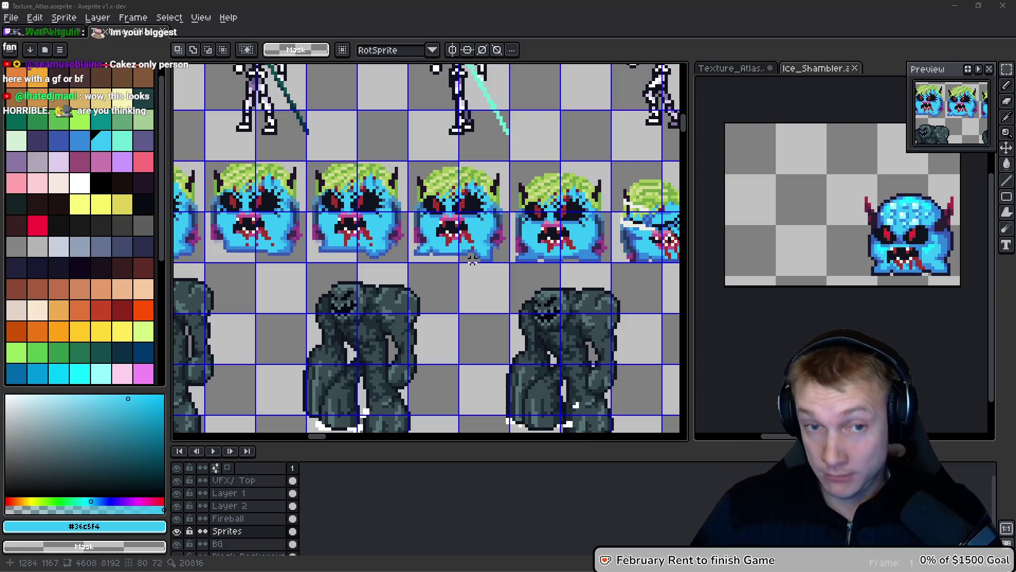
{"action": "left_click_drag", "start_coordinate": [428, 186], "coordinate": [451, 181]}
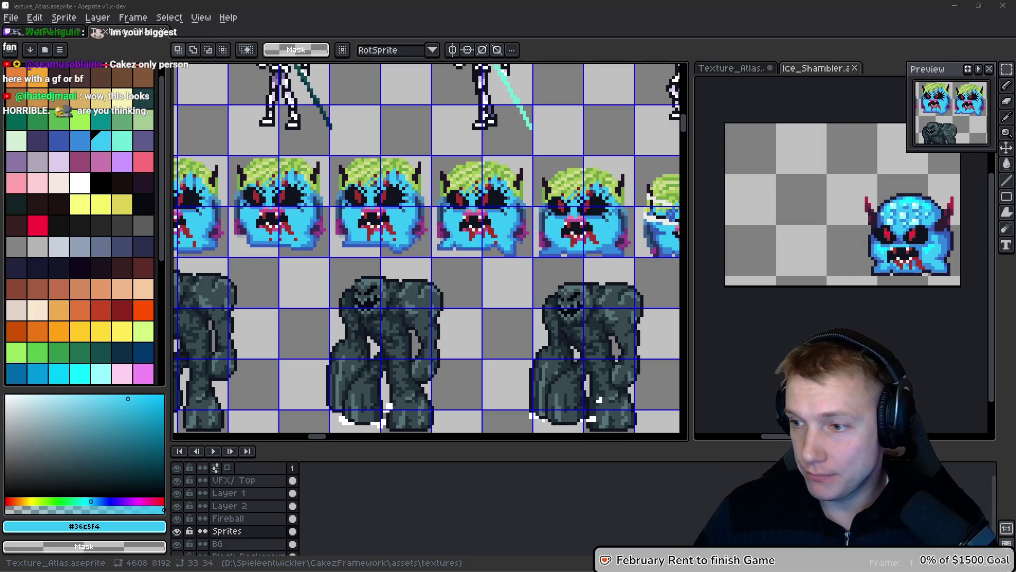
{"action": "mouse_move", "coordinate": [526, 217]}
{"action": "left_mouse_down"}
{"action": "mouse_move", "coordinate": [450, 185]}
{"action": "mouse_move", "coordinate": [398, 186]}
{"action": "mouse_move", "coordinate": [470, 191]}
{"action": "left_mouse_up"}
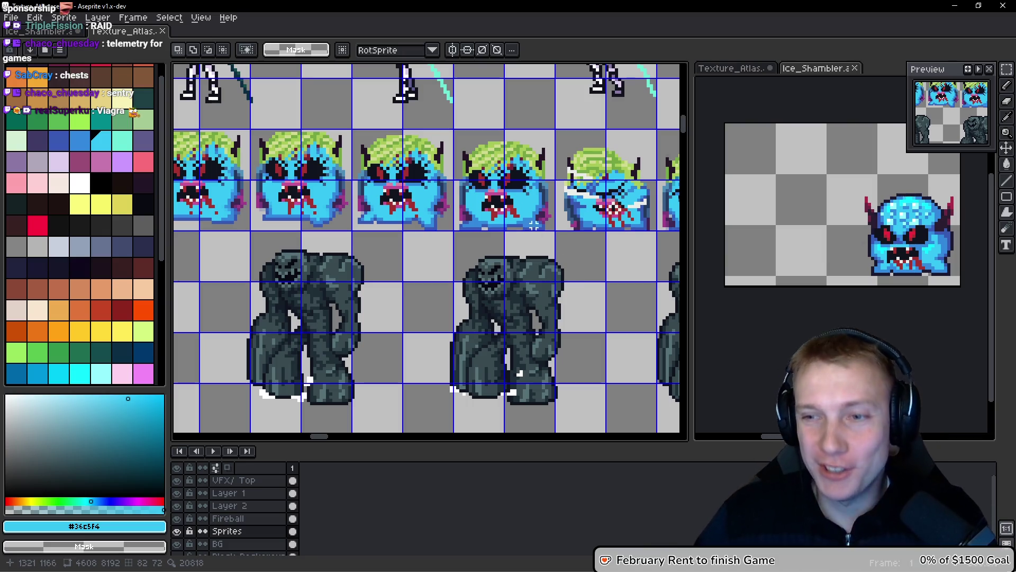
Zoom into the monster row and marquee-select the second monster's grid cell.
{"action": "scroll", "coordinate": [440, 220], "scroll_direction": "right", "scroll_amount": 2}
{"action": "scroll", "coordinate": [440, 219], "scroll_direction": "left", "scroll_amount": 5}
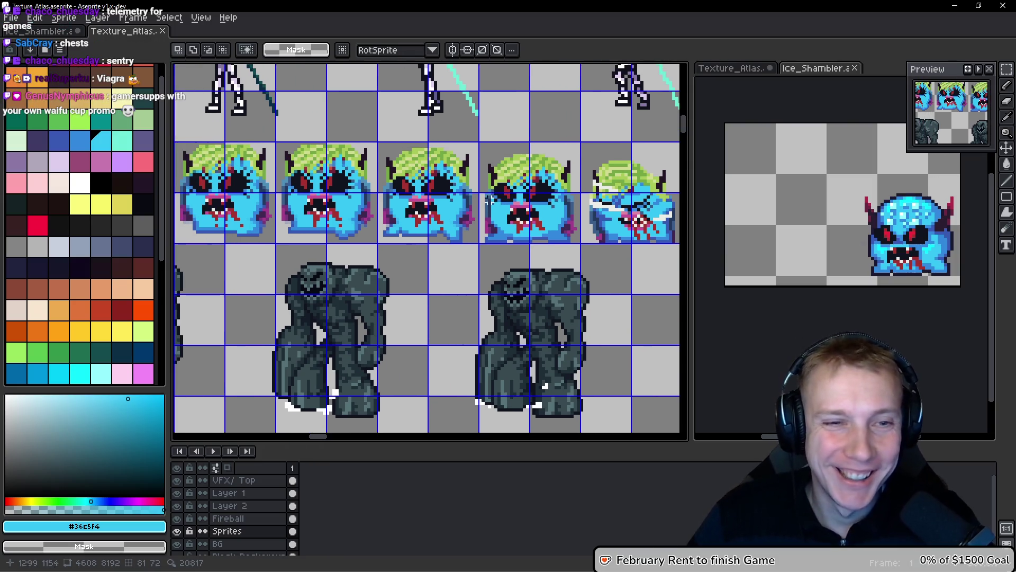
{"action": "scroll", "coordinate": [420, 192], "scroll_direction": "left", "scroll_amount": 4}
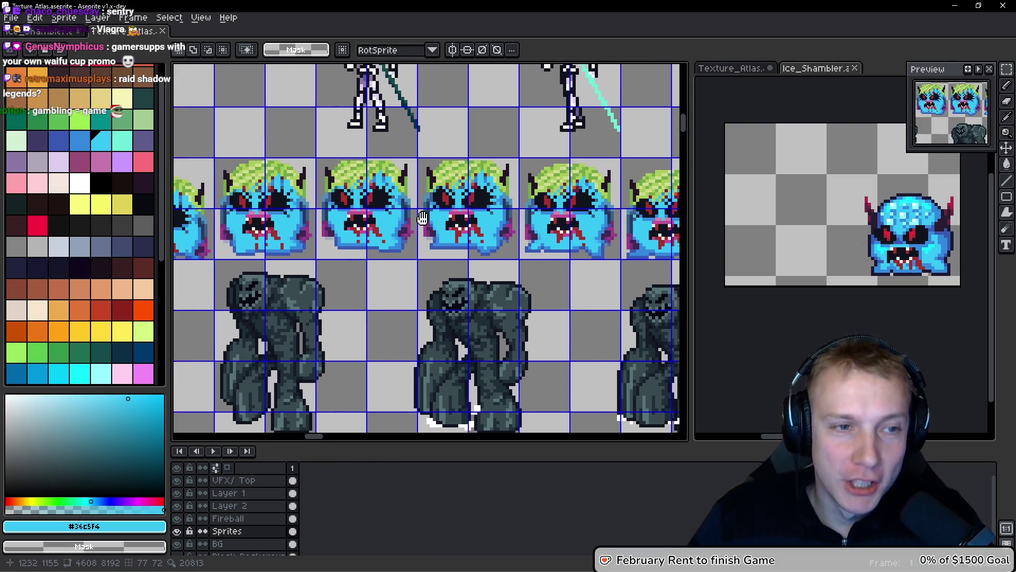
{"action": "scroll", "coordinate": [390, 239], "scroll_direction": "up", "scroll_amount": 2}
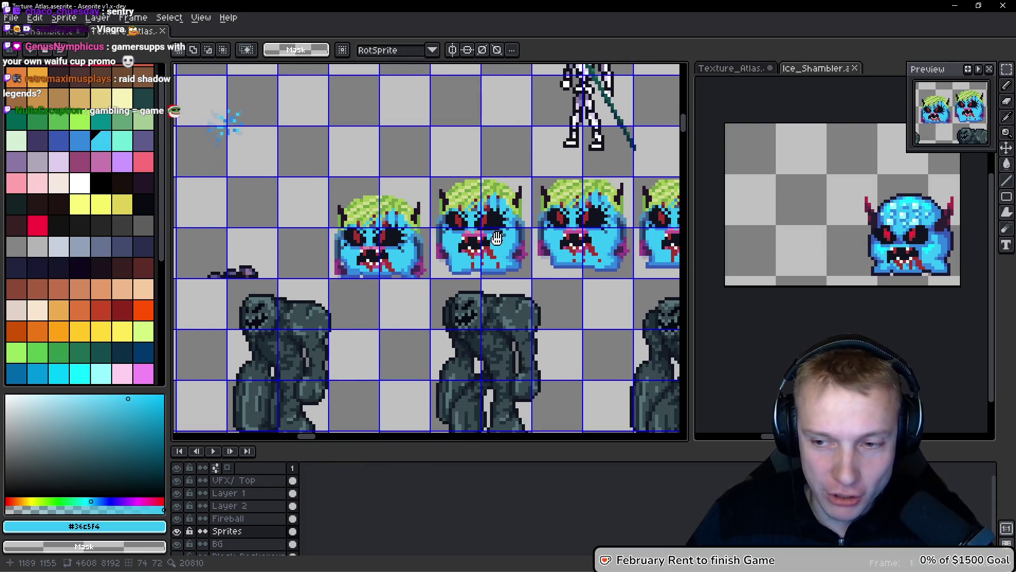
{"action": "scroll", "coordinate": [497, 237], "scroll_direction": "right", "scroll_amount": 3}
{"action": "scroll", "coordinate": [426, 217], "scroll_direction": "right", "scroll_amount": 3}
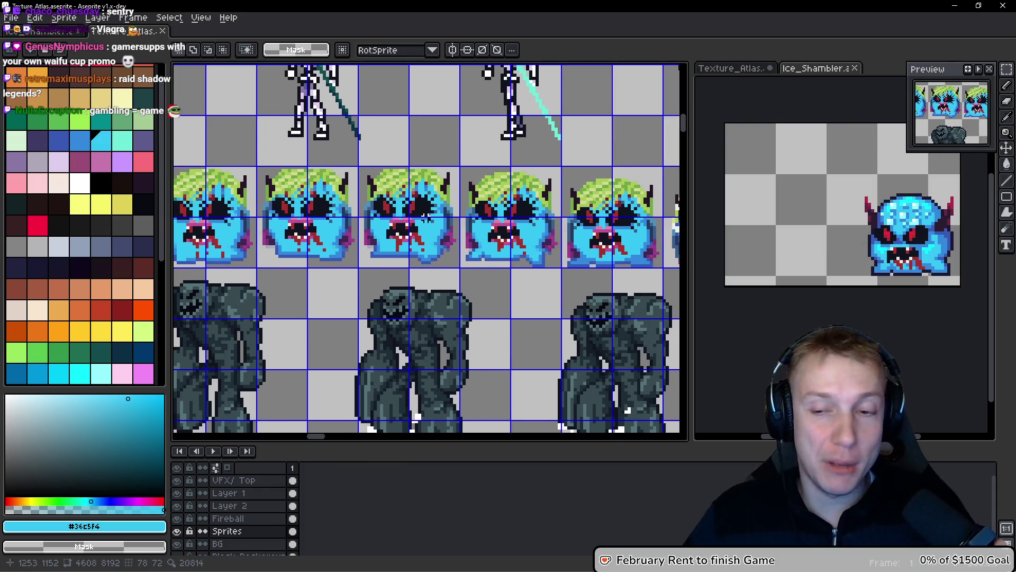
{"action": "scroll", "coordinate": [413, 213], "scroll_direction": "up", "scroll_amount": 3}
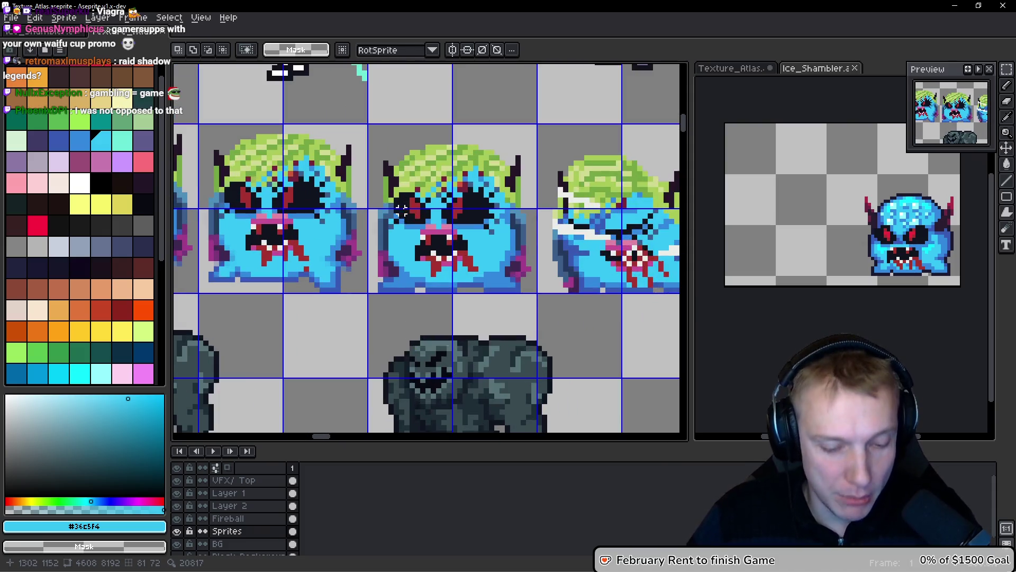
{"action": "scroll", "coordinate": [389, 184], "scroll_direction": "up", "scroll_amount": 1}
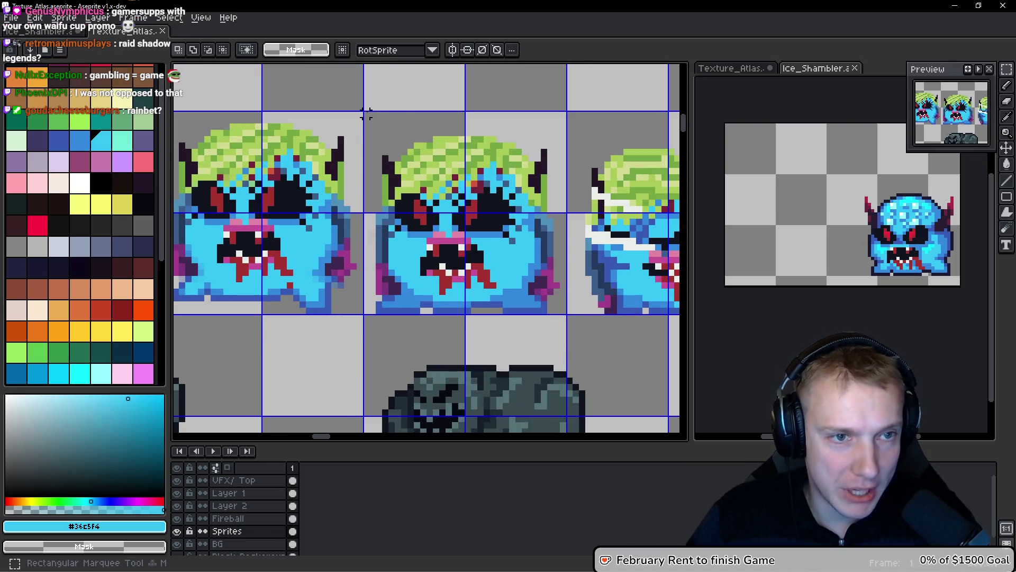
{"action": "left_click_drag", "start_coordinate": [366, 113], "coordinate": [565, 312]}
{"action": "left_click_drag", "start_coordinate": [486, 250], "coordinate": [501, 253]}
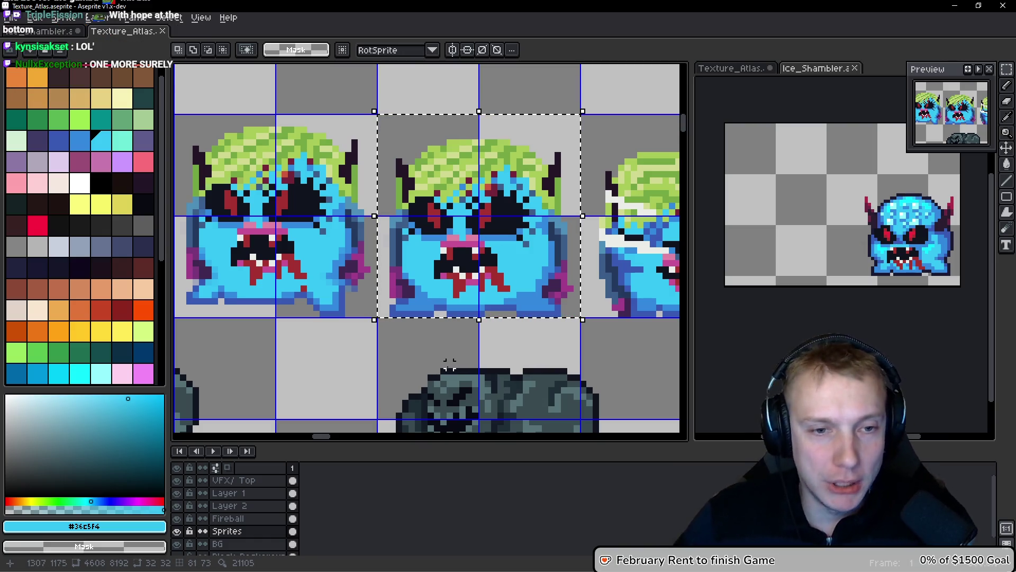
Leave the Texture_Atlas view and make the Ice_Shambler document the active sprite.
{"action": "scroll", "coordinate": [492, 237], "scroll_direction": "left", "scroll_amount": 1}
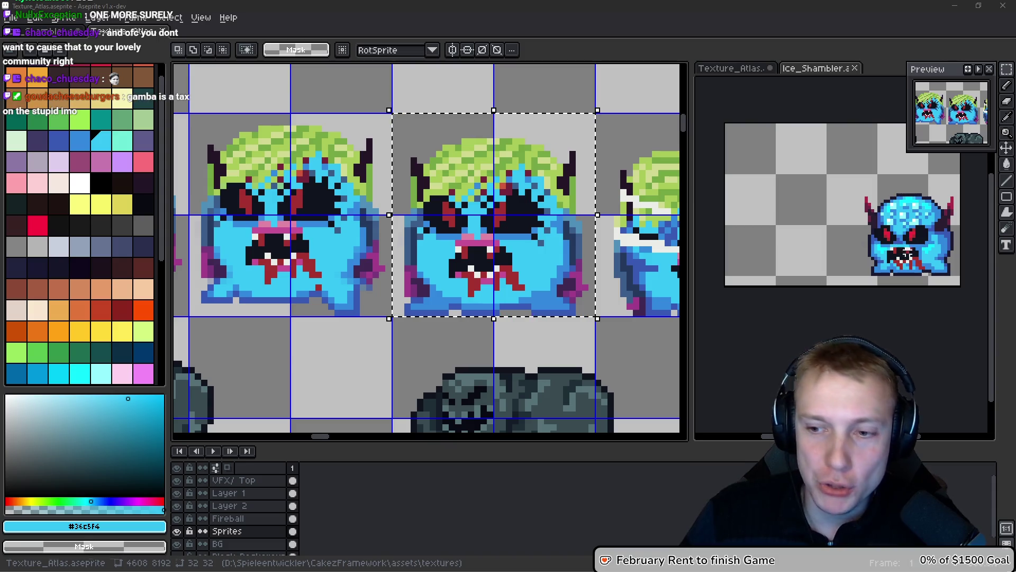
{"action": "left_click_drag", "start_coordinate": [464, 221], "coordinate": [471, 214]}
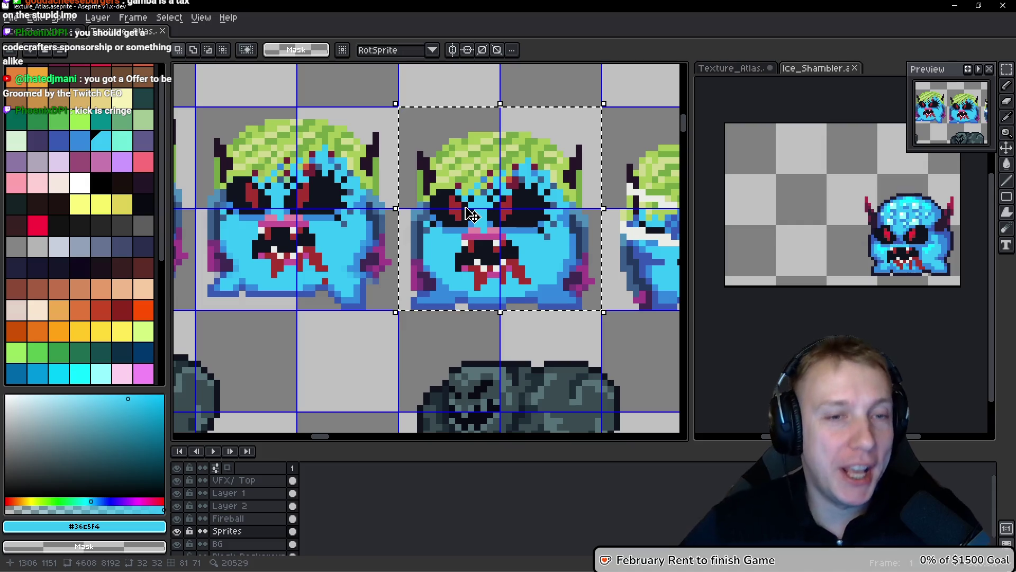
{"action": "scroll", "coordinate": [473, 214], "scroll_direction": "right", "scroll_amount": 2}
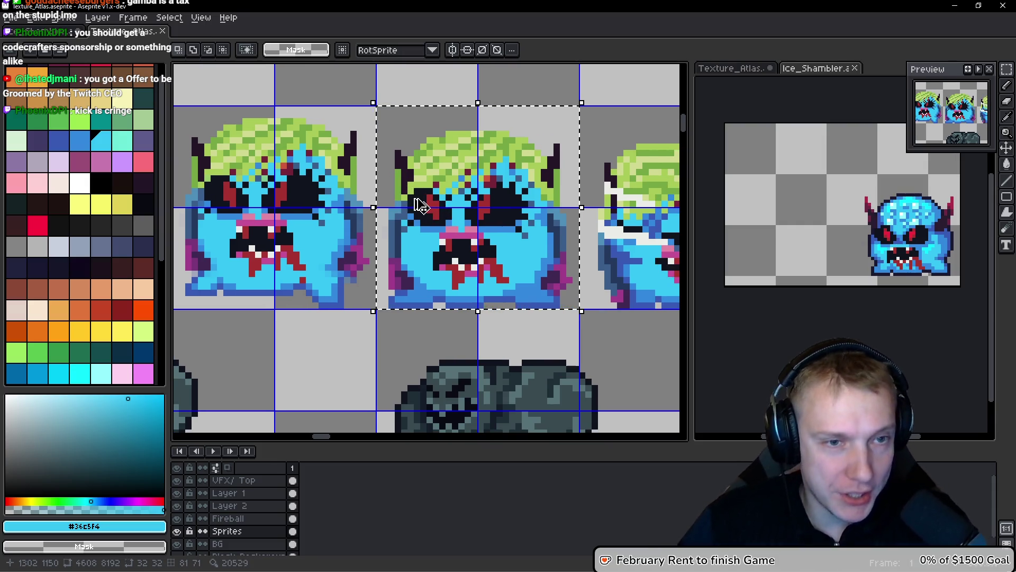
{"action": "left_click", "coordinate": [36, 33]}
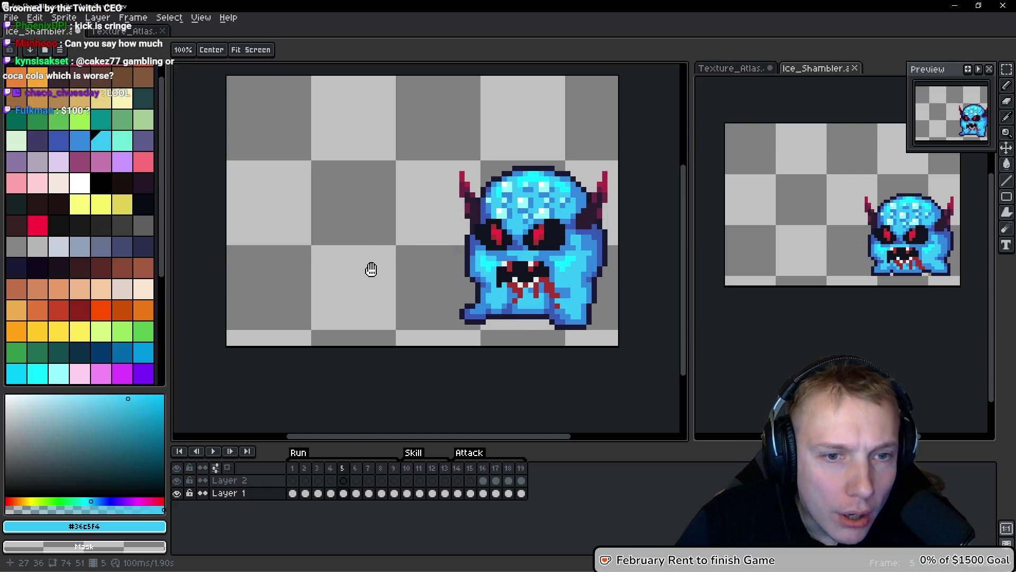
Step through and play back the Ice_Shambler animation to review it.
{"action": "key", "text": "m"}
{"action": "left_click_drag", "start_coordinate": [388, 266], "coordinate": [375, 261]}
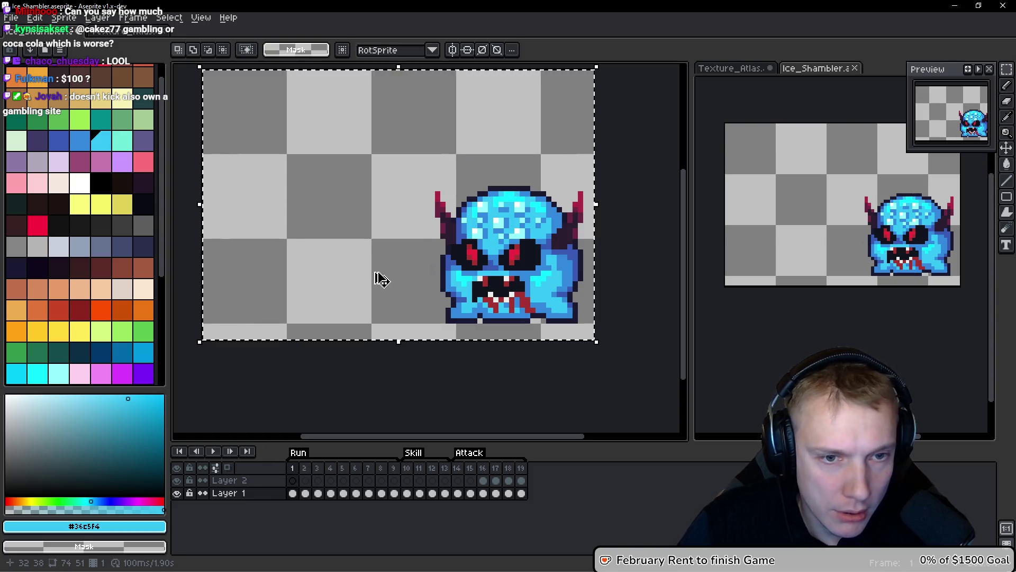
{"action": "key", "text": "Return"}
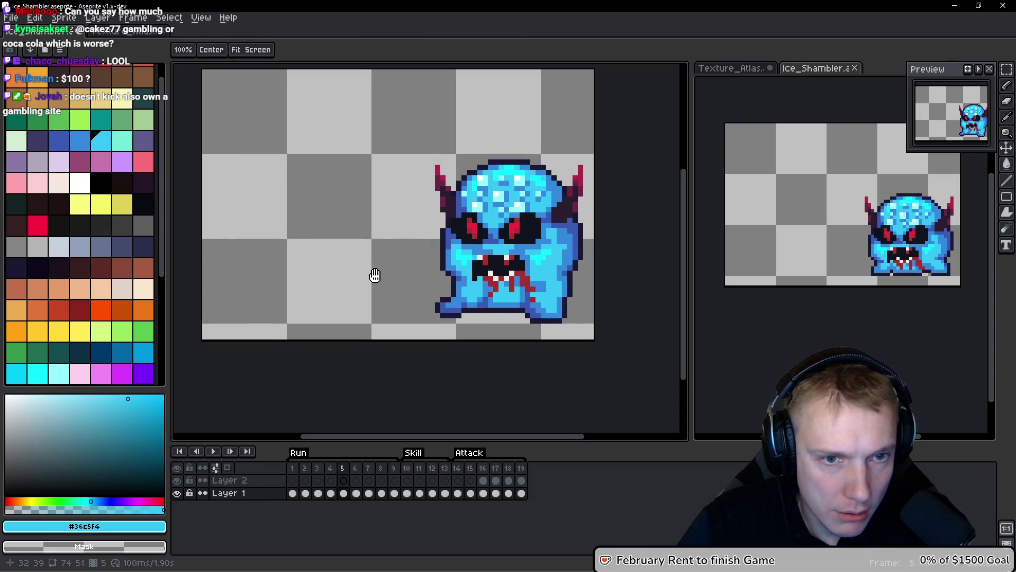
{"action": "key", "text": "Return"}
Insert an empty frame after frame 5, paste the monster into it, and check playback.
{"action": "key", "text": "m"}
{"action": "key", "text": "alt+b"}
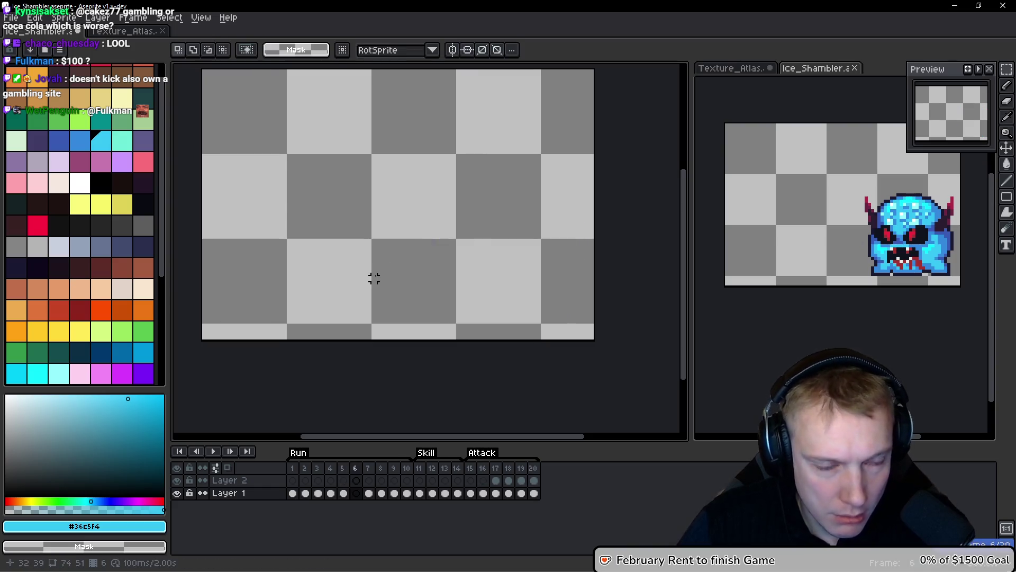
{"action": "key", "text": "ctrl+v"}
{"action": "key", "text": "Return"}
{"action": "key", "text": "Return"}
{"action": "scroll", "coordinate": [483, 258], "scroll_direction": "up", "scroll_amount": 2}
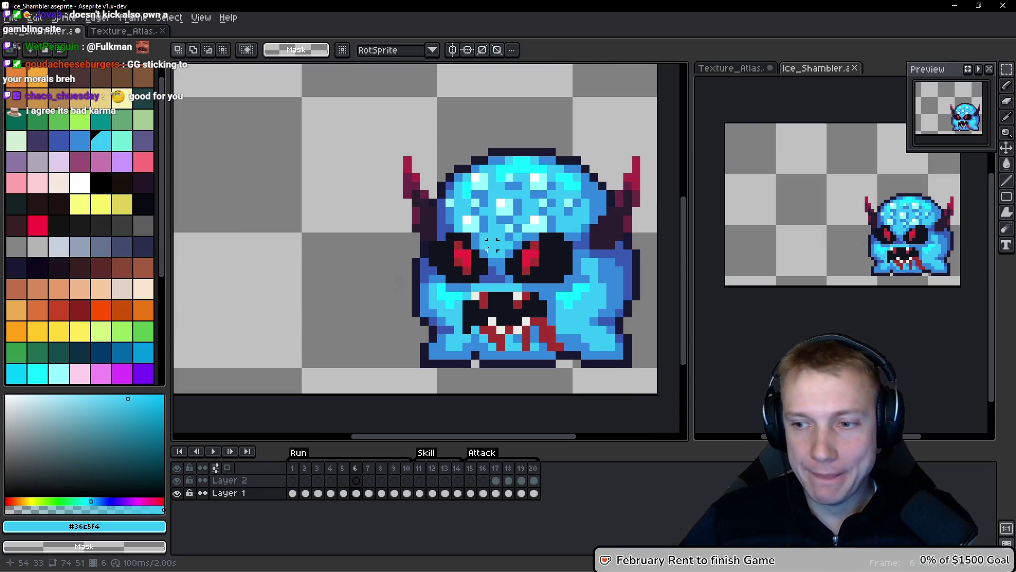
{"action": "key", "text": "Return"}
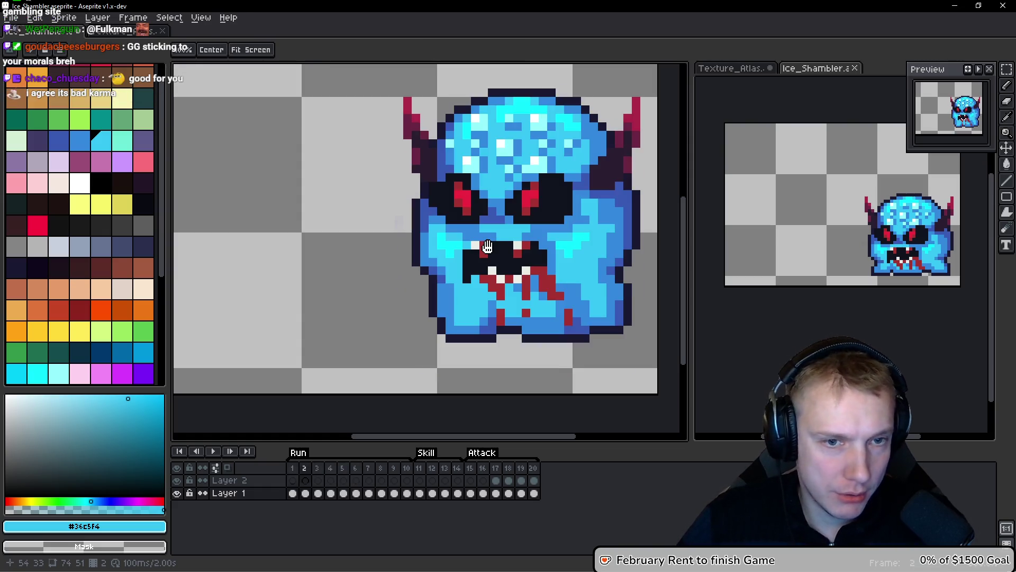
{"action": "key", "text": "Return"}
Copy the monster's head and eyes, paste them 6 pixels lower, and commit.
{"action": "mouse_move", "coordinate": [356, 68]}
{"action": "left_mouse_down"}
{"action": "mouse_move", "coordinate": [312, 135]}
{"action": "mouse_move", "coordinate": [613, 275]}
{"action": "mouse_move", "coordinate": [625, 293]}
{"action": "mouse_move", "coordinate": [618, 301]}
{"action": "left_mouse_up"}
{"action": "mouse_move", "coordinate": [308, 122]}
{"action": "left_mouse_down"}
{"action": "mouse_move", "coordinate": [594, 277]}
{"action": "mouse_move", "coordinate": [624, 301]}
{"action": "mouse_move", "coordinate": [618, 311]}
{"action": "left_mouse_up"}
{"action": "key", "text": "Return"}
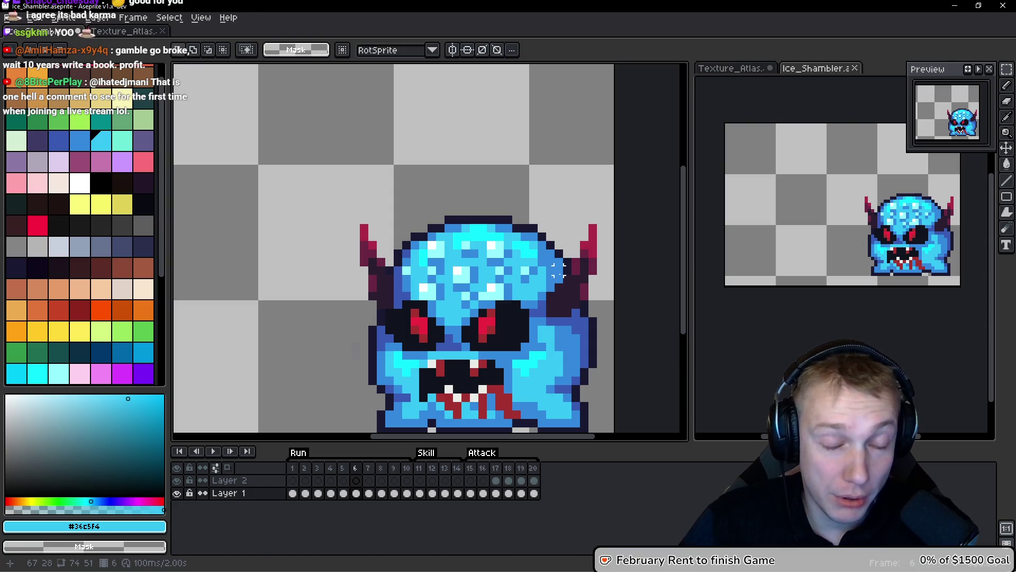
{"action": "key", "text": "ctrl+v"}
{"action": "key", "text": "Down"}
{"action": "key", "text": "Down"}
{"action": "key", "text": "Down"}
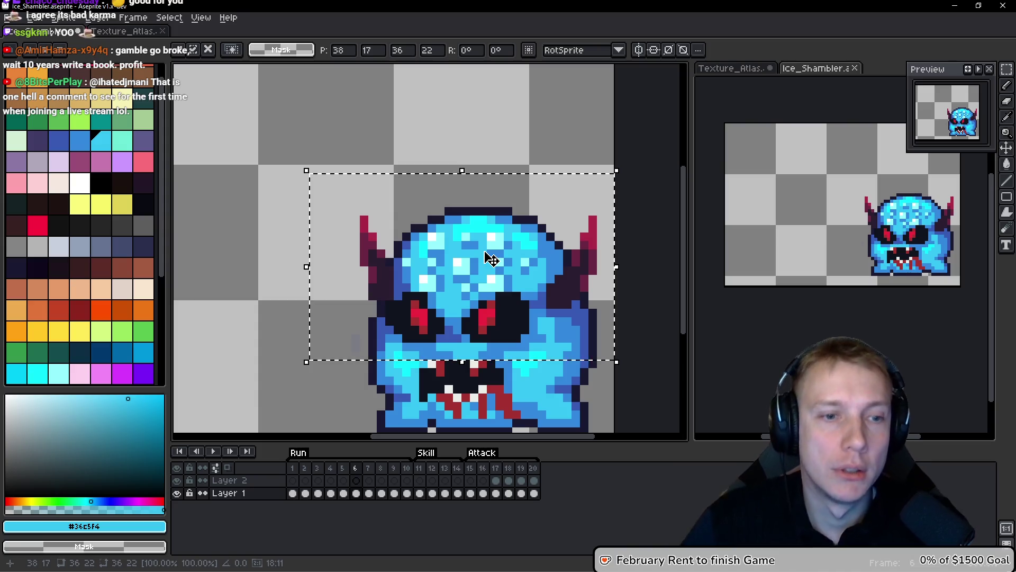
{"action": "scroll", "coordinate": [465, 265], "scroll_direction": "down", "scroll_amount": 1}
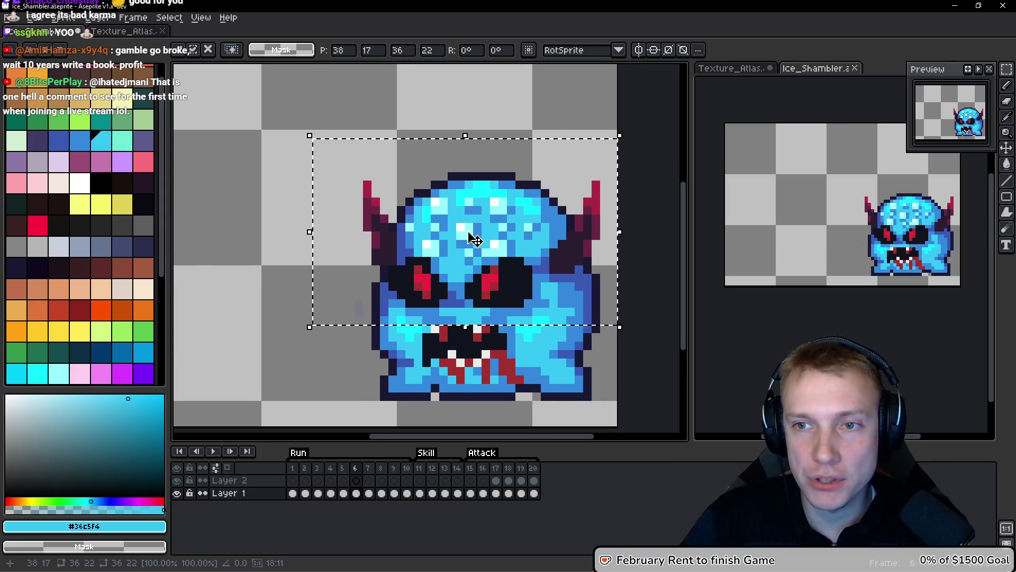
{"action": "scroll", "coordinate": [467, 254], "scroll_direction": "down", "scroll_amount": 1}
{"action": "key", "text": "Return"}
{"action": "key", "text": "Return"}
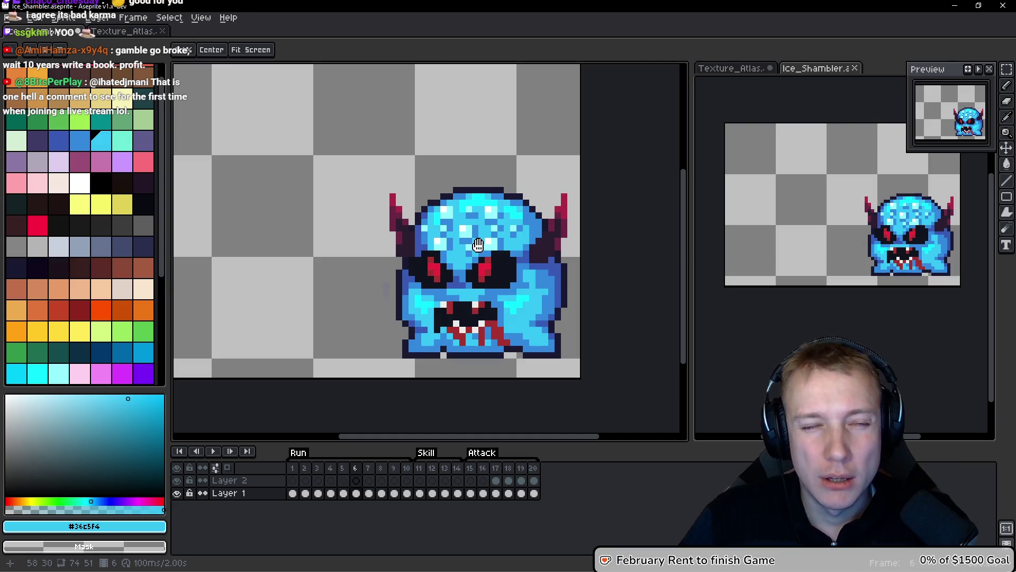
Remove three frames to leave 17, then return to the Texture_Atlas sprite.
{"action": "key", "text": "space"}
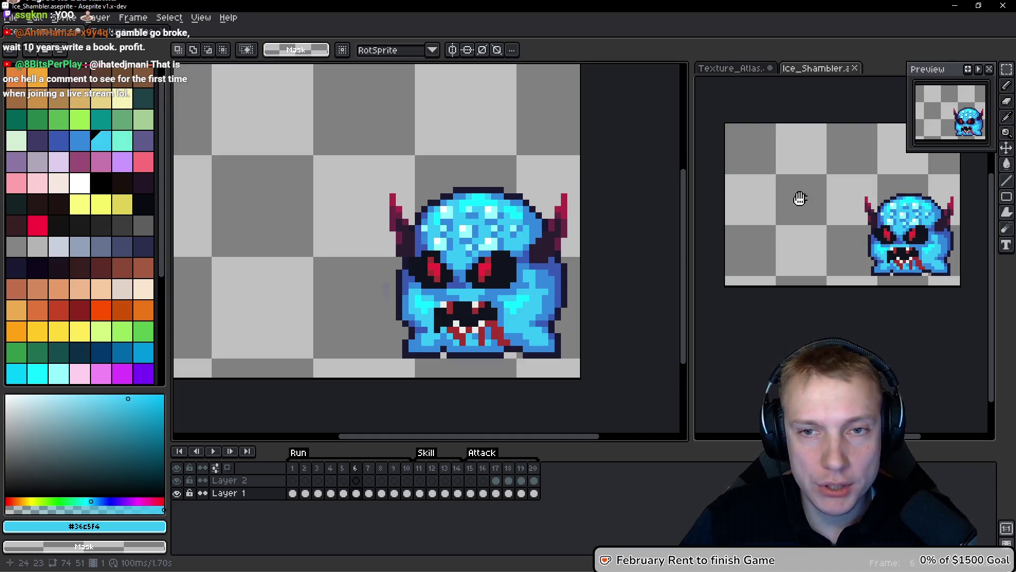
{"action": "key", "text": "ctrl+z"}
{"action": "left_click", "coordinate": [113, 36]}
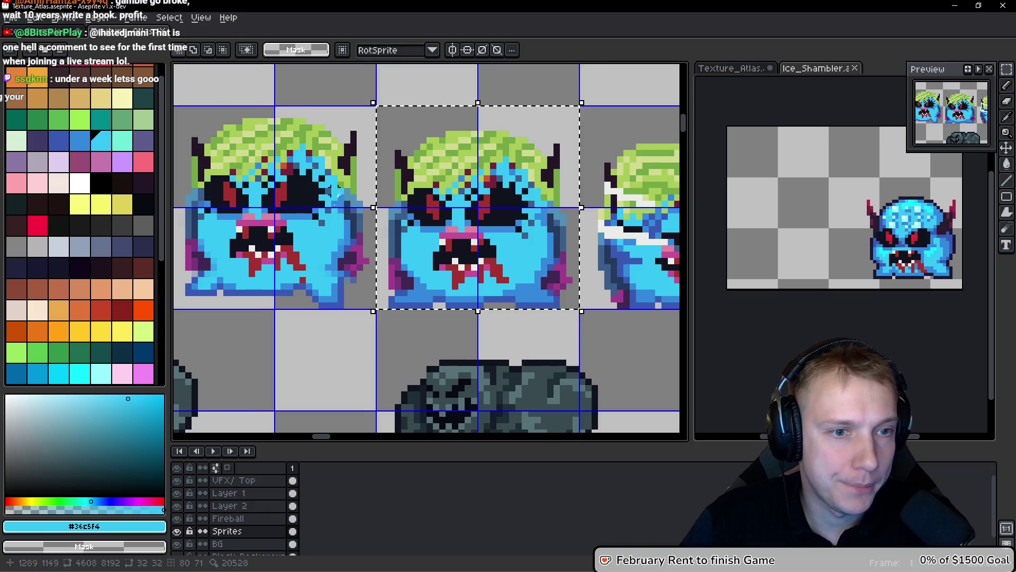
{"action": "left_click_drag", "start_coordinate": [284, 223], "coordinate": [384, 255]}
{"action": "left_click_drag", "start_coordinate": [318, 168], "coordinate": [477, 318]}
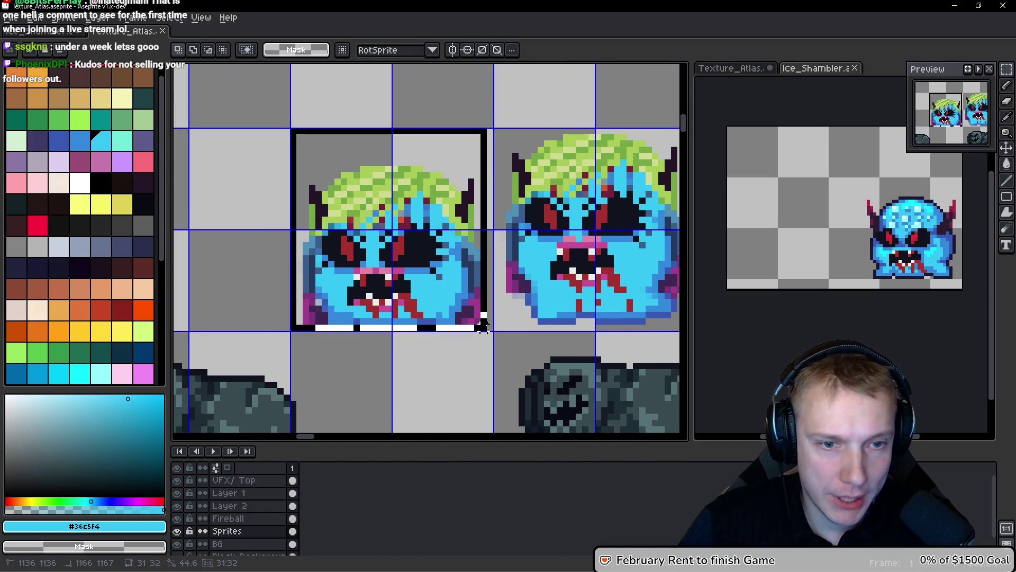
{"action": "scroll", "coordinate": [564, 279], "scroll_direction": "down", "scroll_amount": 1}
{"action": "left_click_drag", "start_coordinate": [571, 282], "coordinate": [396, 272]}
{"action": "scroll", "coordinate": [433, 272], "scroll_direction": "down", "scroll_amount": 1}
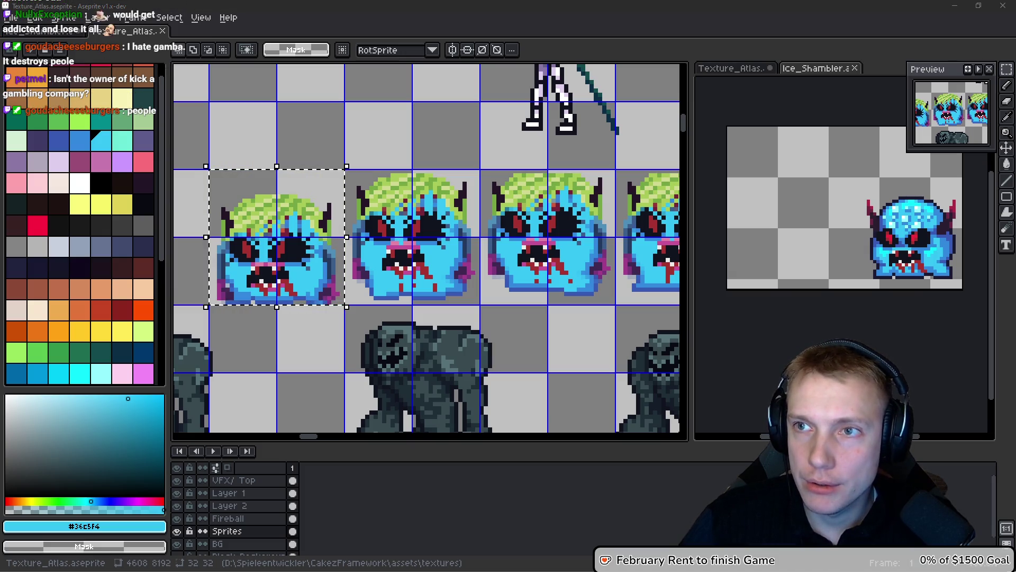
{"action": "left_click_drag", "start_coordinate": [485, 229], "coordinate": [459, 229]}
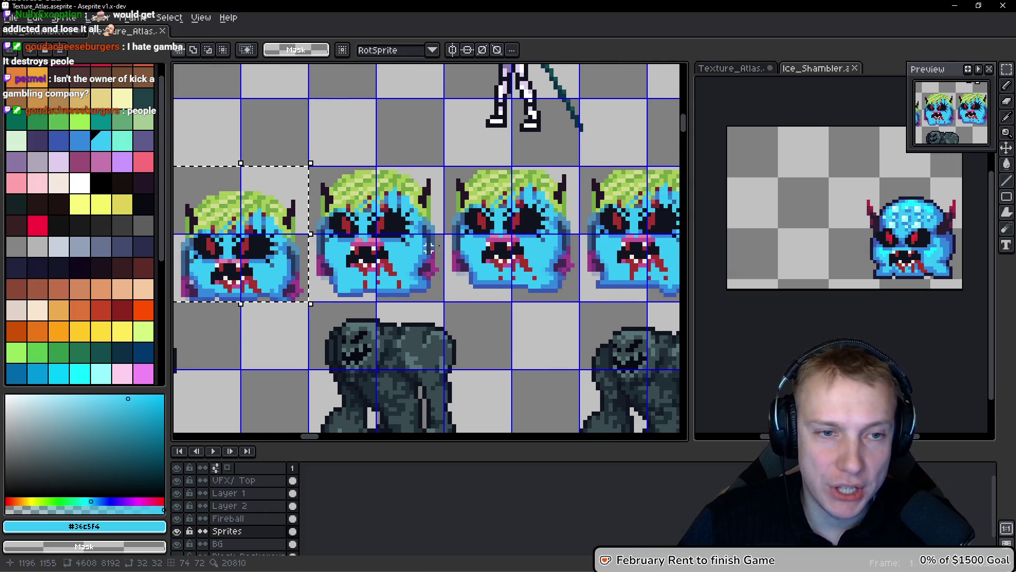
{"action": "scroll", "coordinate": [459, 229], "scroll_direction": "down", "scroll_amount": 2}
{"action": "left_click_drag", "start_coordinate": [391, 231], "coordinate": [313, 231]}
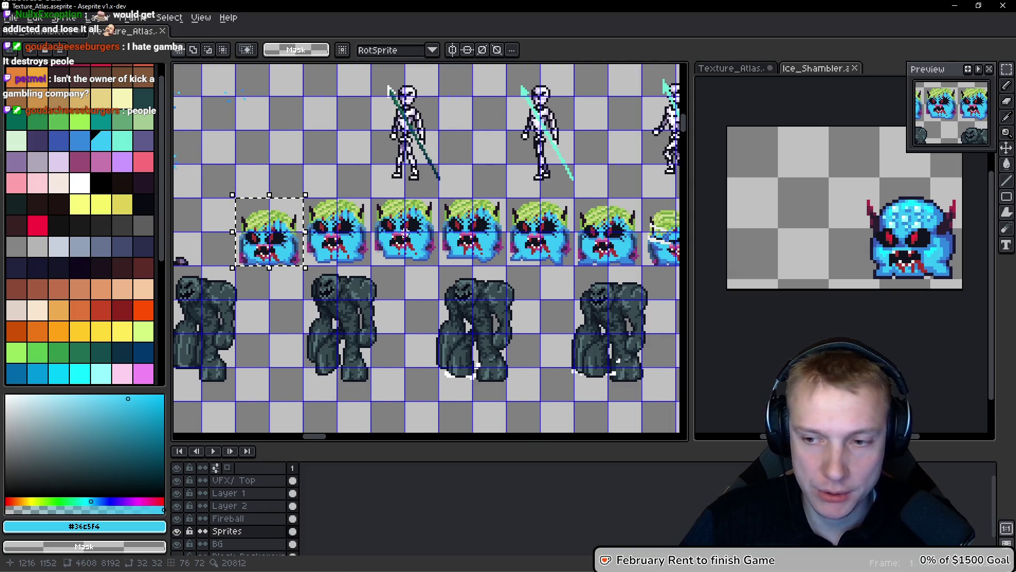
{"action": "left_click_drag", "start_coordinate": [361, 215], "coordinate": [306, 228]}
{"action": "left_click_drag", "start_coordinate": [437, 235], "coordinate": [429, 236]}
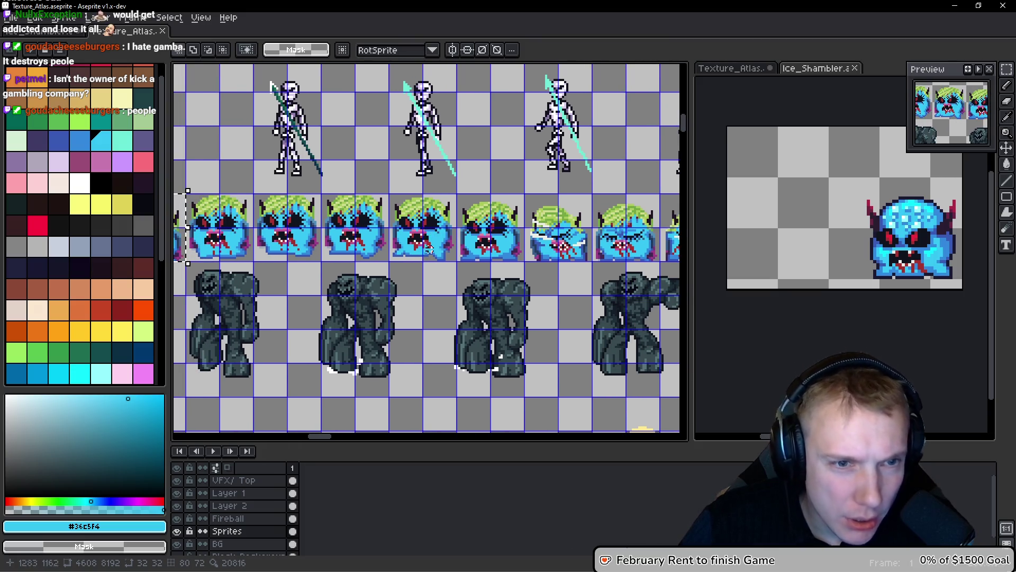
{"action": "left_click_drag", "start_coordinate": [404, 263], "coordinate": [487, 255]}
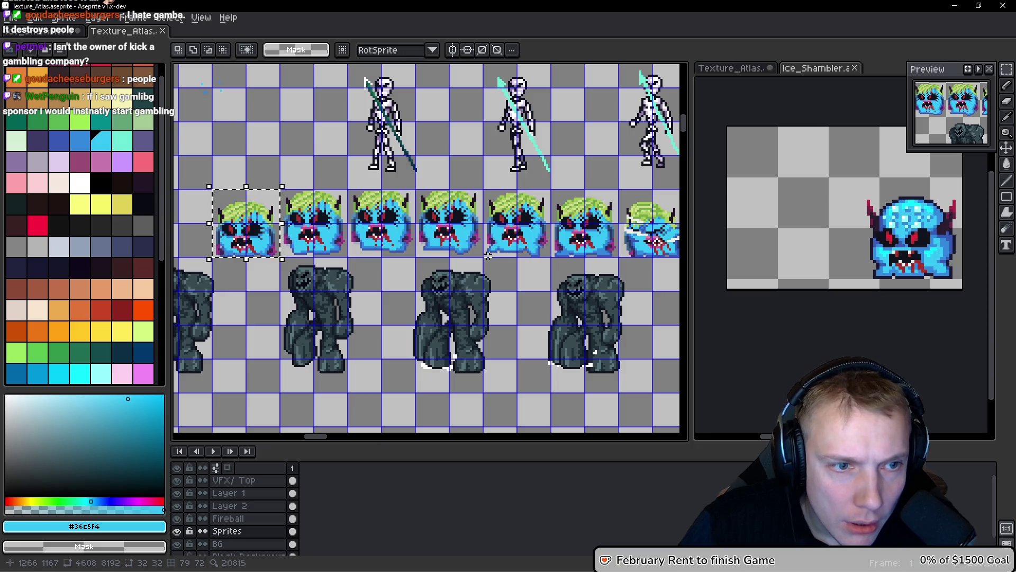
{"action": "scroll", "coordinate": [528, 240], "scroll_direction": "down", "scroll_amount": 3}
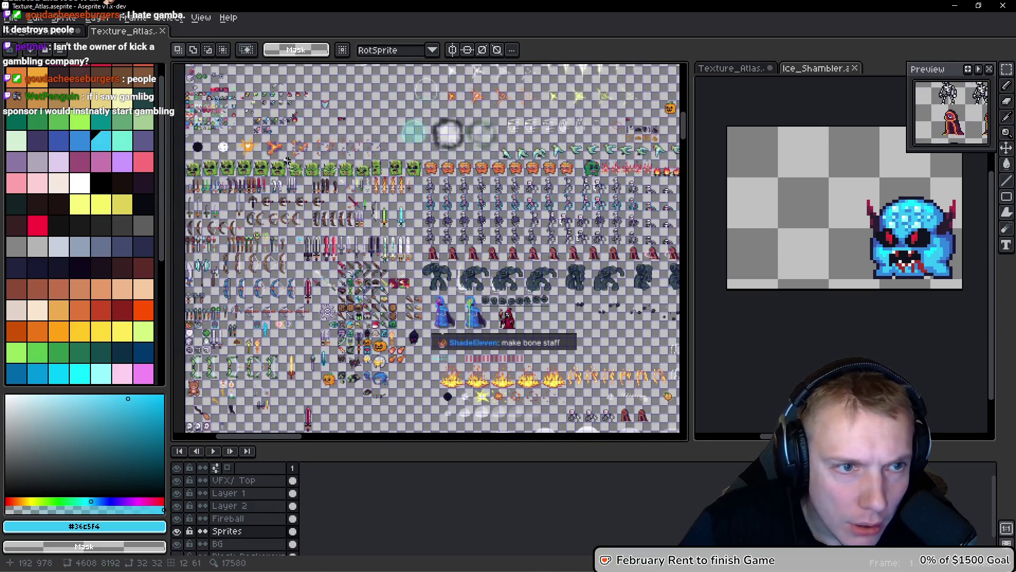
Copy the green monster's lower body and mouth from the atlas into the Ice Shambler sprite.
{"action": "scroll", "coordinate": [261, 185], "scroll_direction": "up", "scroll_amount": 3}
{"action": "left_click_drag", "start_coordinate": [217, 79], "coordinate": [260, 76]}
{"action": "scroll", "coordinate": [261, 247], "scroll_direction": "up", "scroll_amount": 2}
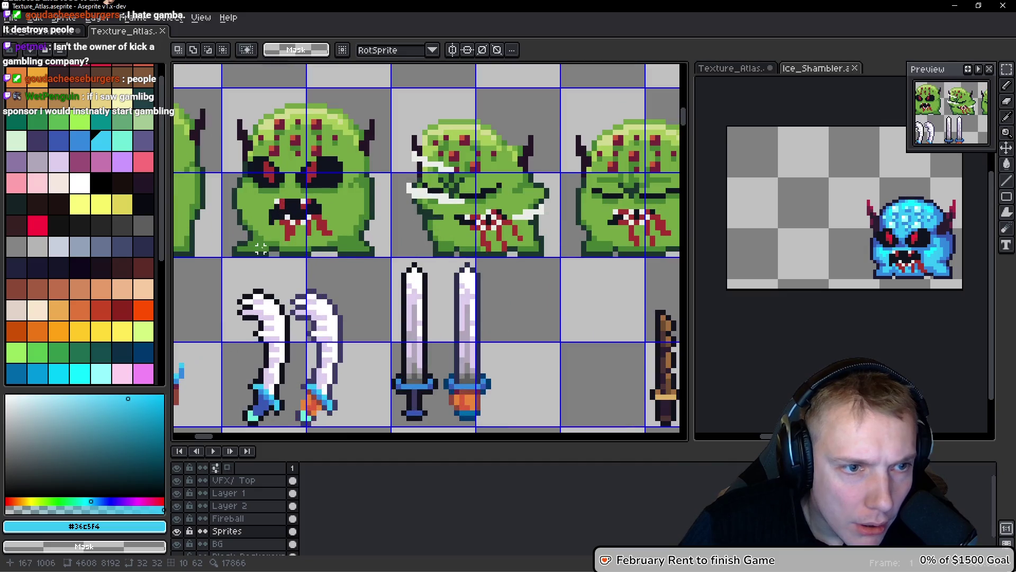
{"action": "mouse_move", "coordinate": [229, 222]}
{"action": "left_mouse_down"}
{"action": "mouse_move", "coordinate": [347, 268]}
{"action": "mouse_move", "coordinate": [388, 269]}
{"action": "left_mouse_up"}
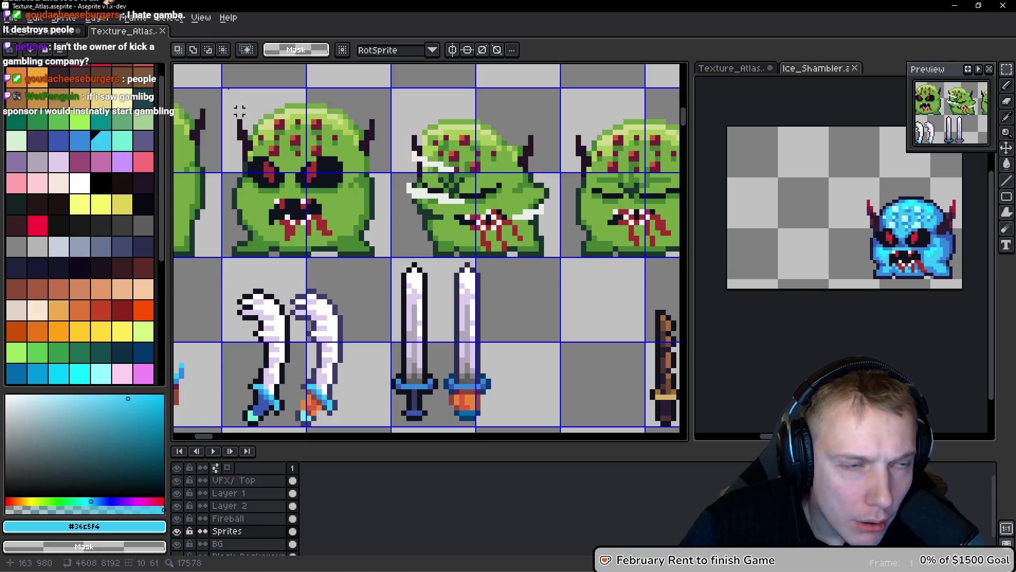
{"action": "key", "text": "ctrl+Tab"}
{"action": "key", "text": "ctrl+v"}
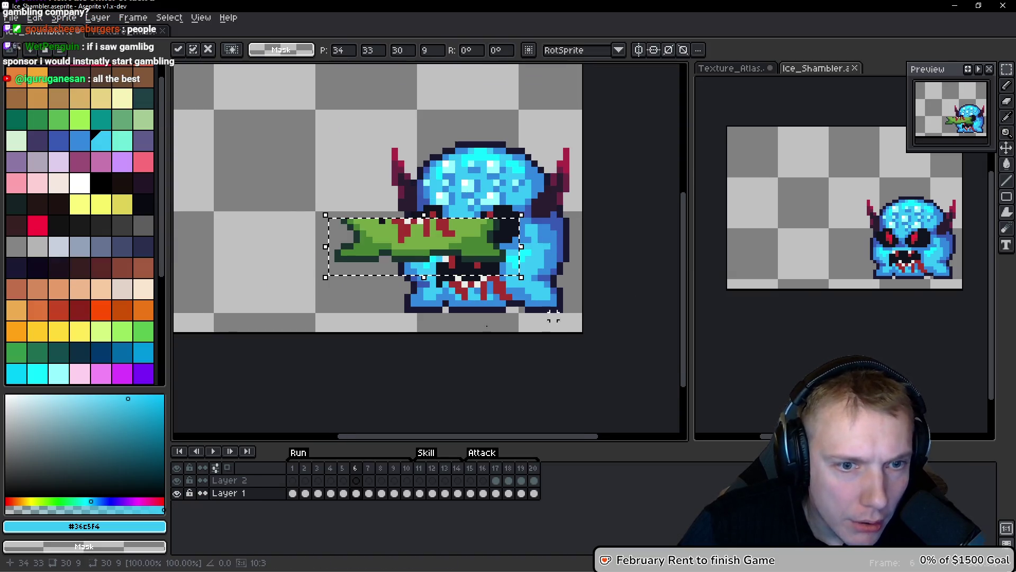
Position the pasted strip over the shambler's mouth and lower body.
{"action": "left_click_drag", "start_coordinate": [412, 239], "coordinate": [472, 306]}
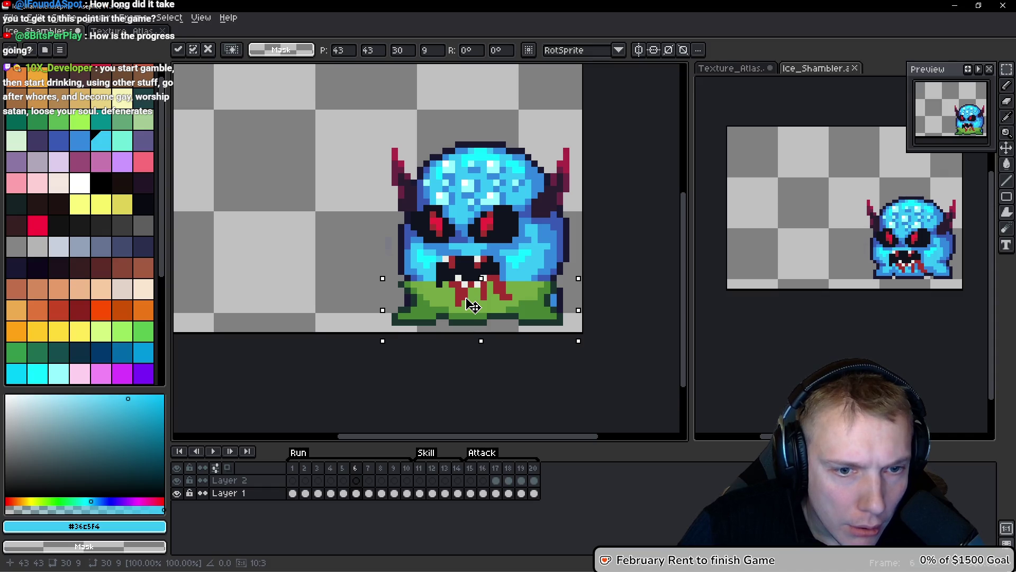
{"action": "left_click_drag", "start_coordinate": [473, 306], "coordinate": [284, 298]}
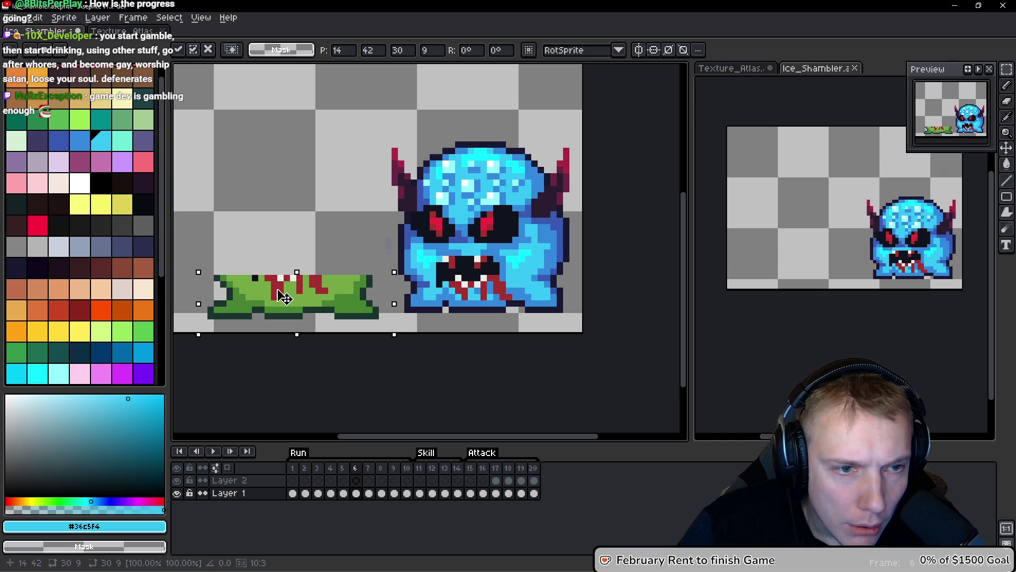
{"action": "left_click_drag", "start_coordinate": [300, 298], "coordinate": [472, 302]}
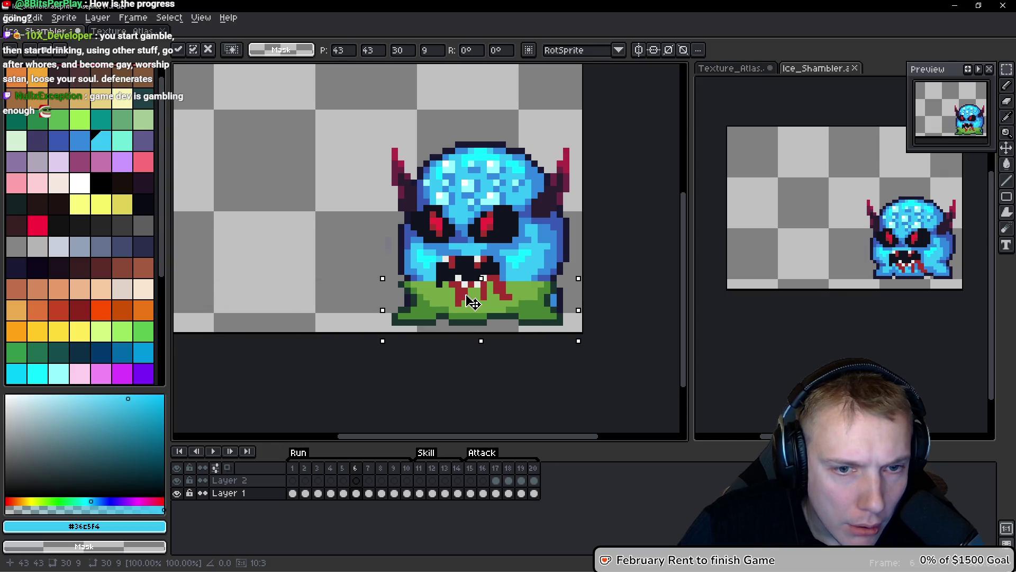
{"action": "scroll", "coordinate": [497, 304], "scroll_direction": "up", "scroll_amount": 2}
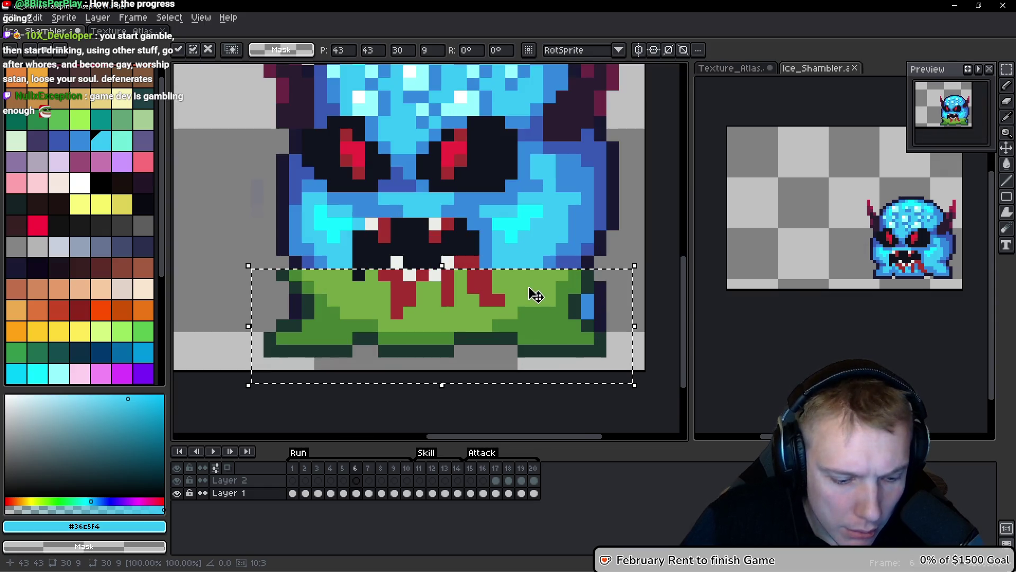
Switch to the pencil, undo a stray cyan pixel, and sample the sprite's darker blue.
{"action": "key", "text": "b"}
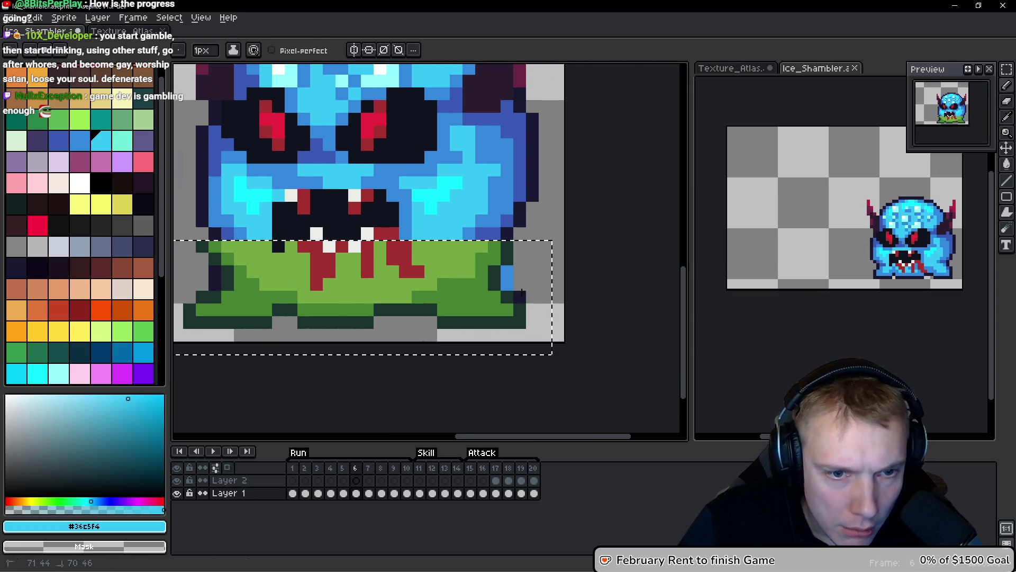
{"action": "scroll", "coordinate": [506, 281], "scroll_direction": "left", "scroll_amount": 3}
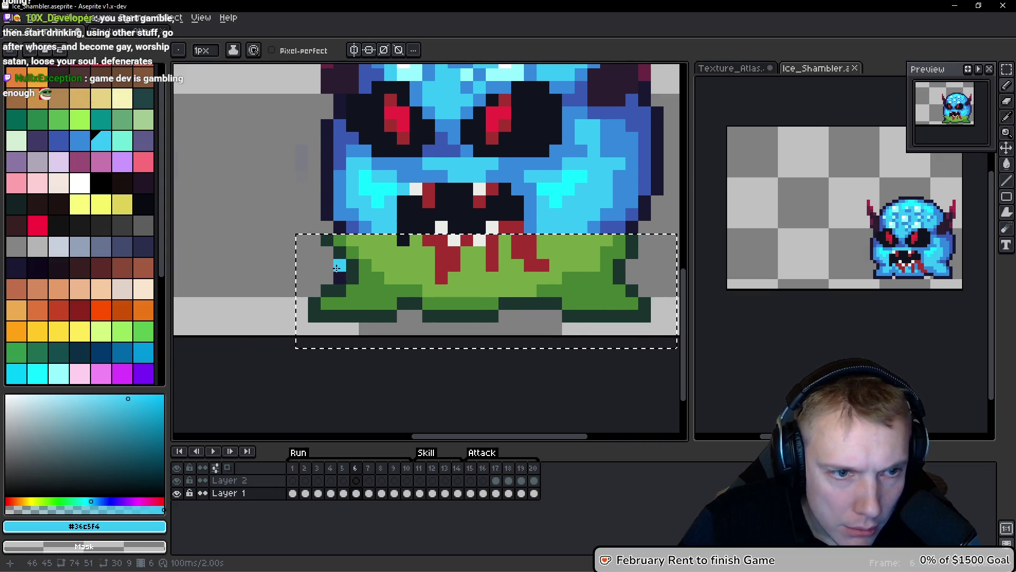
{"action": "key", "text": "ctrl+d"}
{"action": "left_click", "coordinate": [315, 241]}
{"action": "key", "text": "ctrl+z"}
{"action": "left_click", "coordinate": [324, 233], "text": "alt"}
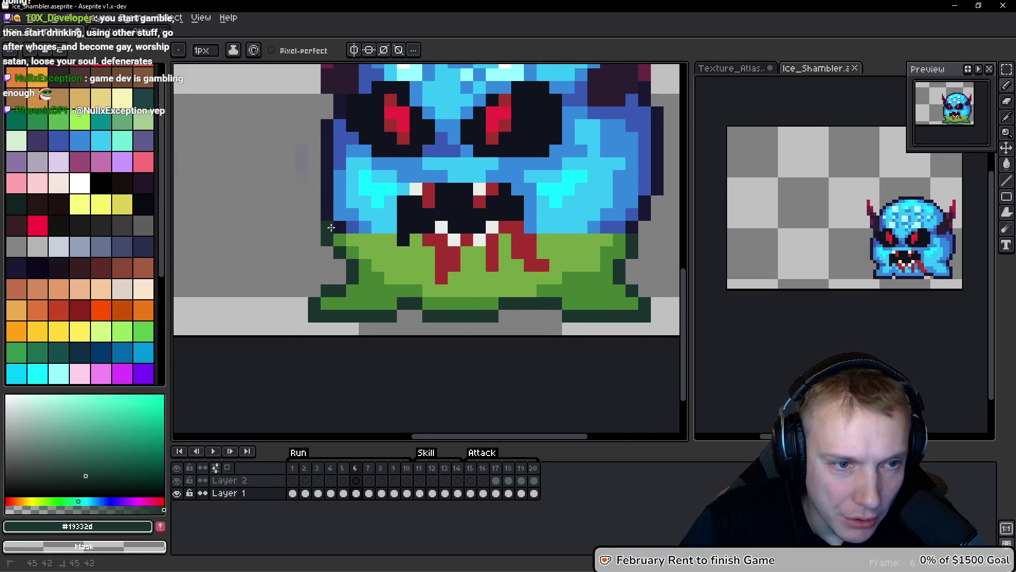
{"action": "left_click", "coordinate": [345, 225], "text": "alt"}
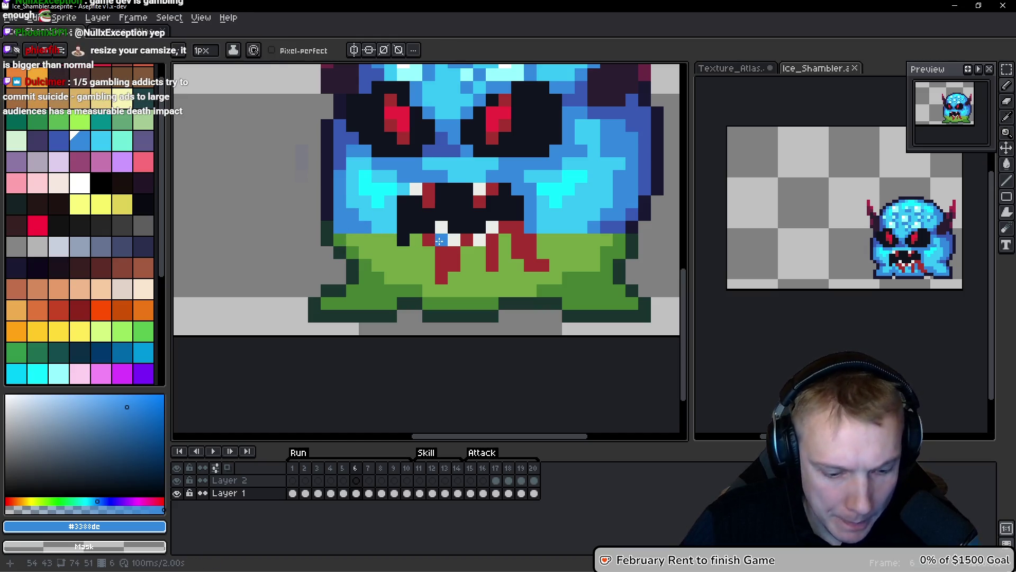
Marquee-select the pasted lower body, undoing a stray darker-blue pixel.
{"action": "key", "text": "m"}
{"action": "mouse_move", "coordinate": [270, 221]}
{"action": "left_mouse_down"}
{"action": "mouse_move", "coordinate": [646, 310]}
{"action": "mouse_move", "coordinate": [658, 334]}
{"action": "mouse_move", "coordinate": [625, 340]}
{"action": "left_mouse_up"}
{"action": "scroll", "coordinate": [487, 294], "scroll_direction": "up", "scroll_amount": 1}
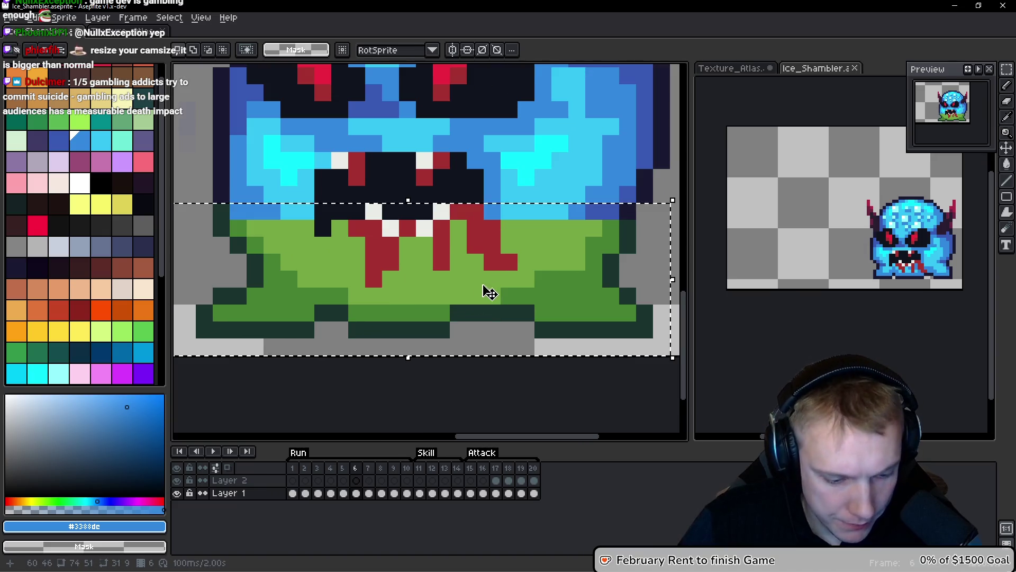
{"action": "key", "text": "b"}
{"action": "left_click", "coordinate": [508, 229]}
{"action": "key", "text": "ctrl+z"}
Bucket-fill the green lower body with light blue and the feet with darker blue.
{"action": "key", "text": "g"}
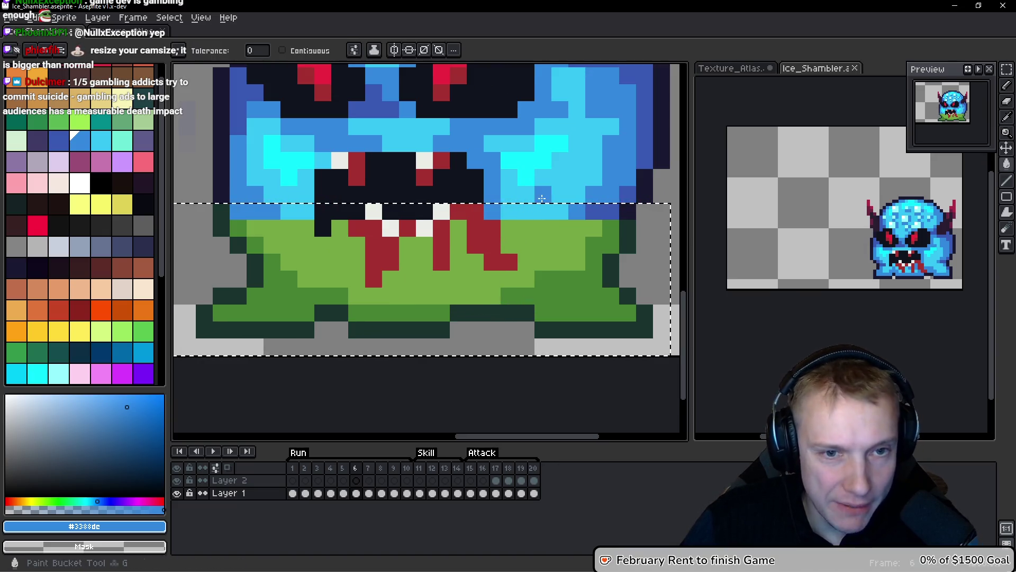
{"action": "left_click", "coordinate": [567, 175], "text": "alt"}
{"action": "left_click", "coordinate": [512, 239]}
{"action": "scroll", "coordinate": [512, 239], "scroll_direction": "down", "scroll_amount": 1}
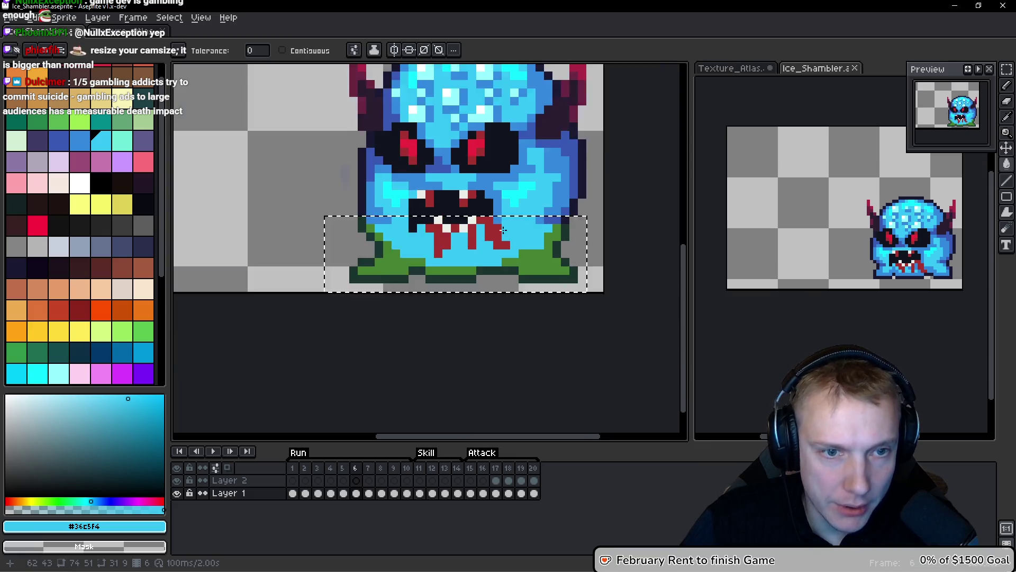
{"action": "left_click", "coordinate": [335, 193], "text": "alt"}
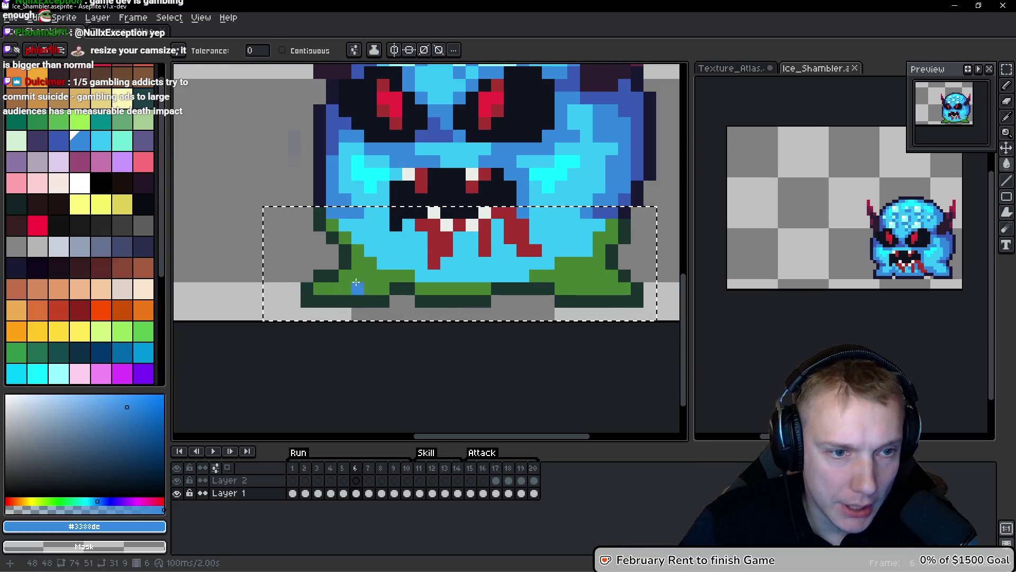
{"action": "left_click", "coordinate": [358, 275]}
{"action": "scroll", "coordinate": [409, 271], "scroll_direction": "down", "scroll_amount": 1}
{"action": "scroll", "coordinate": [409, 271], "scroll_direction": "up", "scroll_amount": 1}
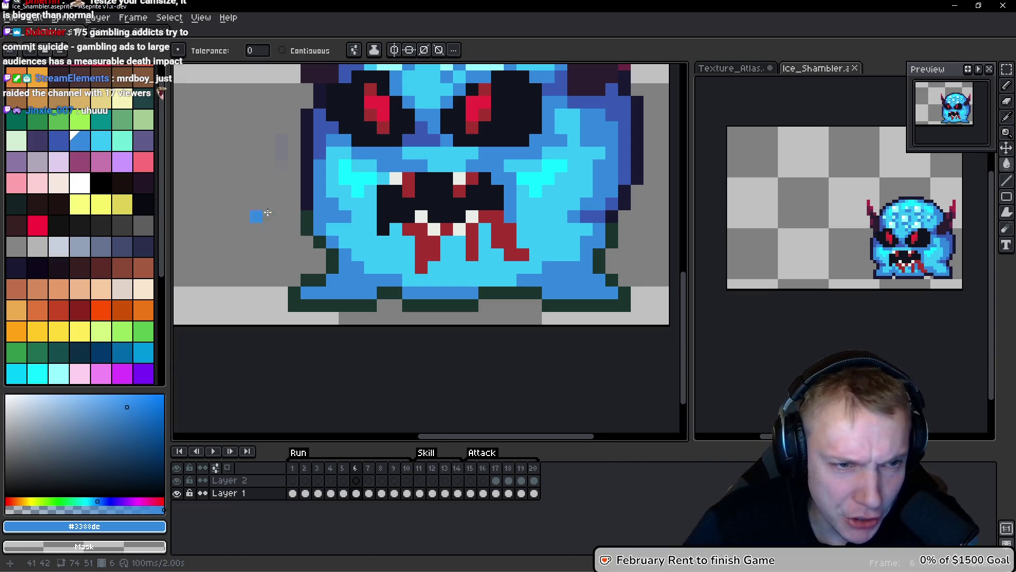
{"action": "scroll", "coordinate": [387, 244], "scroll_direction": "down", "scroll_amount": 1}
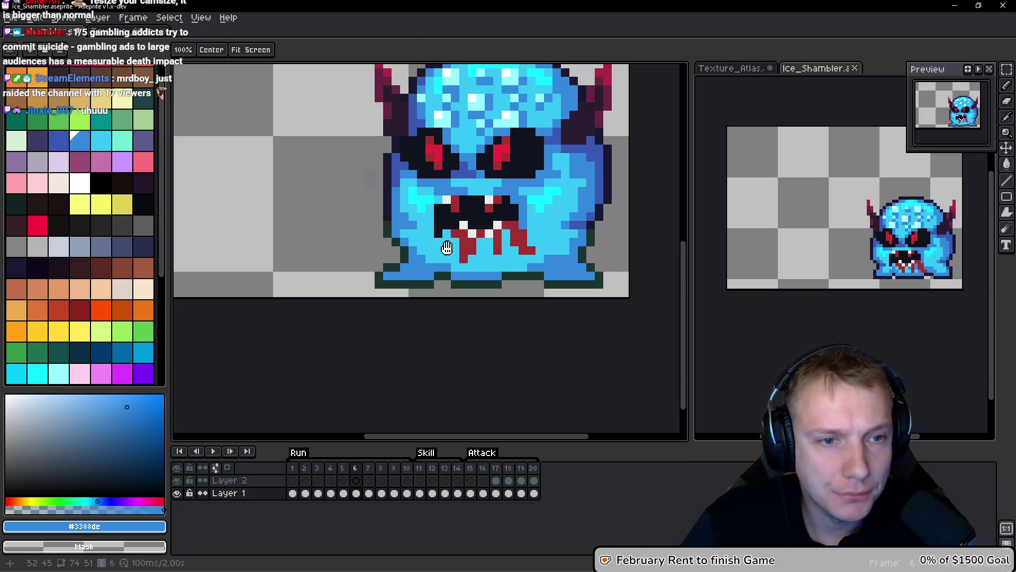
{"action": "scroll", "coordinate": [466, 230], "scroll_direction": "down", "scroll_amount": 2}
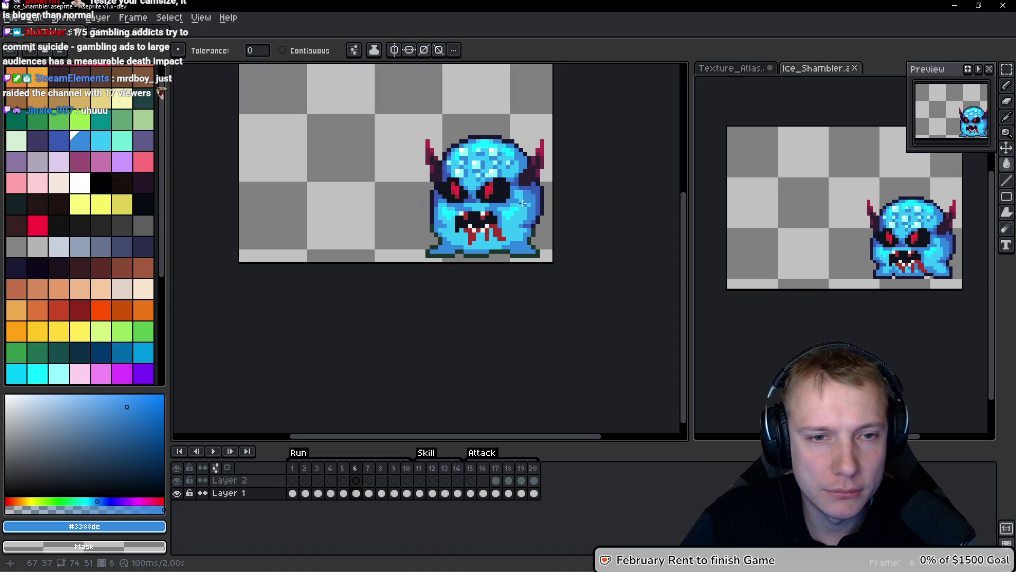
{"action": "scroll", "coordinate": [522, 204], "scroll_direction": "up", "scroll_amount": 1}
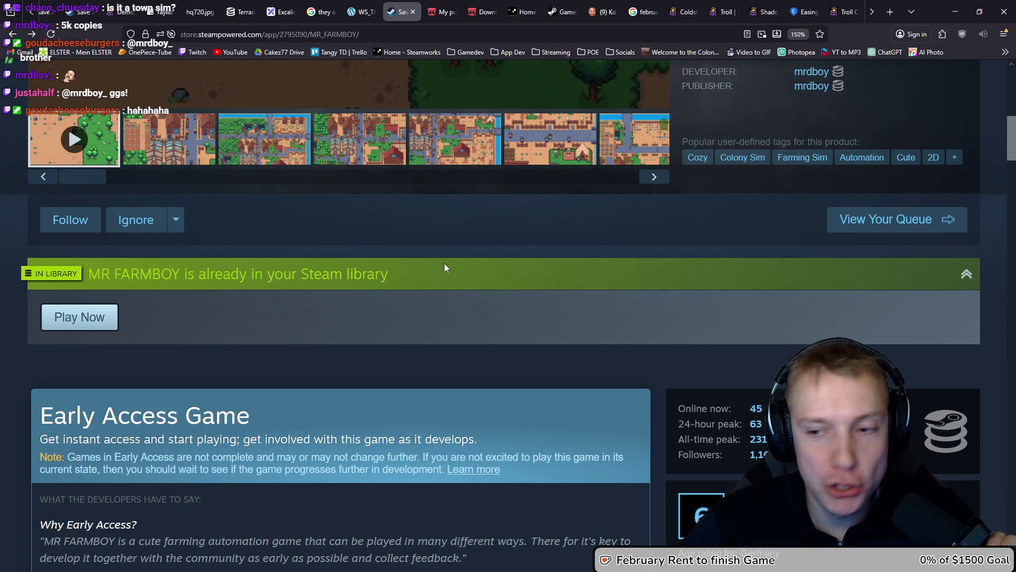
Open MR FARMBOY's SteamDB charts and show the full player-count history.
{"action": "left_click", "coordinate": [947, 437]}
{"action": "scroll", "coordinate": [548, 300], "scroll_direction": "down", "scroll_amount": 5}
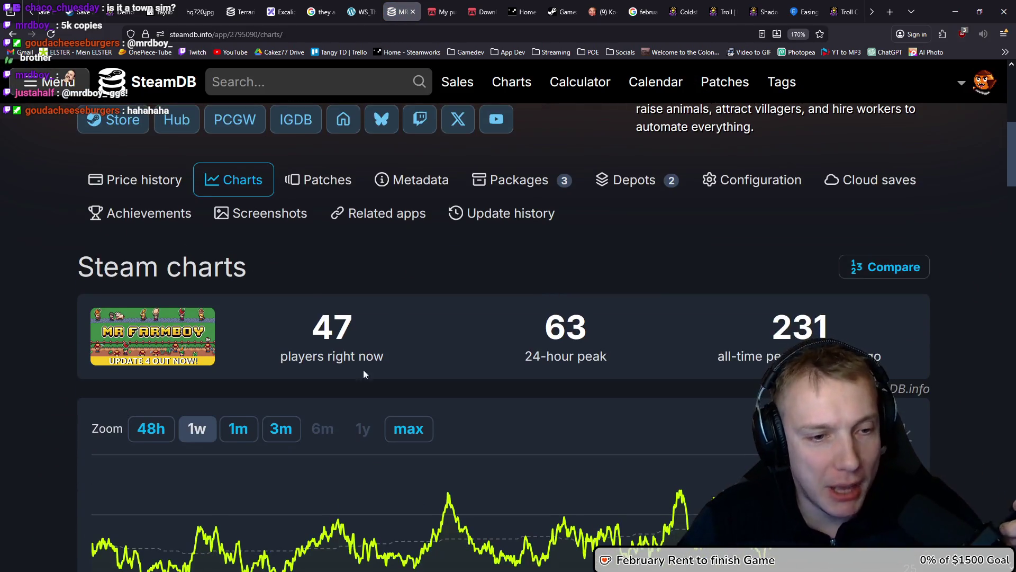
{"action": "left_click", "coordinate": [418, 428]}
{"action": "scroll", "coordinate": [506, 325], "scroll_direction": "down", "scroll_amount": 7}
{"action": "scroll", "coordinate": [671, 260], "scroll_direction": "up", "scroll_amount": 4}
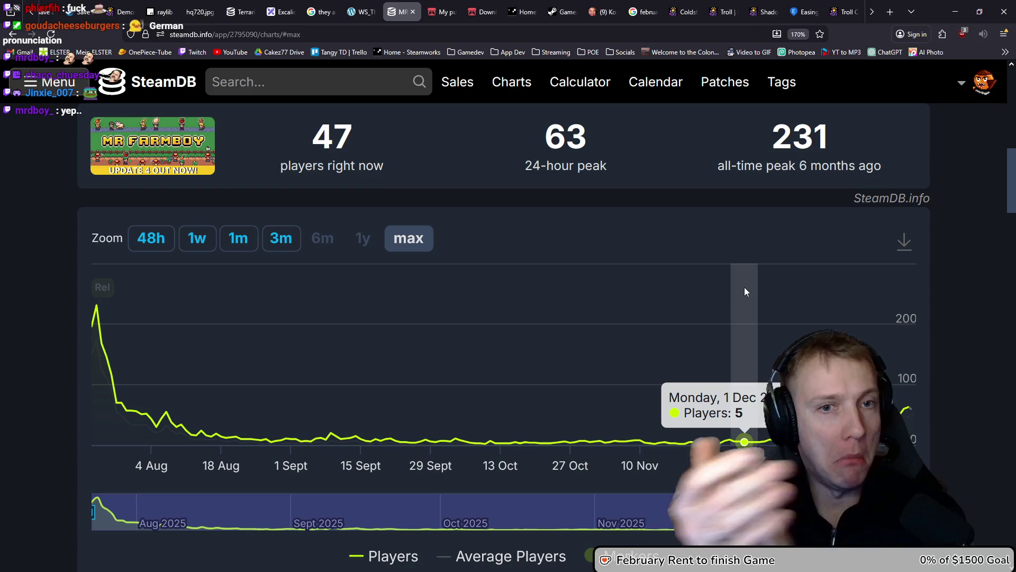
{"action": "scroll", "coordinate": [465, 135], "scroll_direction": "up", "scroll_amount": 5}
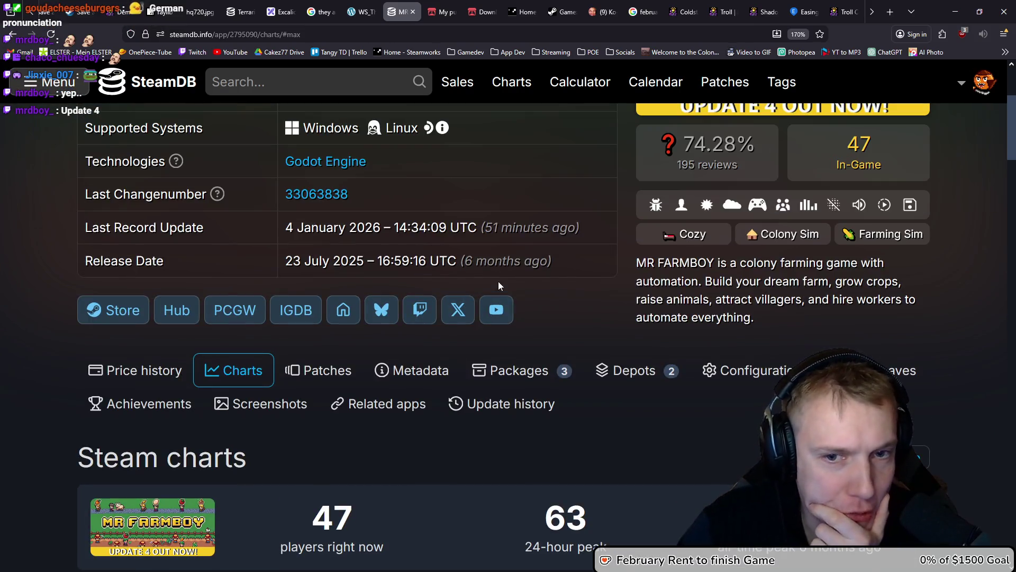
View the game's Steam store page, then return to SteamDB.
{"action": "left_click", "coordinate": [122, 310]}
{"action": "scroll", "coordinate": [412, 183], "scroll_direction": "down", "scroll_amount": 15}
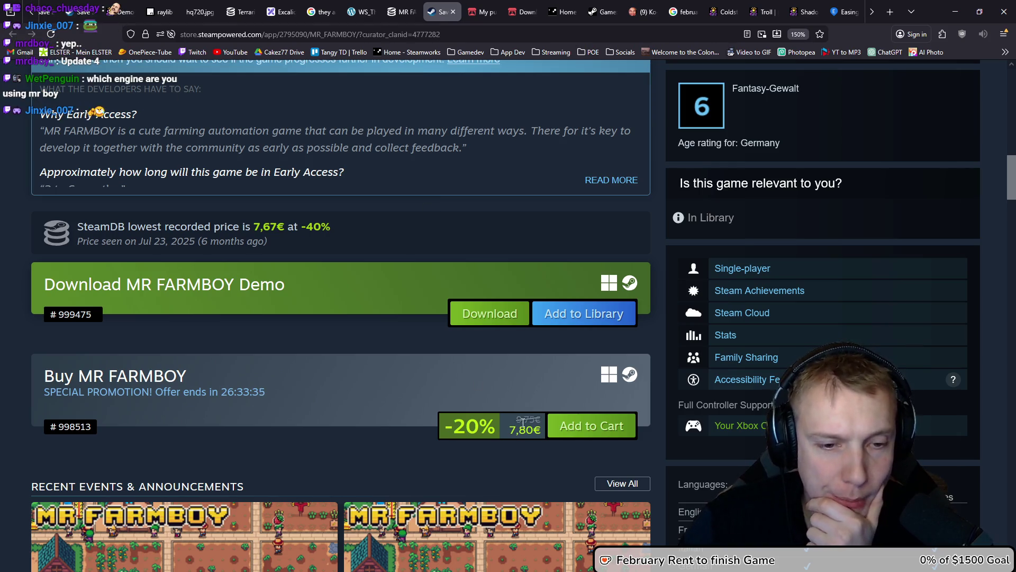
{"action": "scroll", "coordinate": [455, 294], "scroll_direction": "up", "scroll_amount": 5}
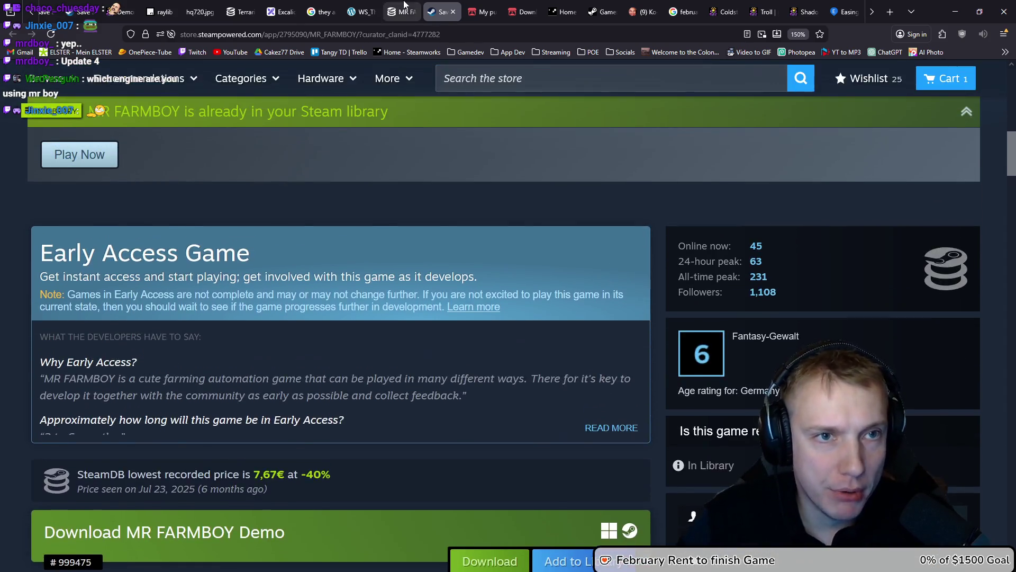
{"action": "left_click", "coordinate": [401, 12]}
{"action": "scroll", "coordinate": [496, 270], "scroll_direction": "up", "scroll_amount": 3}
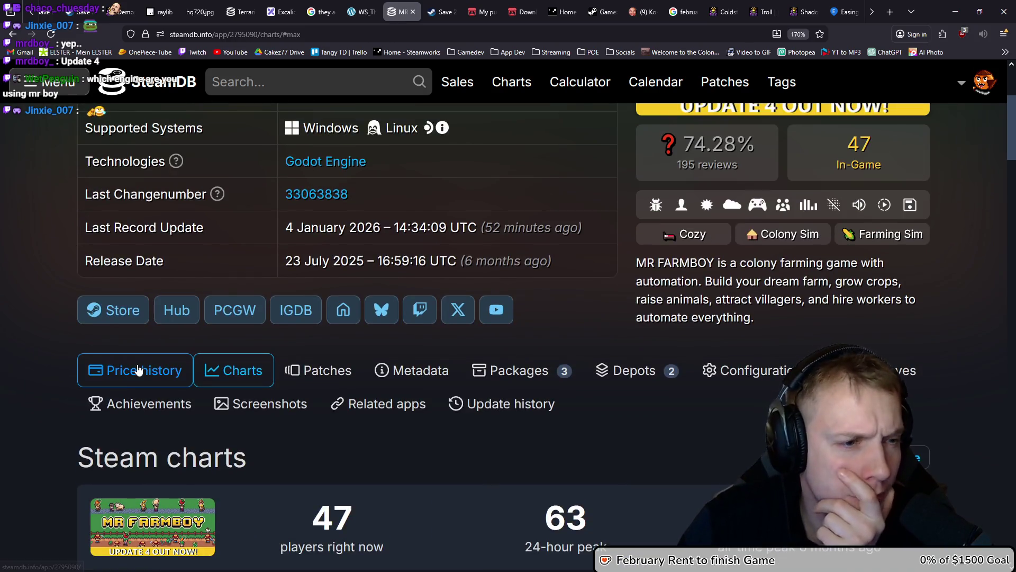
Show the price history and scroll to the regional currency price table.
{"action": "left_click", "coordinate": [137, 368]}
{"action": "scroll", "coordinate": [135, 380], "scroll_direction": "down", "scroll_amount": 5}
{"action": "scroll", "coordinate": [135, 380], "scroll_direction": "down", "scroll_amount": 3}
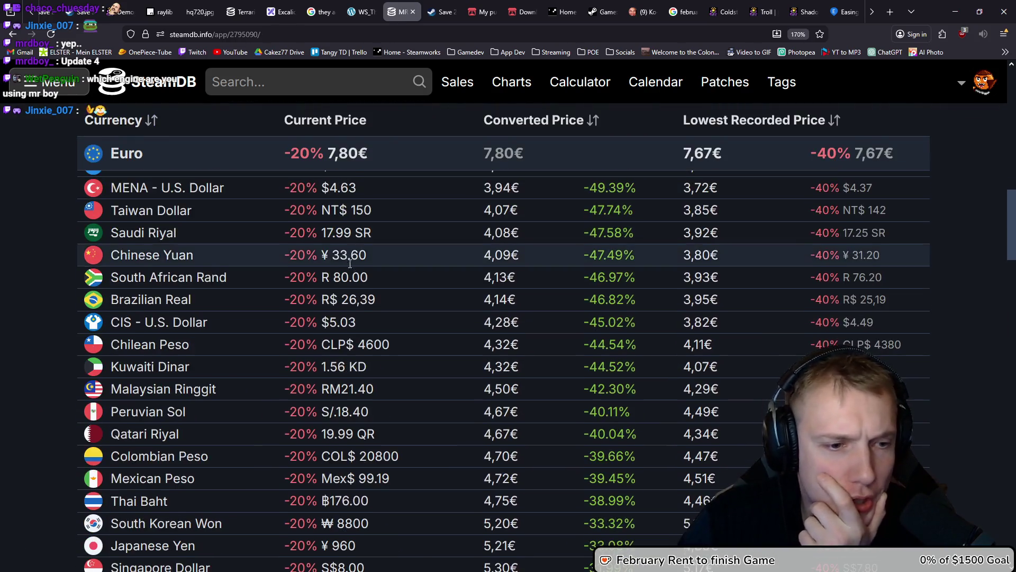
{"action": "scroll", "coordinate": [148, 360], "scroll_direction": "up", "scroll_amount": 10}
{"action": "scroll", "coordinate": [159, 337], "scroll_direction": "down", "scroll_amount": 2}
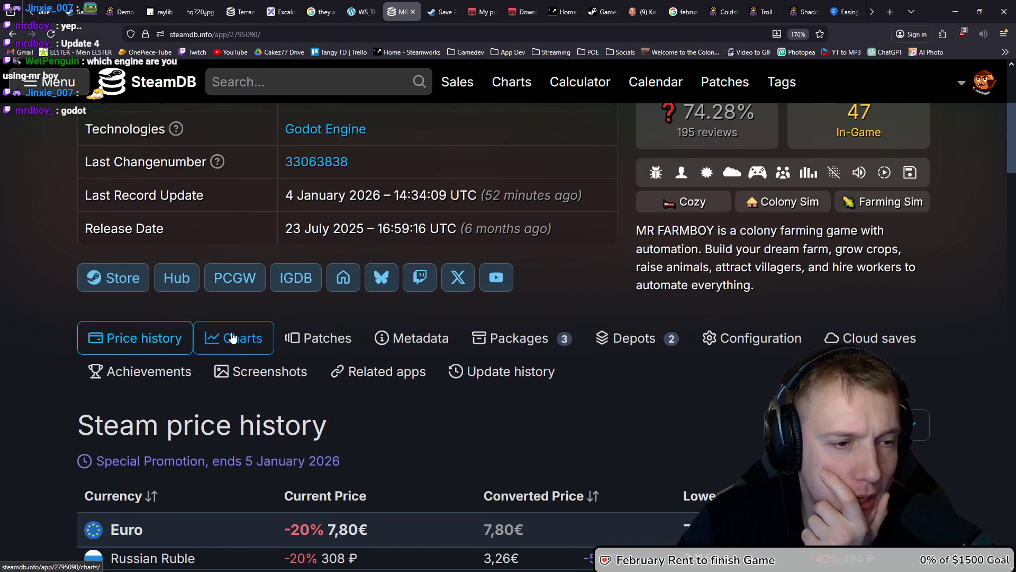
{"action": "left_click", "coordinate": [232, 337]}
{"action": "scroll", "coordinate": [232, 337], "scroll_direction": "down", "scroll_amount": 4}
{"action": "scroll", "coordinate": [232, 338], "scroll_direction": "up", "scroll_amount": 6}
{"action": "left_click", "coordinate": [127, 449]}
{"action": "scroll", "coordinate": [127, 449], "scroll_direction": "down", "scroll_amount": 5}
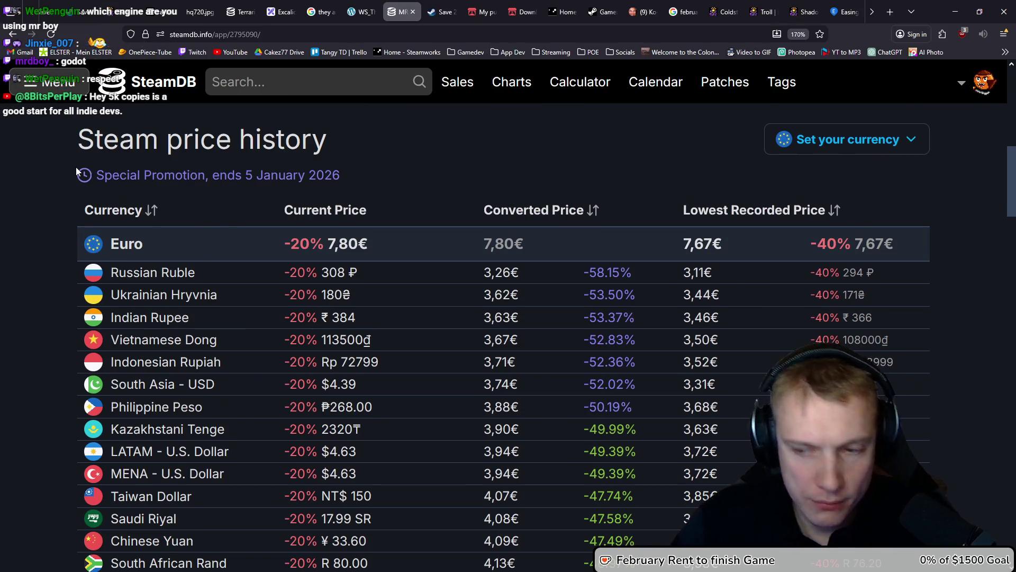
{"action": "key", "text": "XF86Calculator"}
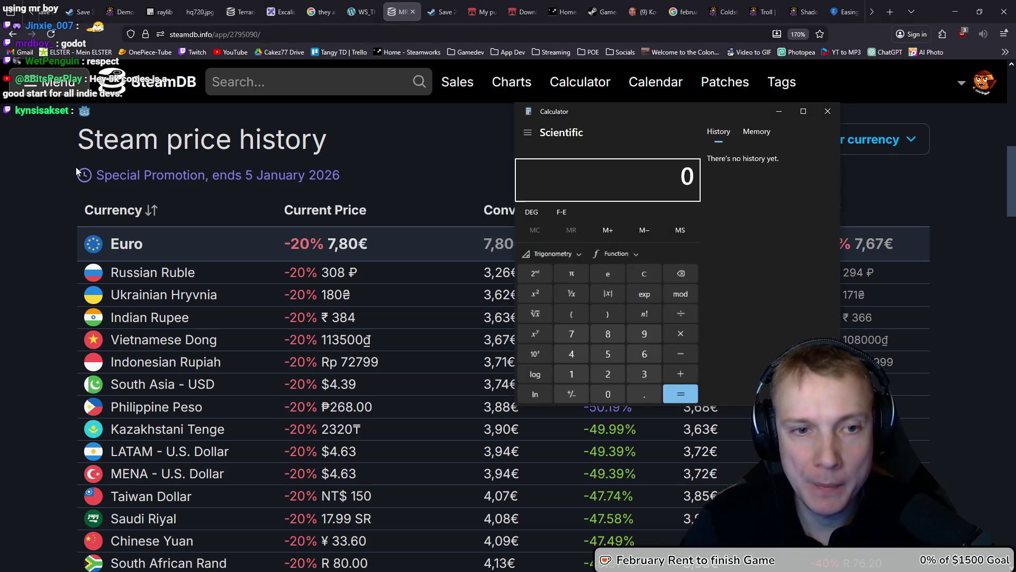
Compute 5000*8 = 40,000 in Calculator, select the result, and close it.
{"action": "type", "text": "5000*"}
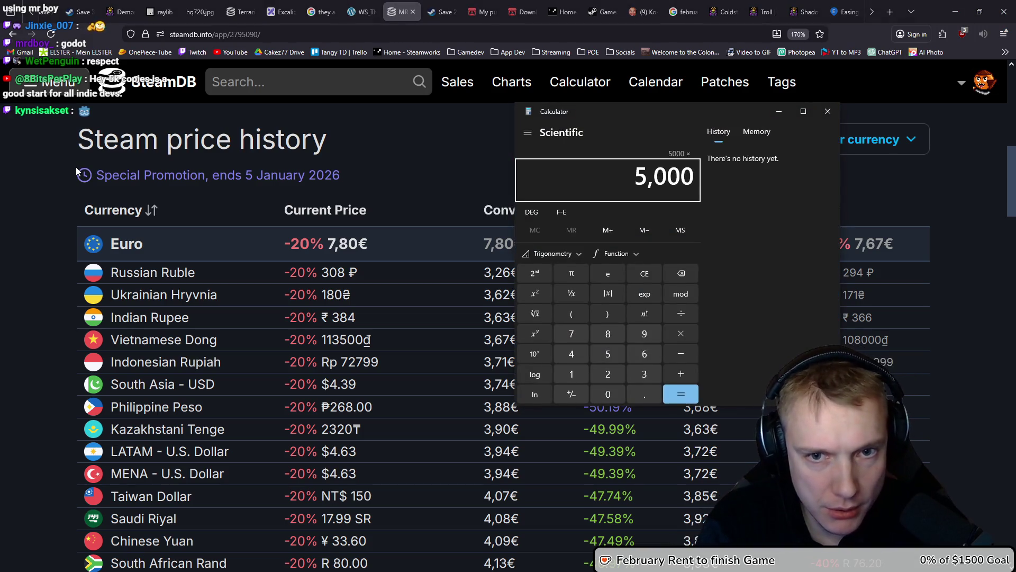
{"action": "type", "text": "8"}
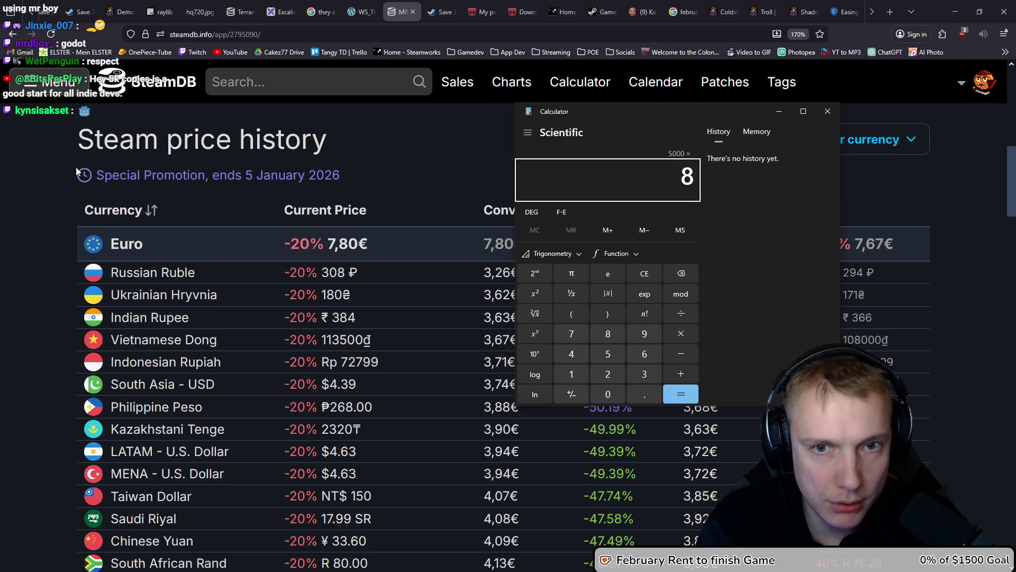
{"action": "key", "text": "Return"}
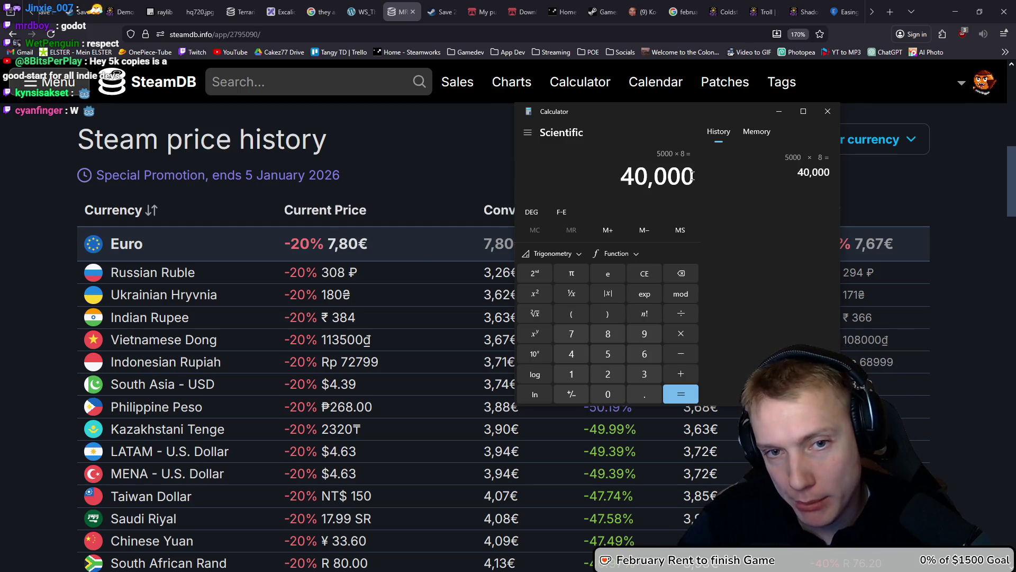
{"action": "left_click_drag", "start_coordinate": [694, 177], "coordinate": [624, 182]}
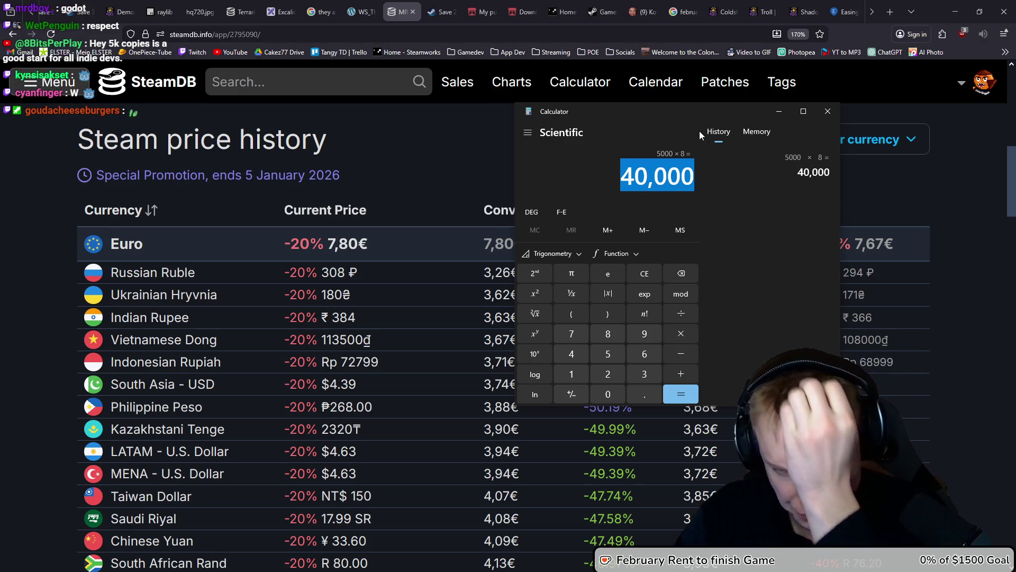
{"action": "left_click", "coordinate": [828, 112]}
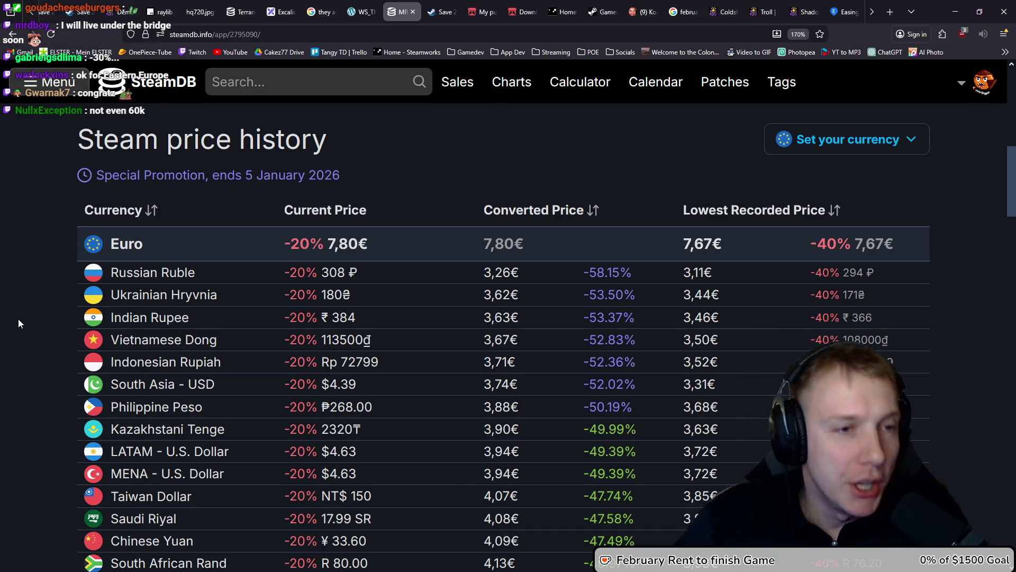
Open MR FARMBOY's Steam player-count charts and inspect the graph.
{"action": "scroll", "coordinate": [18, 323], "scroll_direction": "down", "scroll_amount": 15}
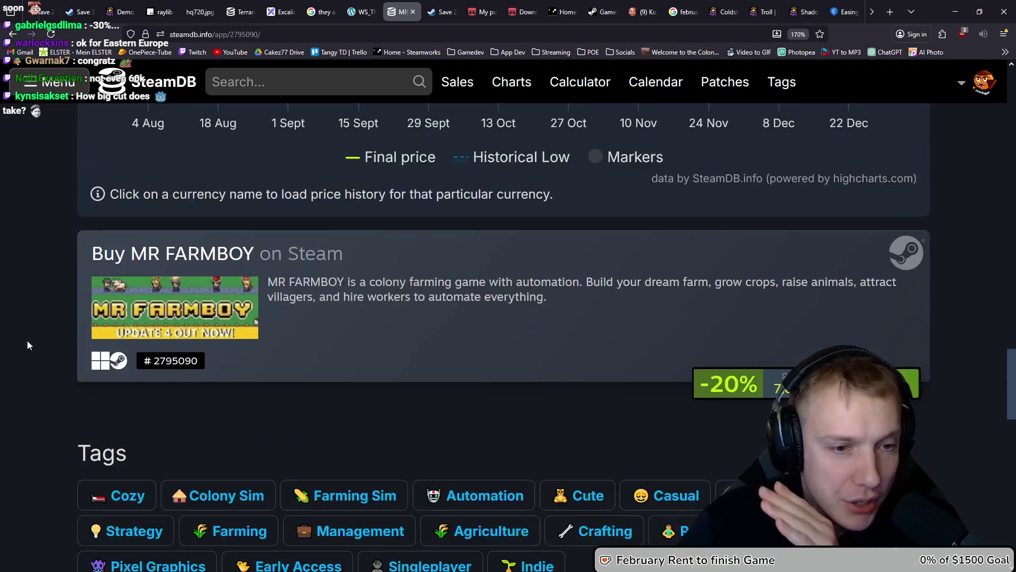
{"action": "scroll", "coordinate": [29, 348], "scroll_direction": "down", "scroll_amount": 10}
{"action": "scroll", "coordinate": [53, 355], "scroll_direction": "up", "scroll_amount": 20}
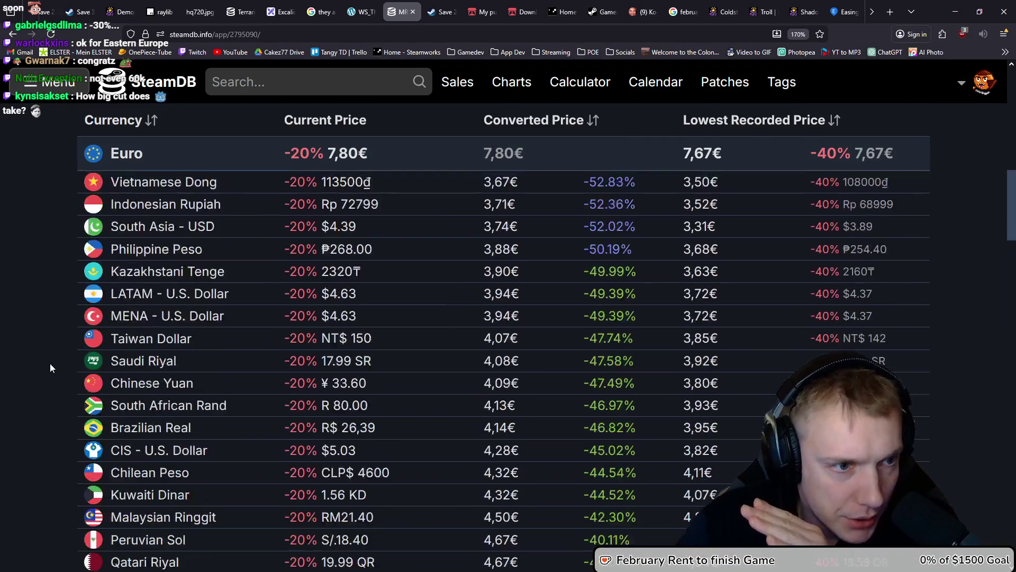
{"action": "scroll", "coordinate": [10, 381], "scroll_direction": "up", "scroll_amount": 10}
{"action": "scroll", "coordinate": [11, 384], "scroll_direction": "down", "scroll_amount": 4}
{"action": "left_click", "coordinate": [233, 367]}
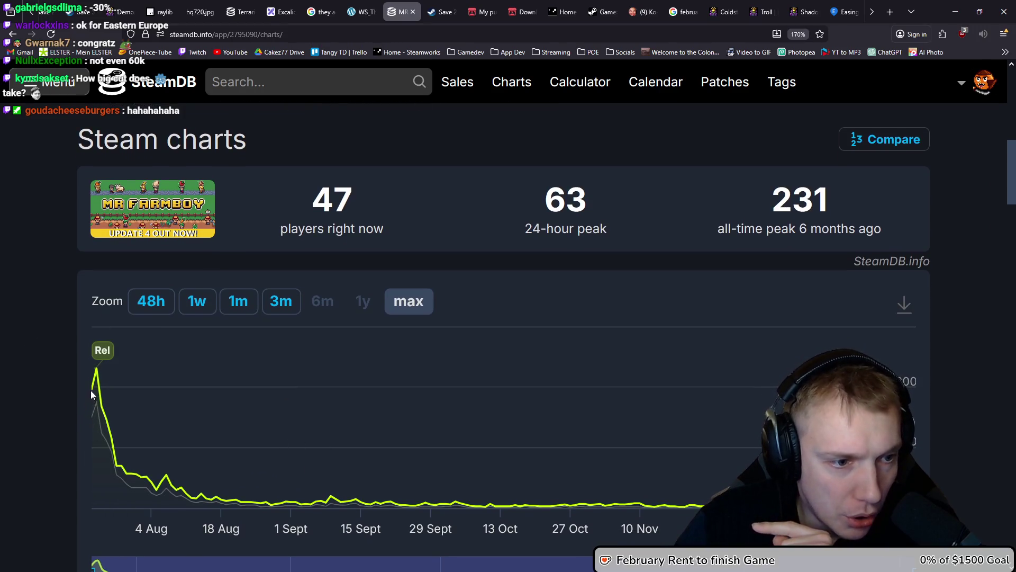
{"action": "mouse_move", "coordinate": [94, 389]}
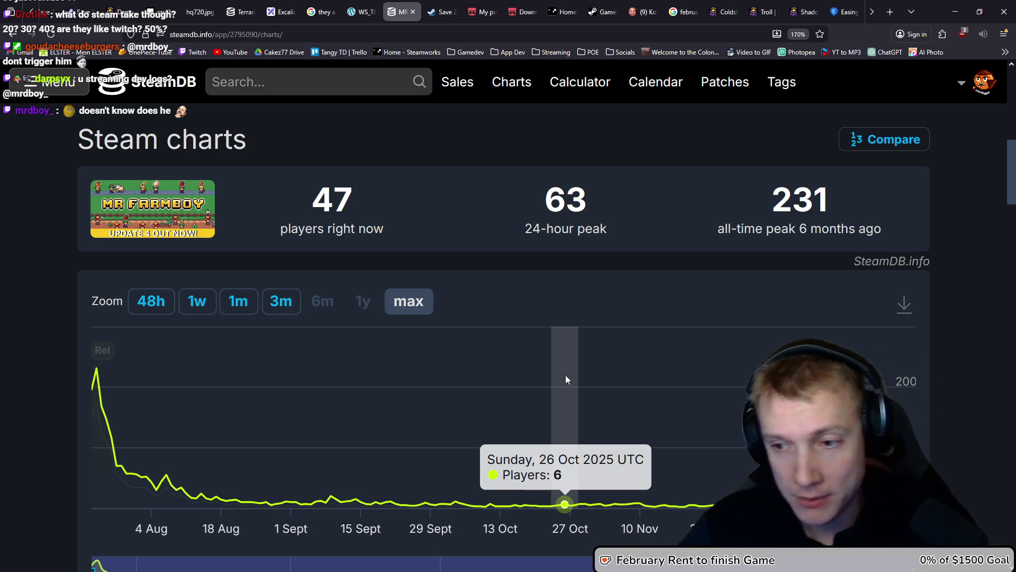
Scroll back up and switch to the game's Steam library page.
{"action": "scroll", "coordinate": [43, 351], "scroll_direction": "up", "scroll_amount": 8}
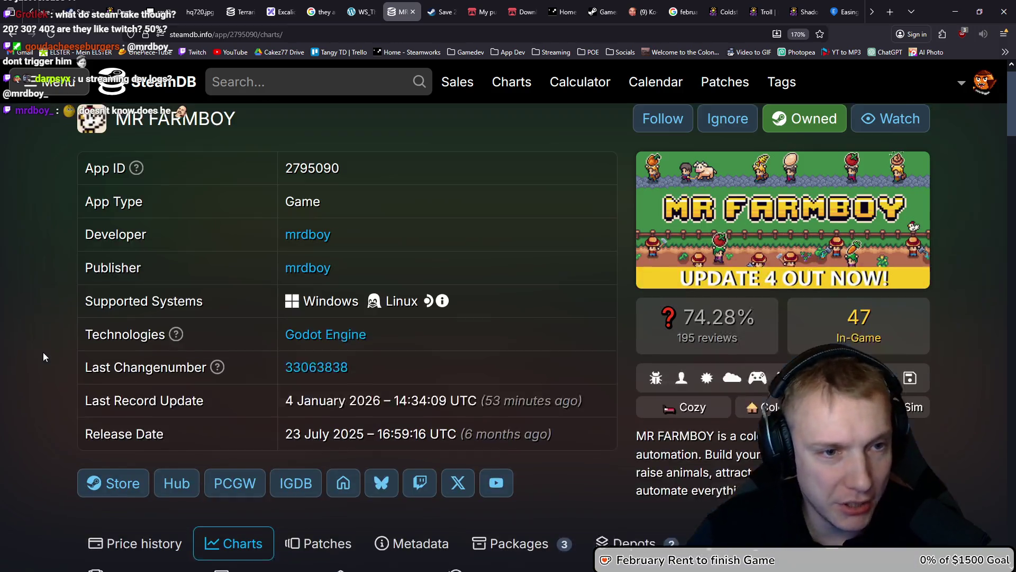
{"action": "scroll", "coordinate": [34, 343], "scroll_direction": "down", "scroll_amount": 4}
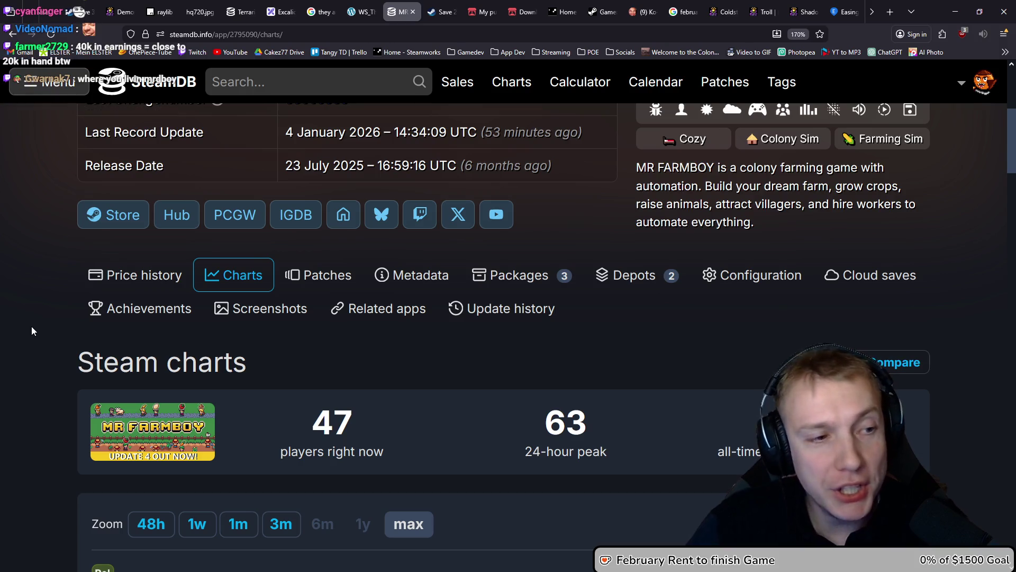
{"action": "scroll", "coordinate": [30, 326], "scroll_direction": "up", "scroll_amount": 5}
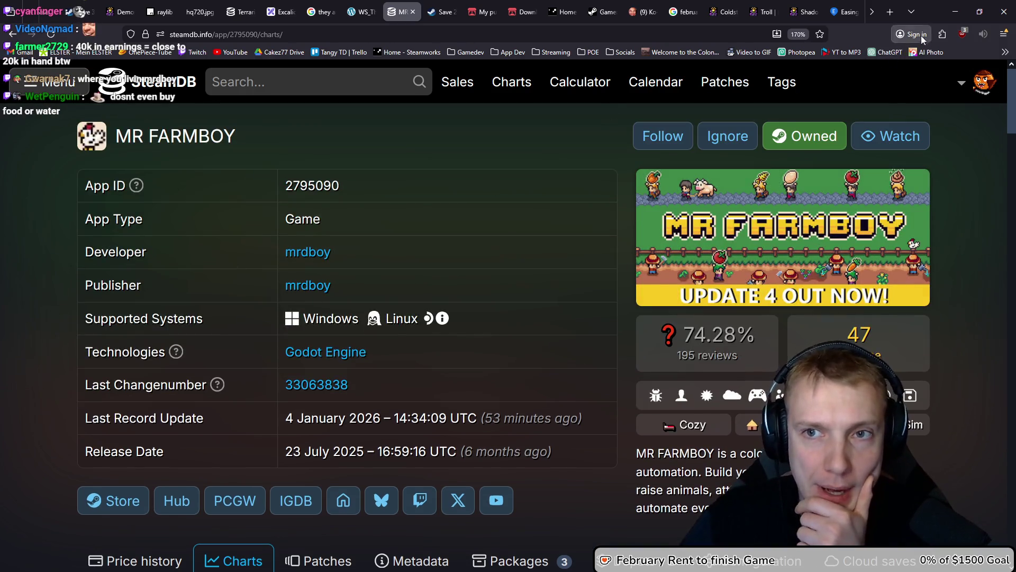
{"action": "key", "text": "alt+Tab"}
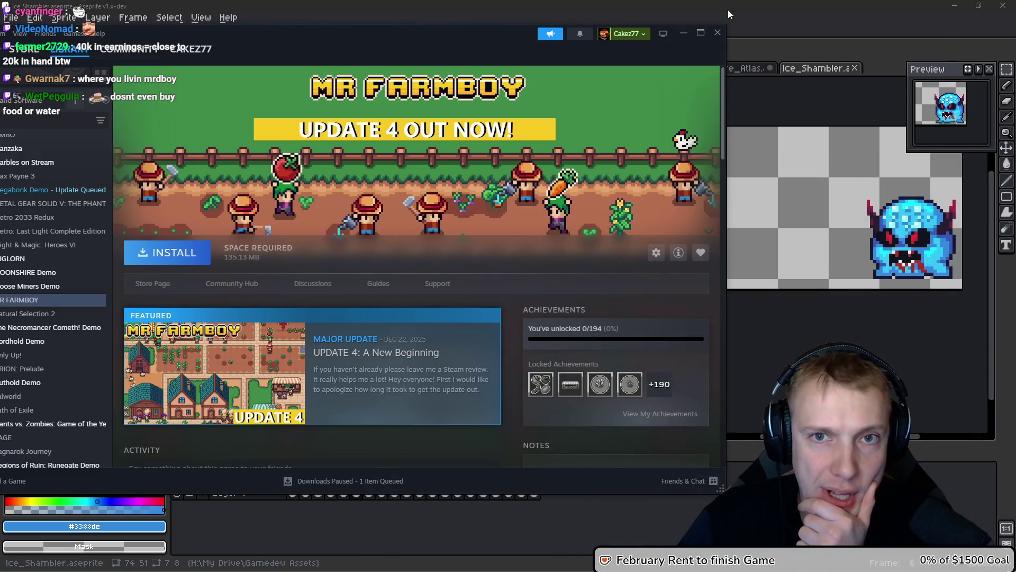
Select the monster's lower body and feet and fill the dark green outline pixels dark navy.
{"action": "left_click", "coordinate": [729, 14]}
{"action": "scroll", "coordinate": [380, 304], "scroll_direction": "up", "scroll_amount": 2}
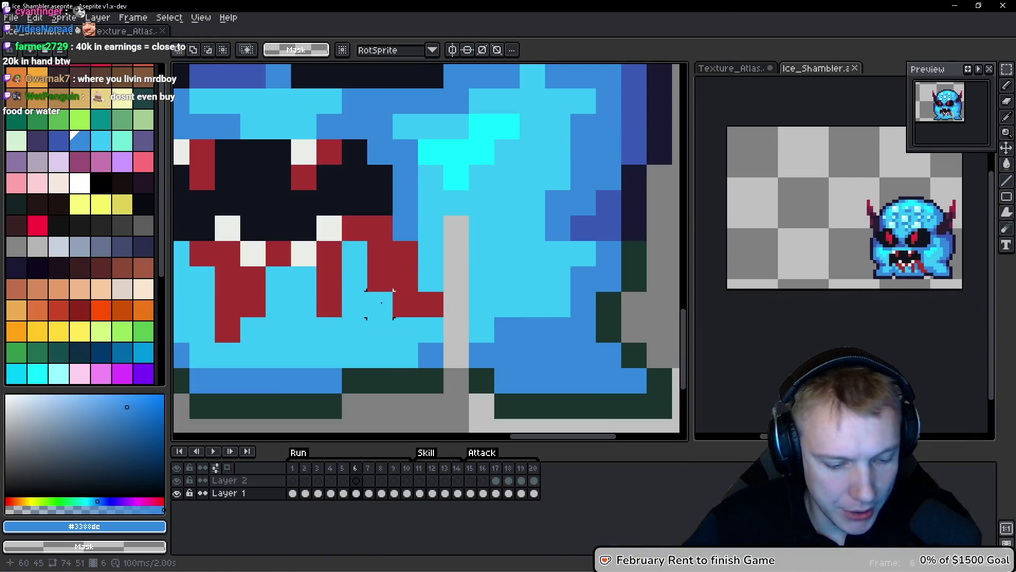
{"action": "scroll", "coordinate": [420, 318], "scroll_direction": "down", "scroll_amount": 2}
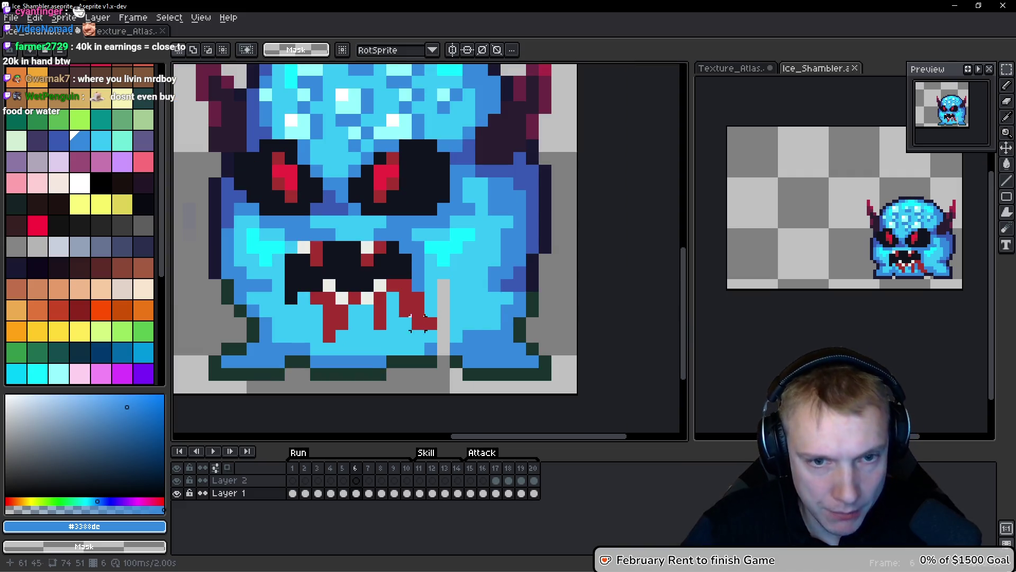
{"action": "scroll", "coordinate": [370, 238], "scroll_direction": "down", "scroll_amount": 2}
{"action": "left_click_drag", "start_coordinate": [214, 253], "coordinate": [596, 363]}
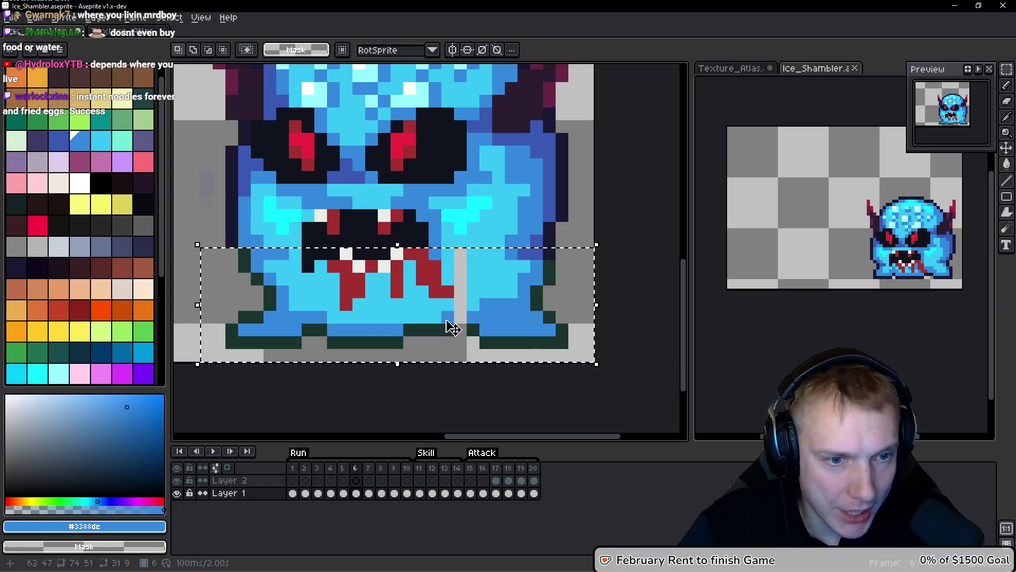
{"action": "key", "text": "g"}
{"action": "left_click", "coordinate": [544, 220], "text": "alt"}
{"action": "left_click", "coordinate": [531, 283]}
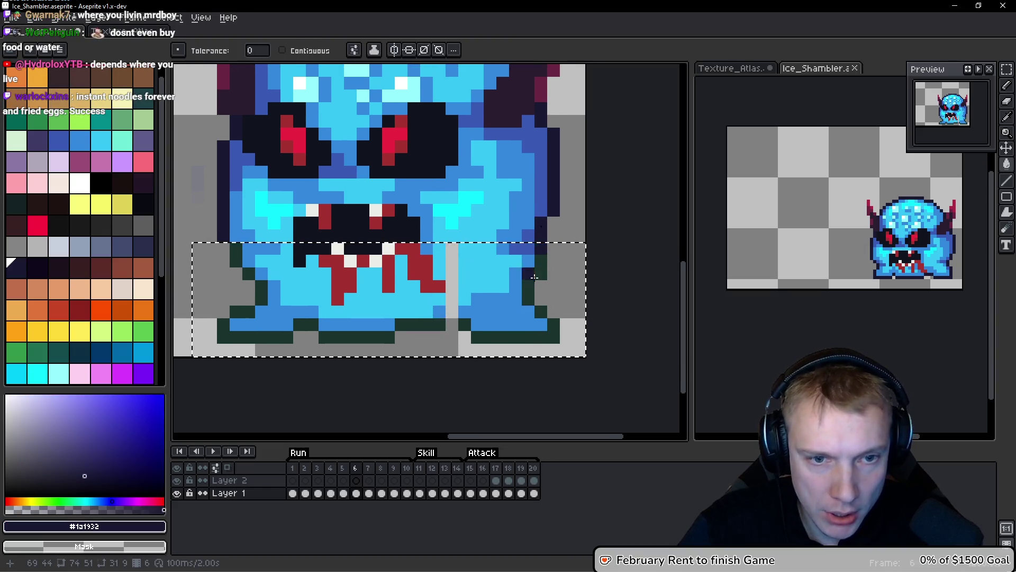
{"action": "left_click", "coordinate": [541, 274]}
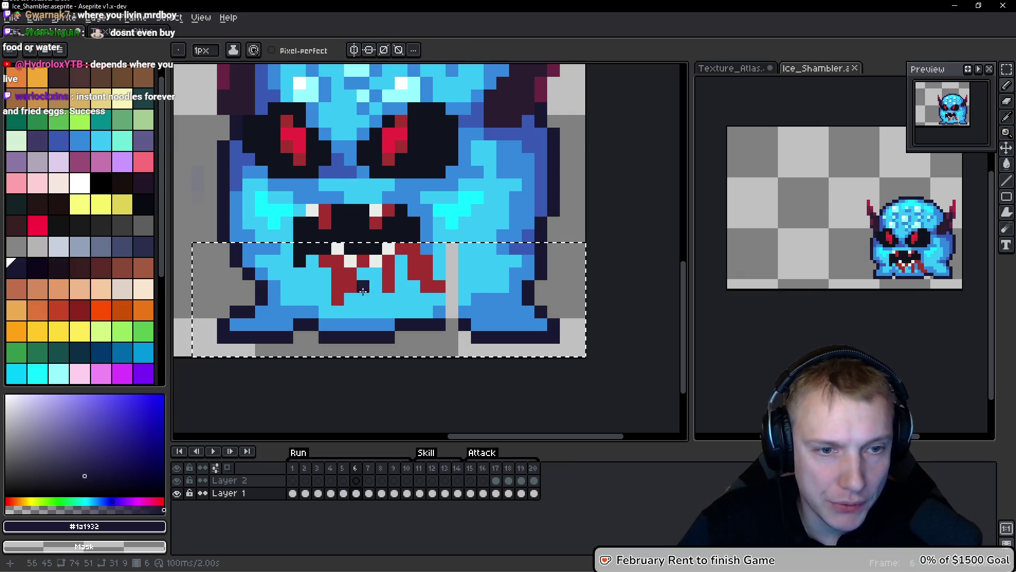
Repaint the grey pixel column, the upper pixel blue and the lower ones dark navy.
{"action": "scroll", "coordinate": [620, 333], "scroll_direction": "up", "scroll_amount": 1}
{"action": "left_click", "coordinate": [620, 333], "text": "alt"}
{"action": "left_click", "coordinate": [522, 332]}
{"action": "left_click", "coordinate": [551, 349], "text": "alt"}
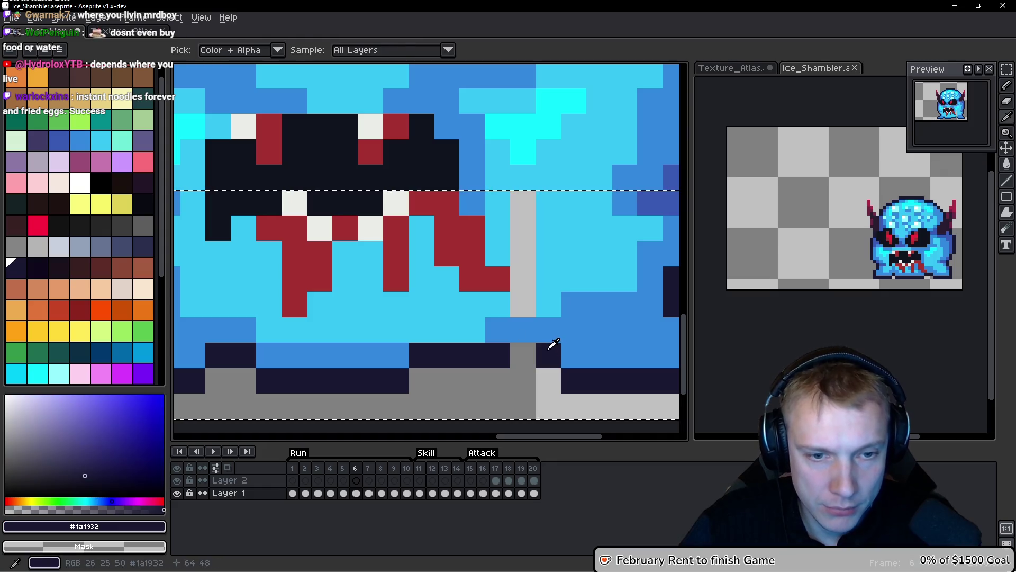
{"action": "left_click", "coordinate": [523, 354]}
Repaint the cyan pixels around the mouth in medium blue #3388dc, undoing one misplaced pixel.
{"action": "left_click", "coordinate": [529, 331], "text": "alt"}
{"action": "left_click", "coordinate": [500, 306]}
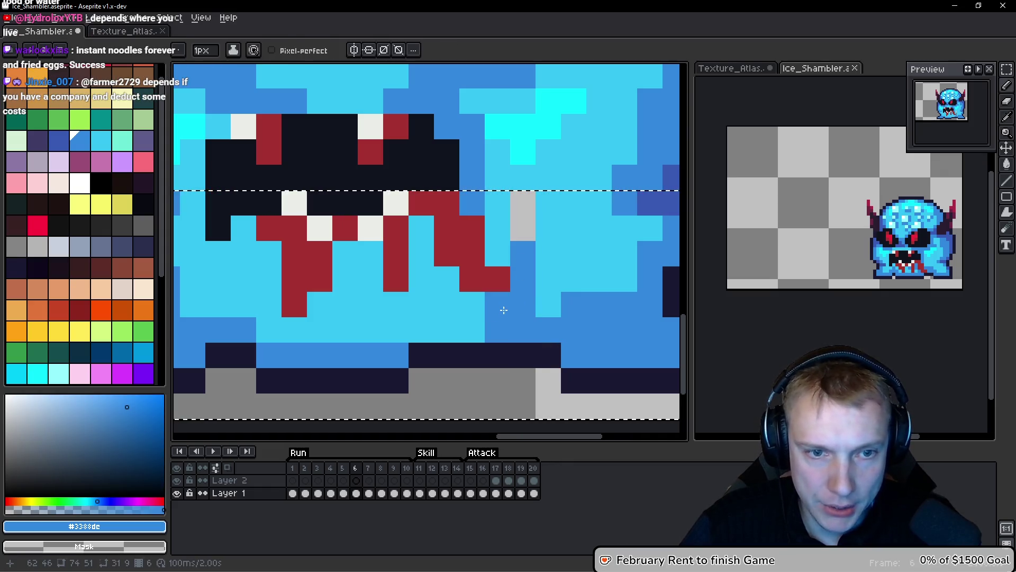
{"action": "left_click", "coordinate": [476, 320]}
{"action": "key", "text": "ctrl+z"}
{"action": "left_click", "coordinate": [488, 257]}
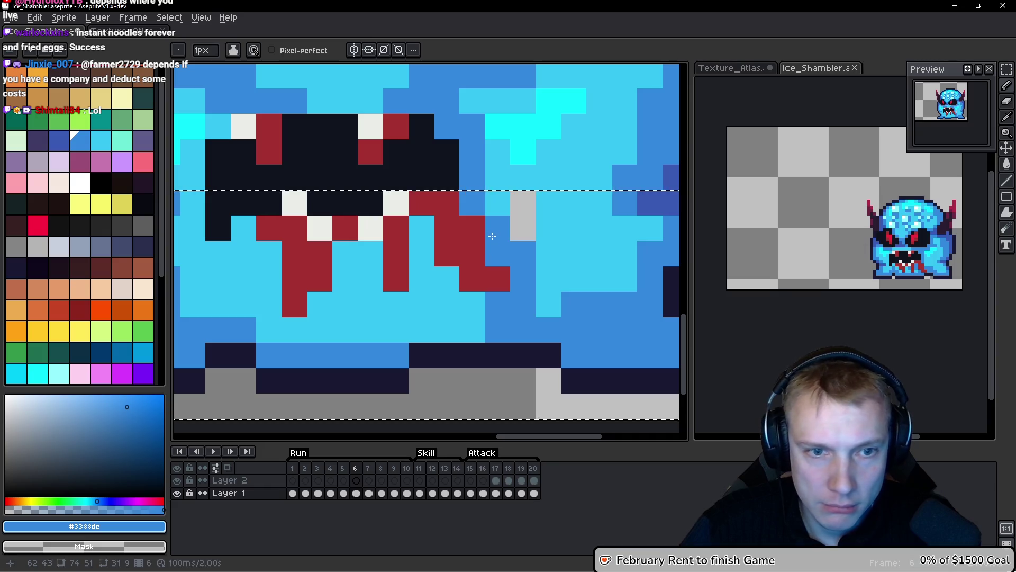
{"action": "left_click_drag", "start_coordinate": [422, 329], "coordinate": [447, 330]}
{"action": "scroll", "coordinate": [496, 324], "scroll_direction": "down", "scroll_amount": 3}
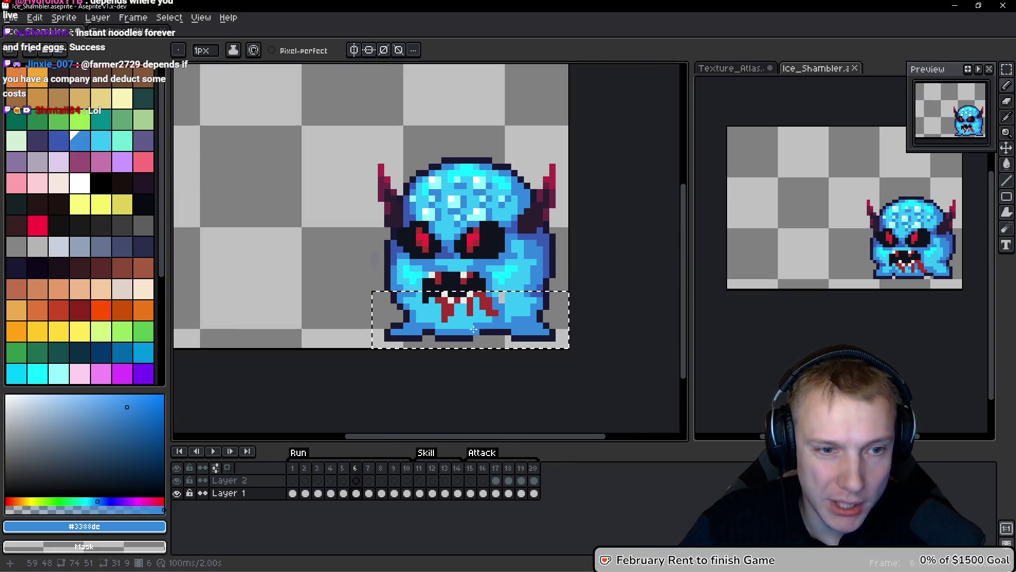
{"action": "scroll", "coordinate": [496, 324], "scroll_direction": "up", "scroll_amount": 3}
{"action": "left_click_drag", "start_coordinate": [519, 292], "coordinate": [514, 242]}
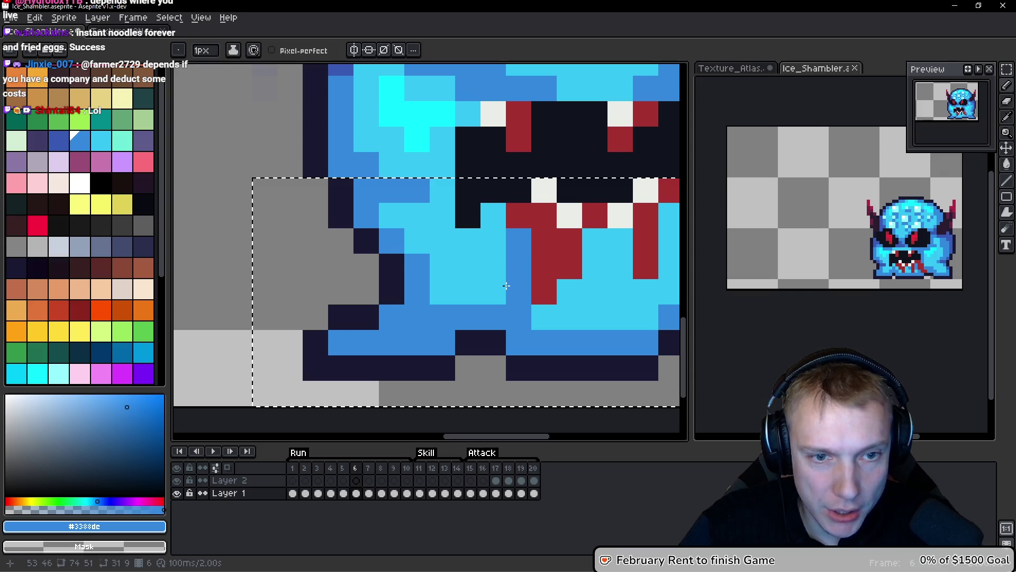
Sample dark blue #3859b3, medium blue #3388dc and light cyan #36c5f4 from the sprite.
{"action": "scroll", "coordinate": [494, 291], "scroll_direction": "down", "scroll_amount": 3}
{"action": "scroll", "coordinate": [570, 301], "scroll_direction": "up", "scroll_amount": 3}
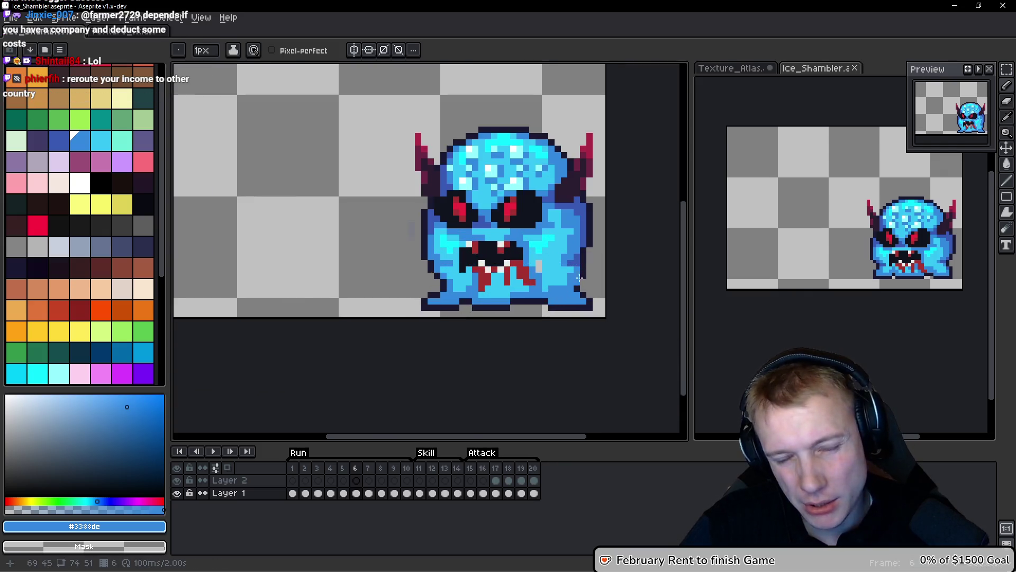
{"action": "scroll", "coordinate": [514, 275], "scroll_direction": "down", "scroll_amount": 2}
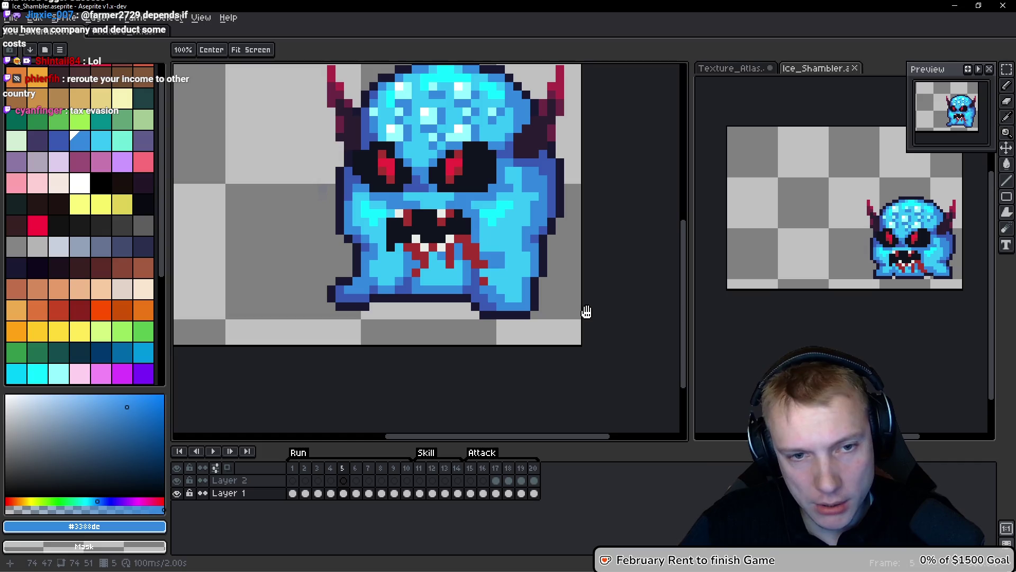
{"action": "scroll", "coordinate": [550, 281], "scroll_direction": "up", "scroll_amount": 2}
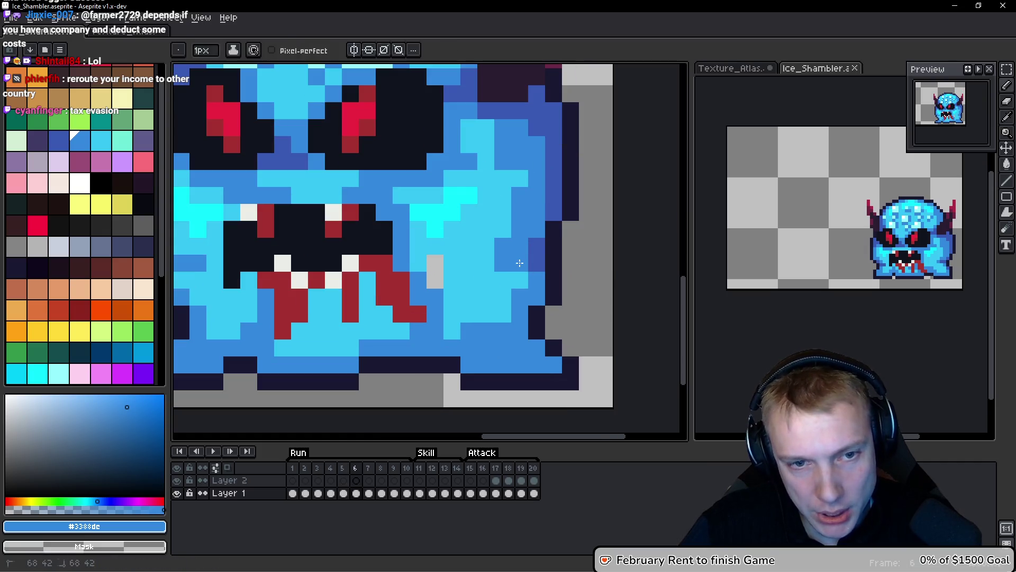
{"action": "left_click", "coordinate": [536, 230], "text": "alt"}
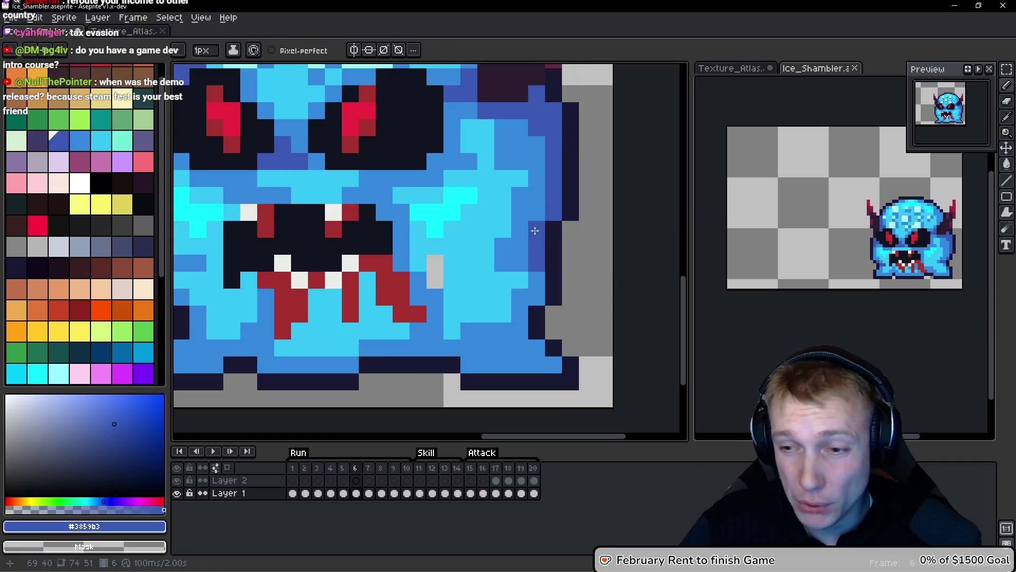
{"action": "left_click", "coordinate": [536, 289], "text": "alt"}
{"action": "scroll", "coordinate": [562, 287], "scroll_direction": "down", "scroll_amount": 2}
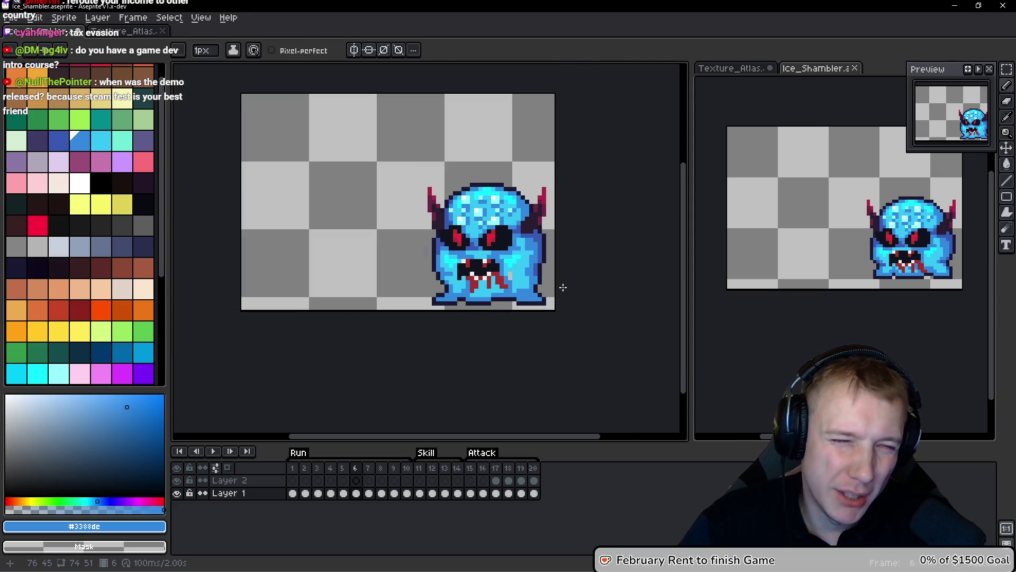
{"action": "scroll", "coordinate": [560, 287], "scroll_direction": "up", "scroll_amount": 2}
{"action": "left_click", "coordinate": [473, 243], "text": "alt"}
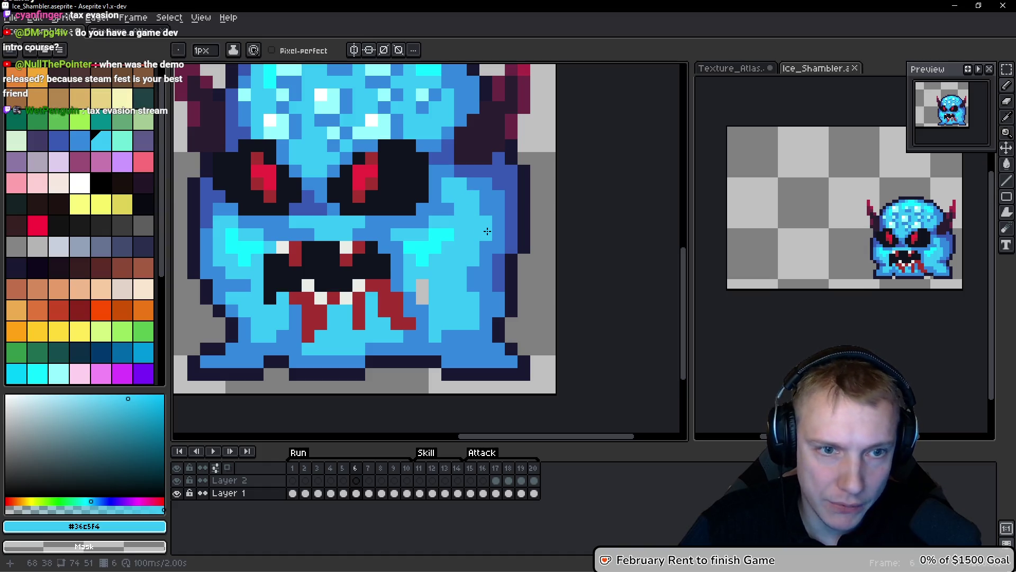
{"action": "scroll", "coordinate": [547, 281], "scroll_direction": "down", "scroll_amount": 3}
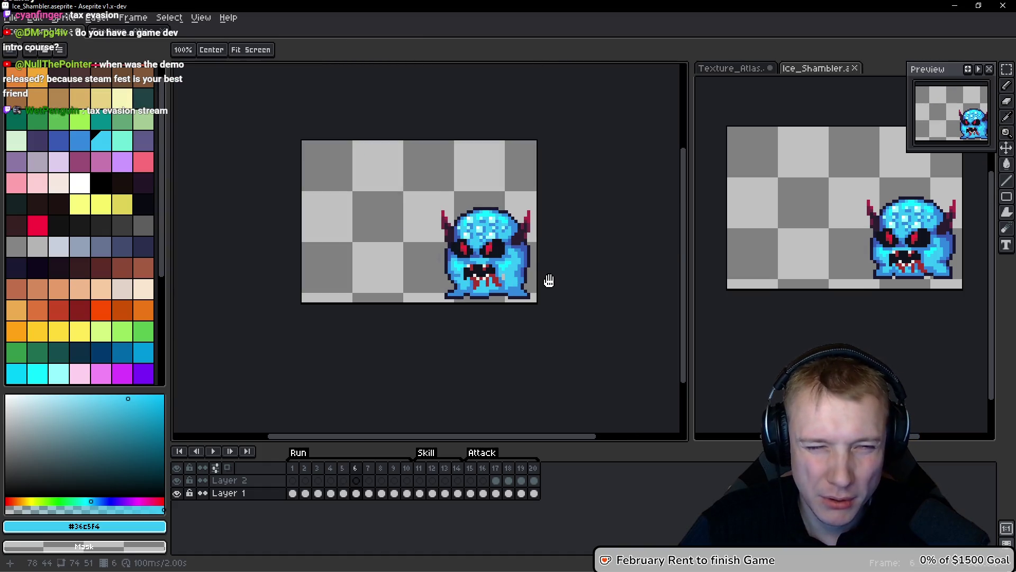
{"action": "scroll", "coordinate": [523, 269], "scroll_direction": "up", "scroll_amount": 2}
{"action": "left_click", "coordinate": [521, 267], "text": "alt"}
{"action": "scroll", "coordinate": [512, 239], "scroll_direction": "up", "scroll_amount": 2}
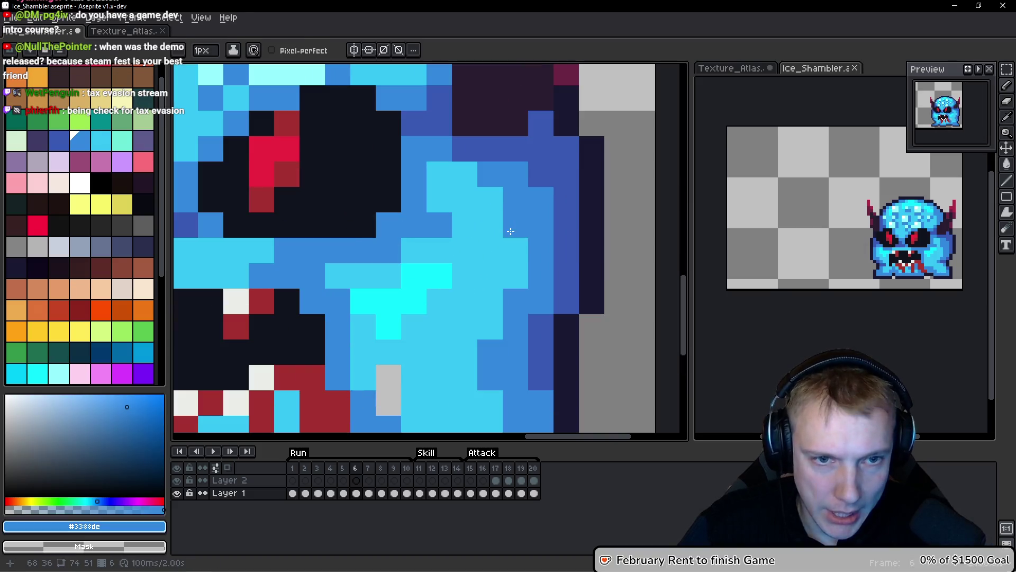
{"action": "scroll", "coordinate": [512, 242], "scroll_direction": "down", "scroll_amount": 5}
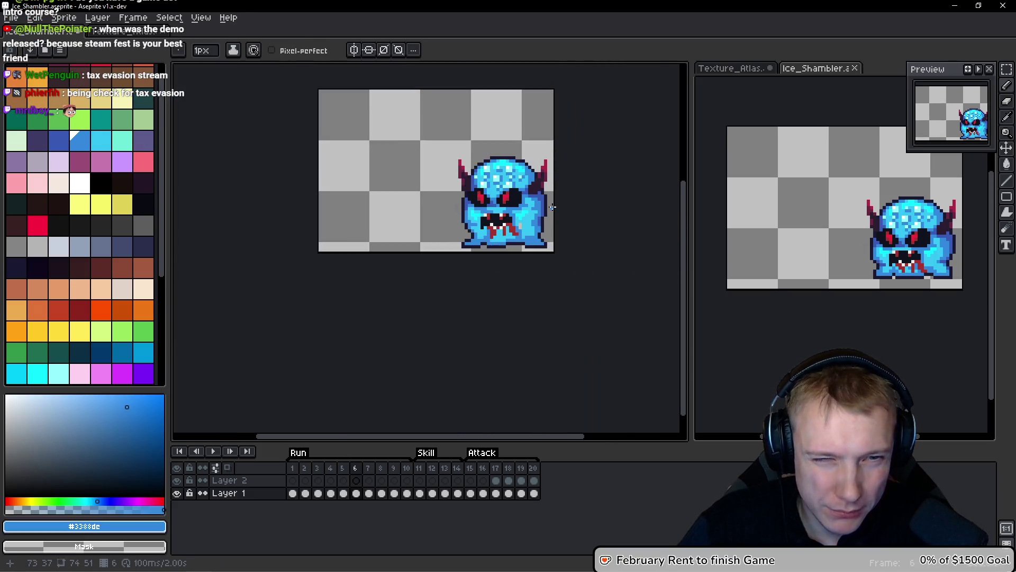
{"action": "scroll", "coordinate": [555, 206], "scroll_direction": "up", "scroll_amount": 4}
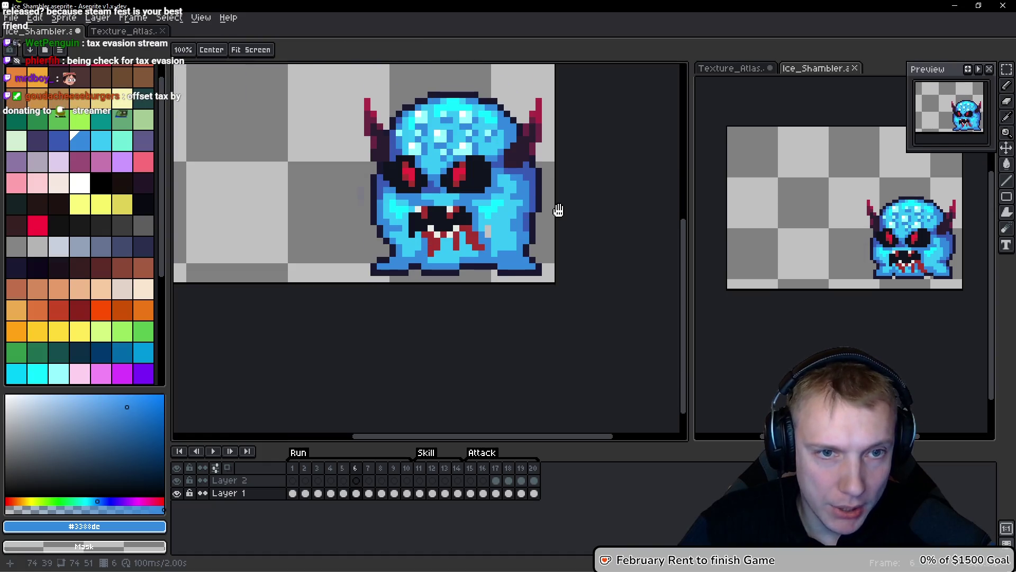
{"action": "scroll", "coordinate": [527, 187], "scroll_direction": "up", "scroll_amount": 3}
{"action": "left_click", "coordinate": [430, 274], "text": "alt"}
{"action": "scroll", "coordinate": [542, 227], "scroll_direction": "down", "scroll_amount": 3}
Flip between frames 5 and 6 to compare the lower-body shading.
{"action": "key", "text": "comma"}
{"action": "key", "text": "space"}
{"action": "key", "text": "period"}
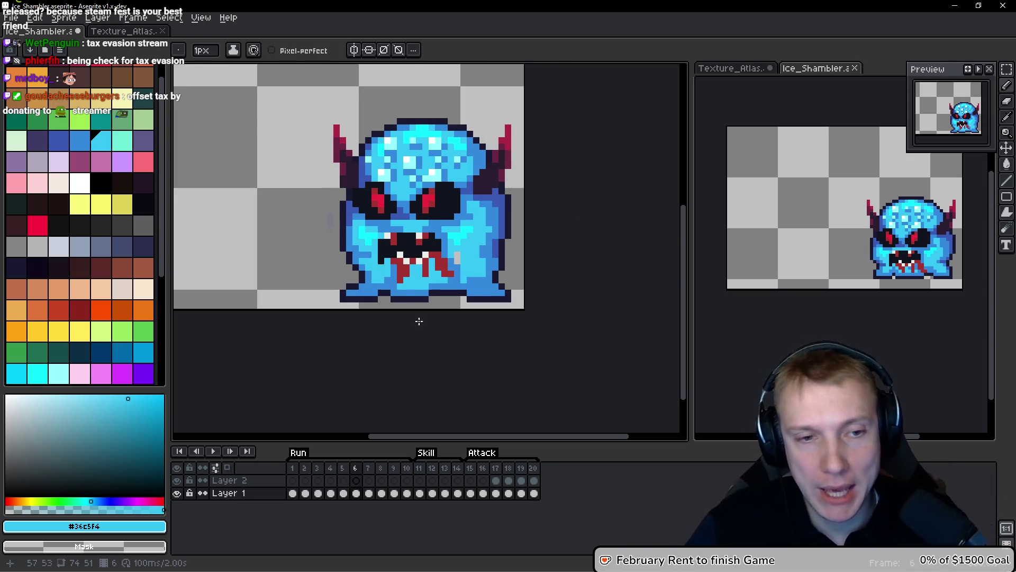
{"action": "scroll", "coordinate": [415, 317], "scroll_direction": "up", "scroll_amount": 2}
{"action": "key", "text": "comma"}
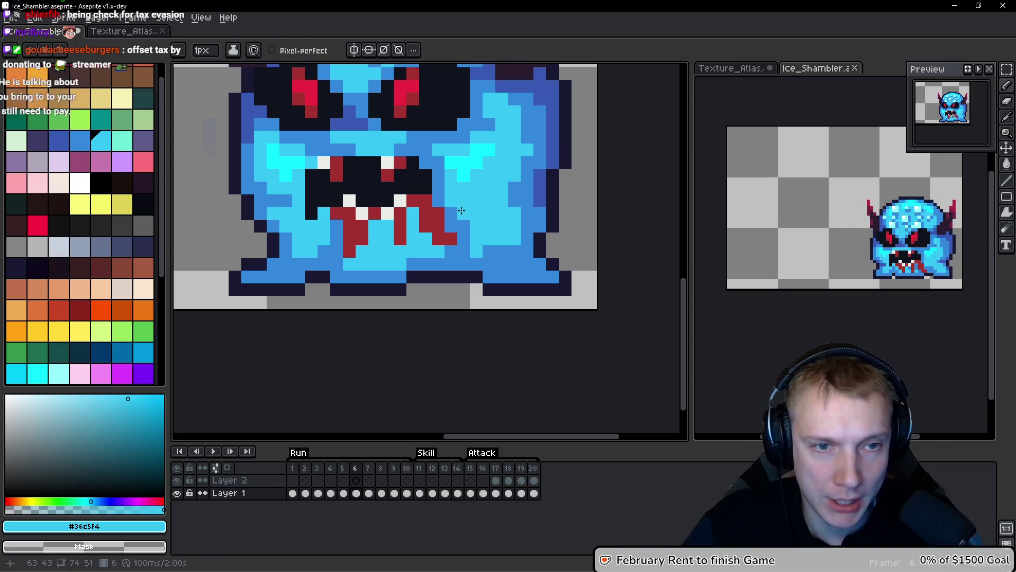
{"action": "scroll", "coordinate": [493, 197], "scroll_direction": "down", "scroll_amount": 2}
{"action": "key", "text": "space"}
{"action": "key", "text": "period"}
{"action": "scroll", "coordinate": [487, 208], "scroll_direction": "up", "scroll_amount": 3}
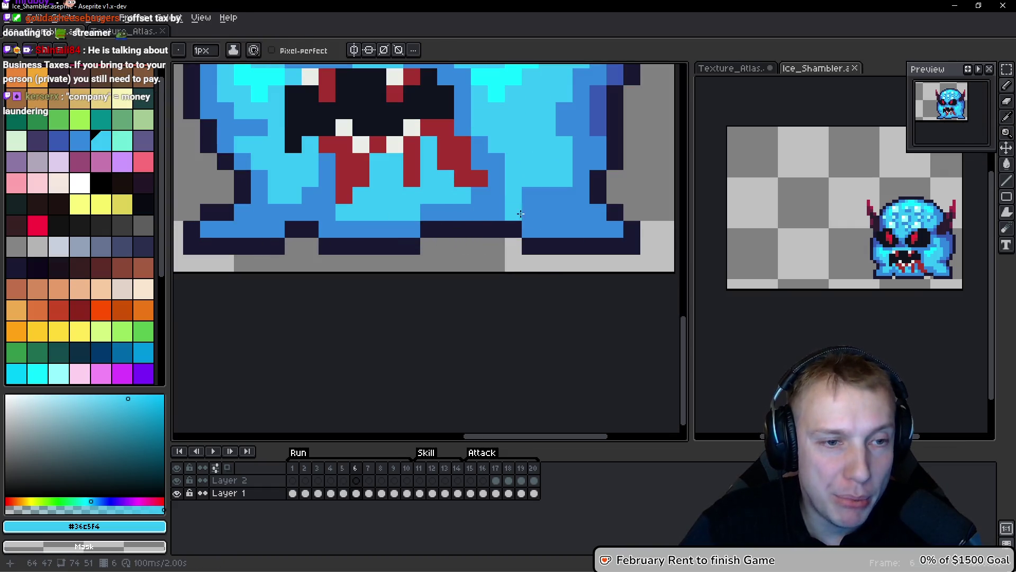
{"action": "key", "text": "period"}
Shade four light-blue lower-body pixels on frame 6 with dark blue #3859b3.
{"action": "left_click", "coordinate": [329, 153], "text": "alt"}
{"action": "key", "text": "comma"}
{"action": "key", "text": "space"}
{"action": "left_click", "coordinate": [324, 223]}
{"action": "left_click", "coordinate": [311, 213]}
{"action": "left_click", "coordinate": [412, 229]}
{"action": "left_click", "coordinate": [479, 211]}
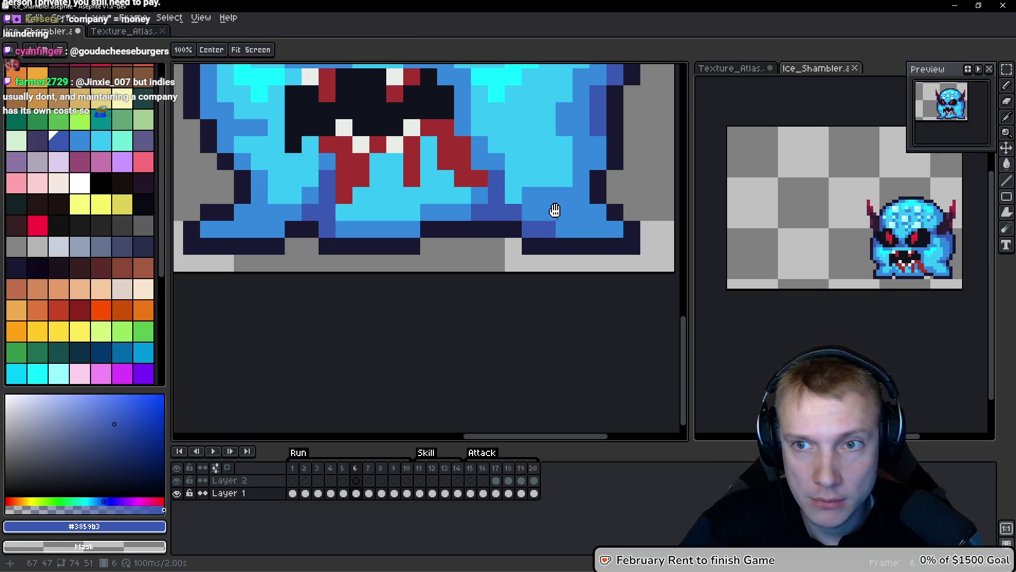
{"action": "scroll", "coordinate": [553, 211], "scroll_direction": "up", "scroll_amount": 1}
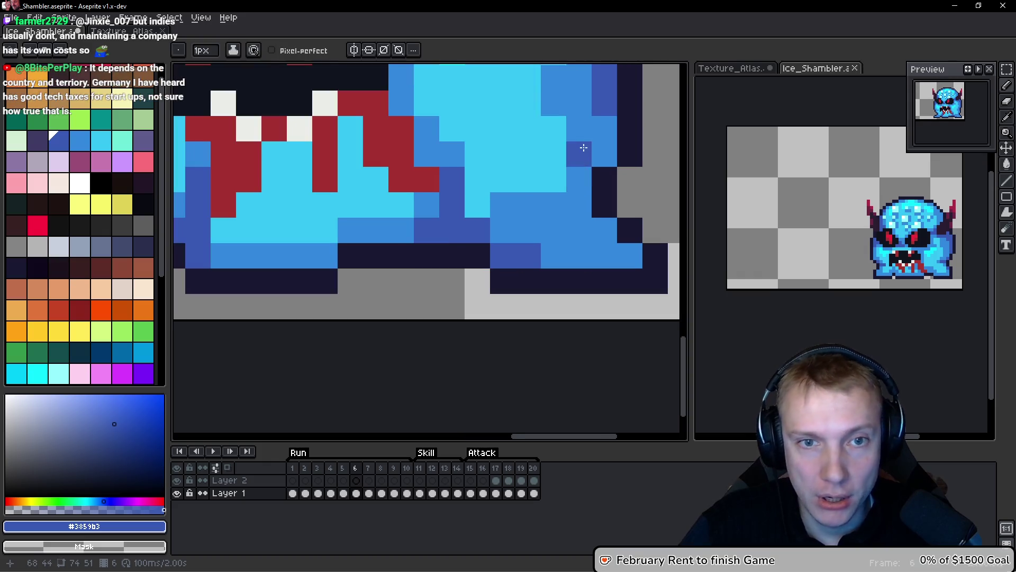
{"action": "scroll", "coordinate": [583, 148], "scroll_direction": "down", "scroll_amount": 6}
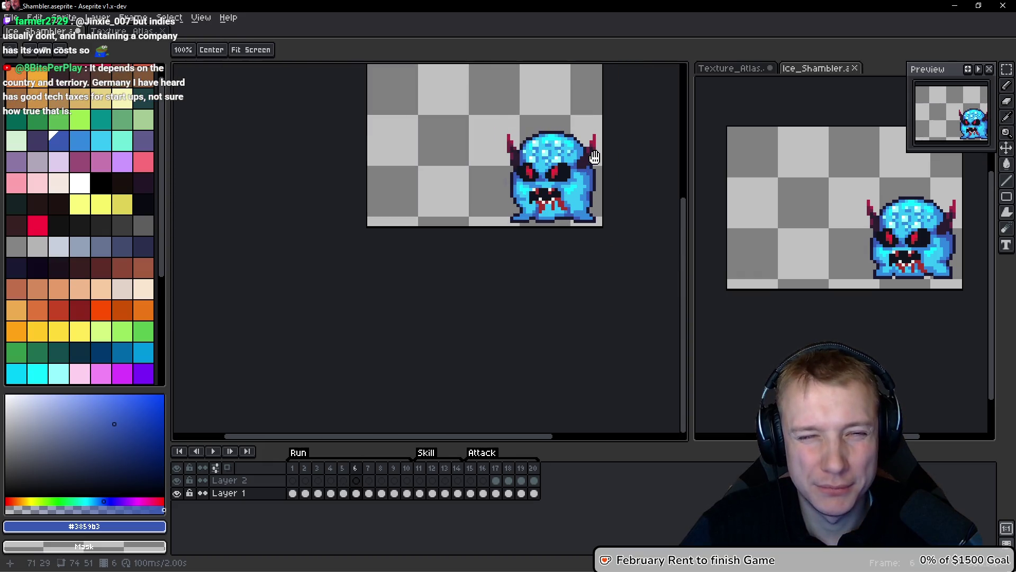
{"action": "left_click", "coordinate": [297, 470]}
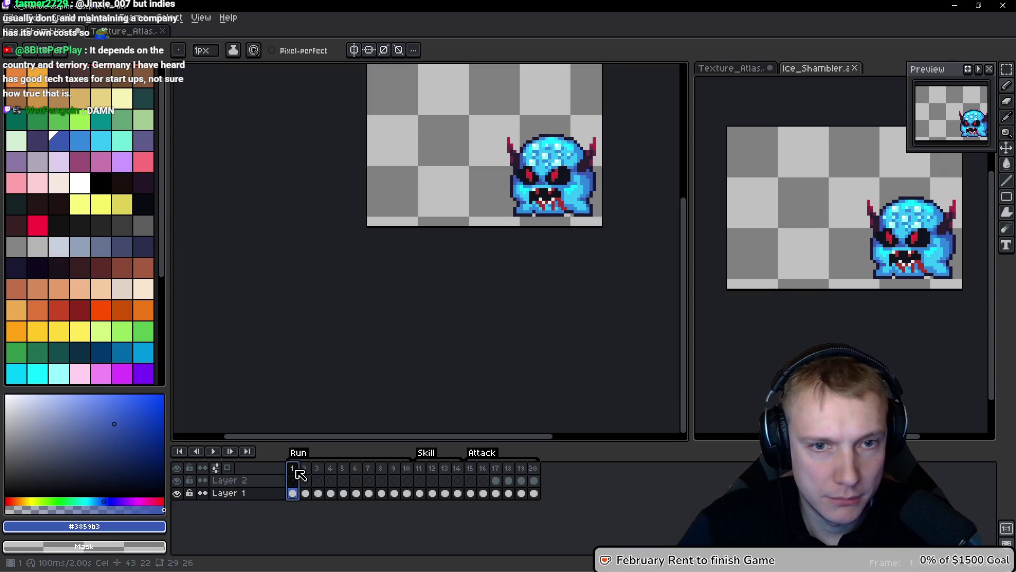
Browse frames 6 to 9 and delete the green-haired frame 7.
{"action": "left_click", "coordinate": [406, 468]}
{"action": "left_click", "coordinate": [393, 469]}
{"action": "left_click", "coordinate": [385, 471]}
{"action": "left_click", "coordinate": [373, 471]}
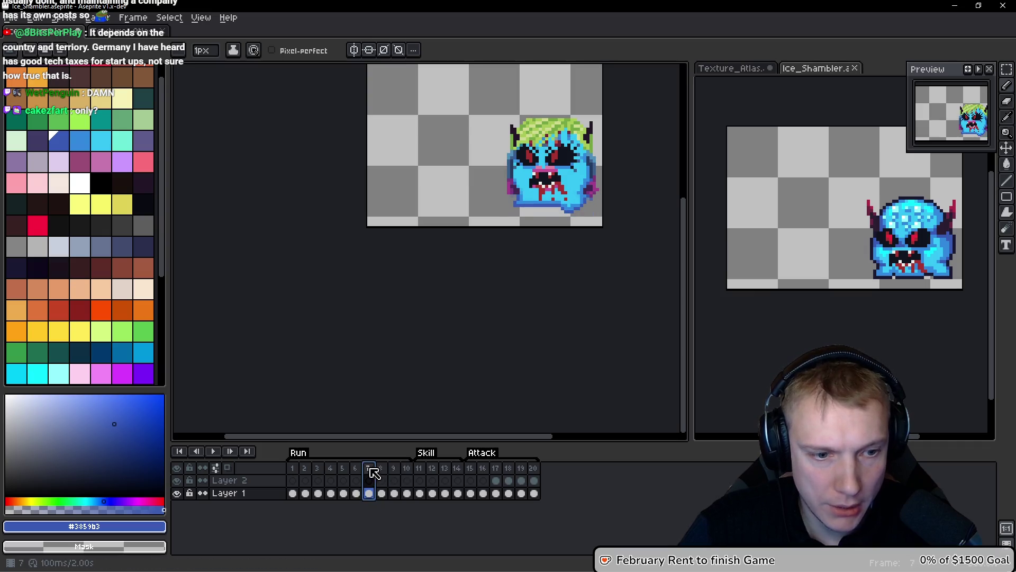
{"action": "left_click", "coordinate": [364, 471]}
{"action": "left_click", "coordinate": [373, 471]}
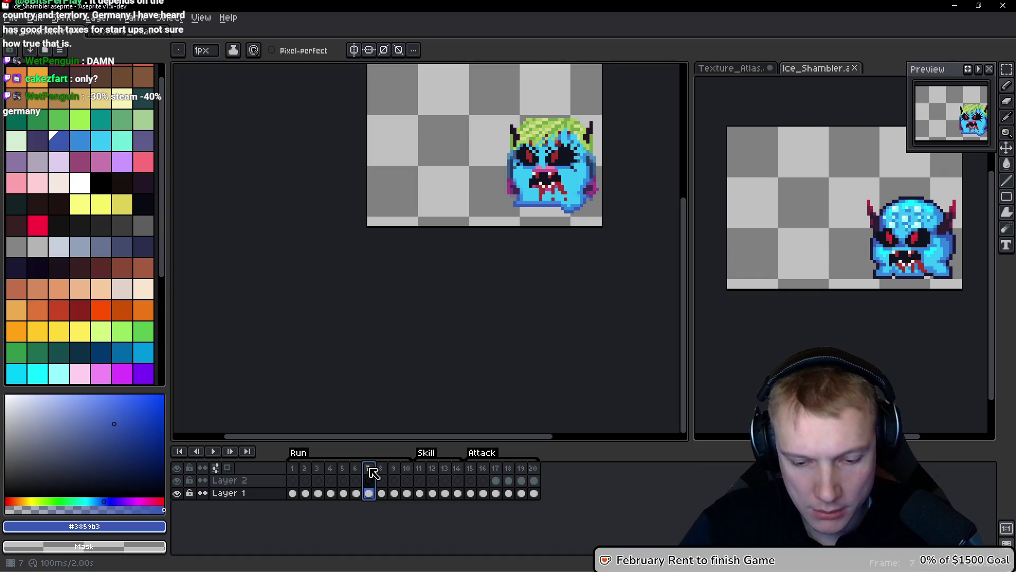
{"action": "key", "text": "alt+Delete"}
{"action": "key", "text": "alt+Delete"}
{"action": "key", "text": "alt+Delete"}
{"action": "key", "text": "alt+Delete"}
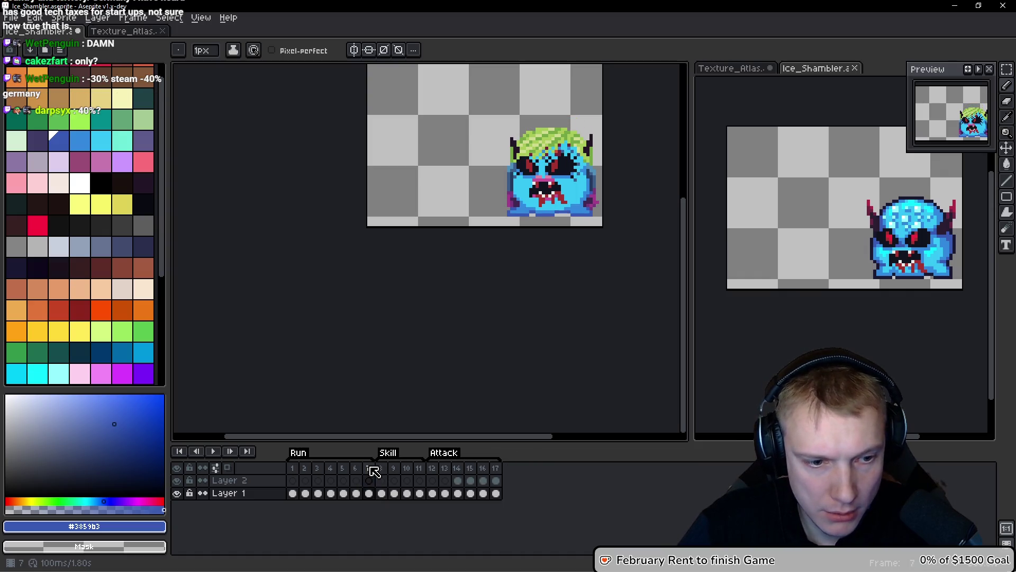
Check frame 6 against frame 5, then play and stop the animation preview.
{"action": "left_click", "coordinate": [357, 469]}
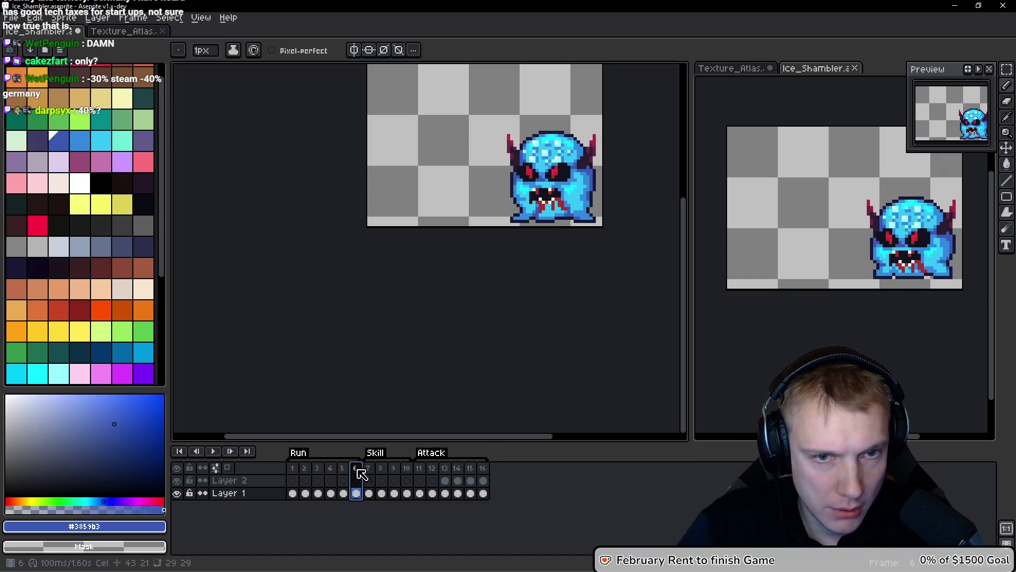
{"action": "key", "text": "ctrl+t"}
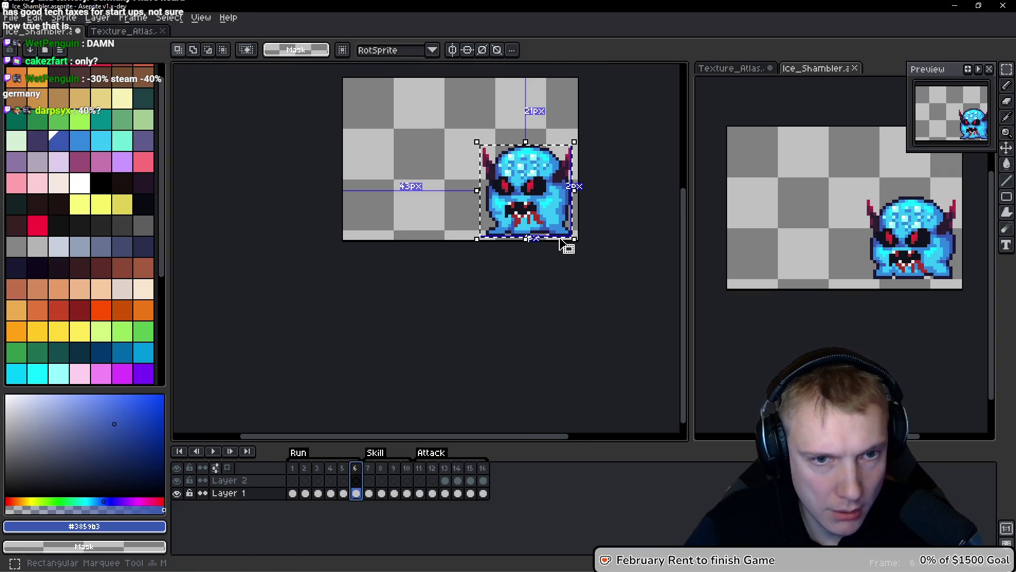
{"action": "key", "text": "ctrl+d"}
{"action": "key", "text": "comma"}
{"action": "key", "text": "period"}
{"action": "scroll", "coordinate": [548, 213], "scroll_direction": "up", "scroll_amount": 1}
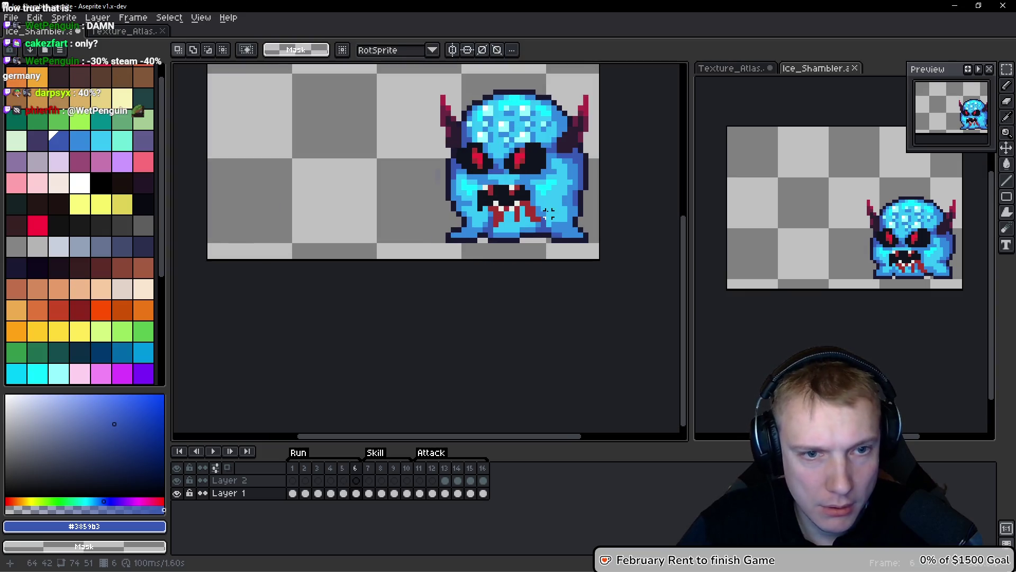
{"action": "scroll", "coordinate": [508, 202], "scroll_direction": "down", "scroll_amount": 2}
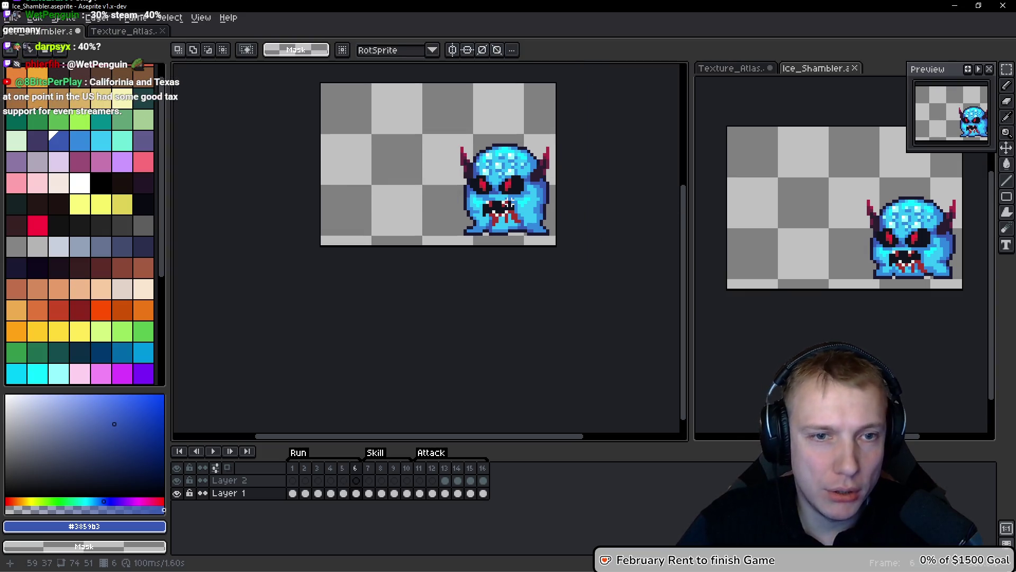
{"action": "key", "text": "comma"}
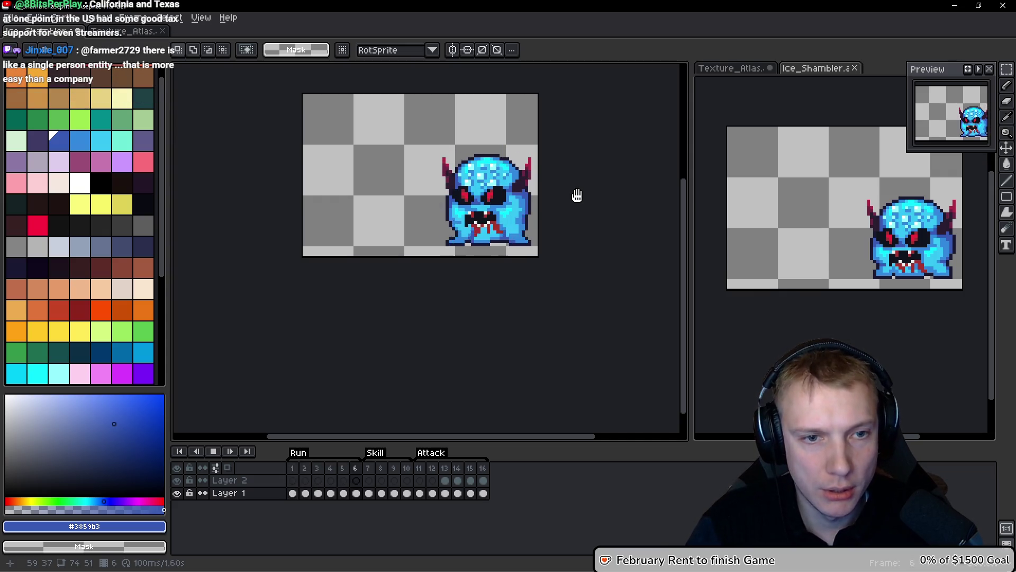
{"action": "key", "text": "Return"}
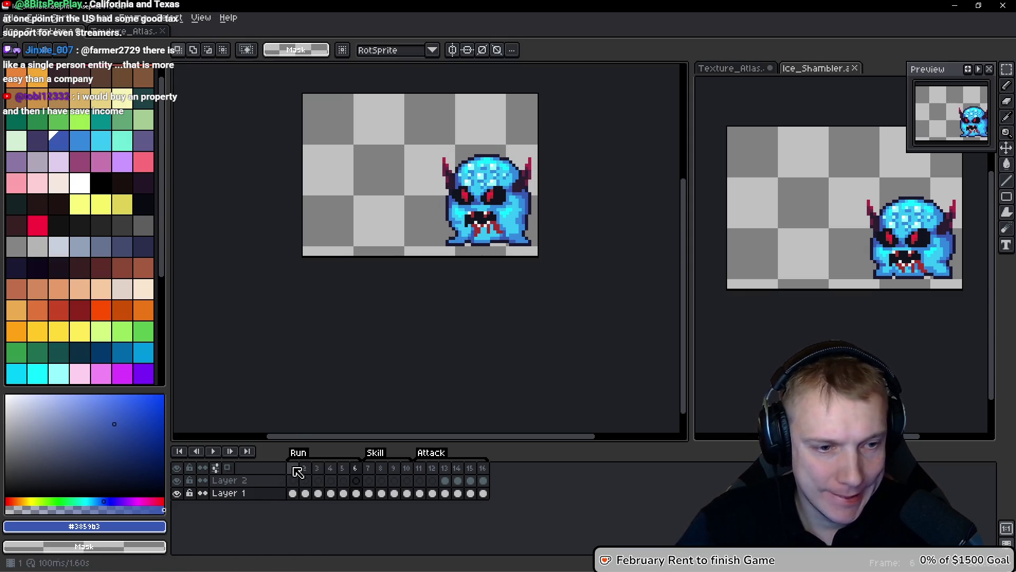
Zoom into frame 6 and select the small block at the bottom-left foot.
{"action": "left_click", "coordinate": [292, 493]}
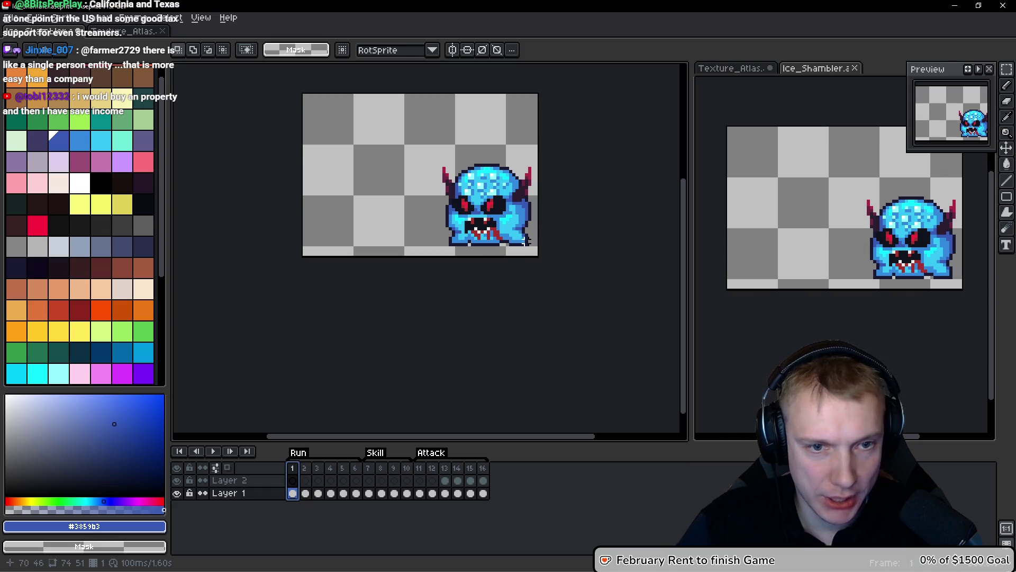
{"action": "left_click", "coordinate": [356, 493]}
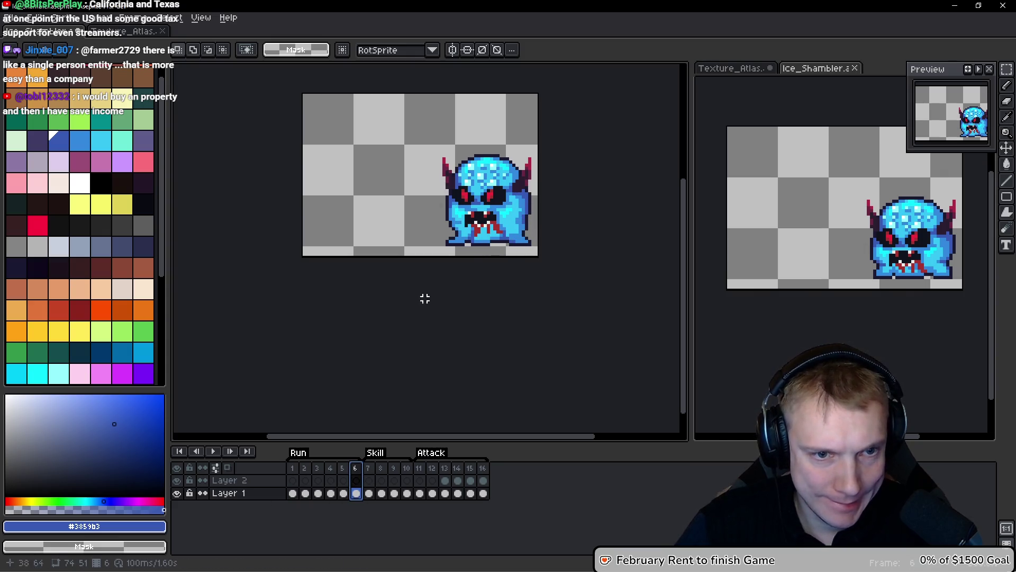
{"action": "scroll", "coordinate": [496, 236], "scroll_direction": "up", "scroll_amount": 2}
{"action": "scroll", "coordinate": [483, 249], "scroll_direction": "up", "scroll_amount": 3}
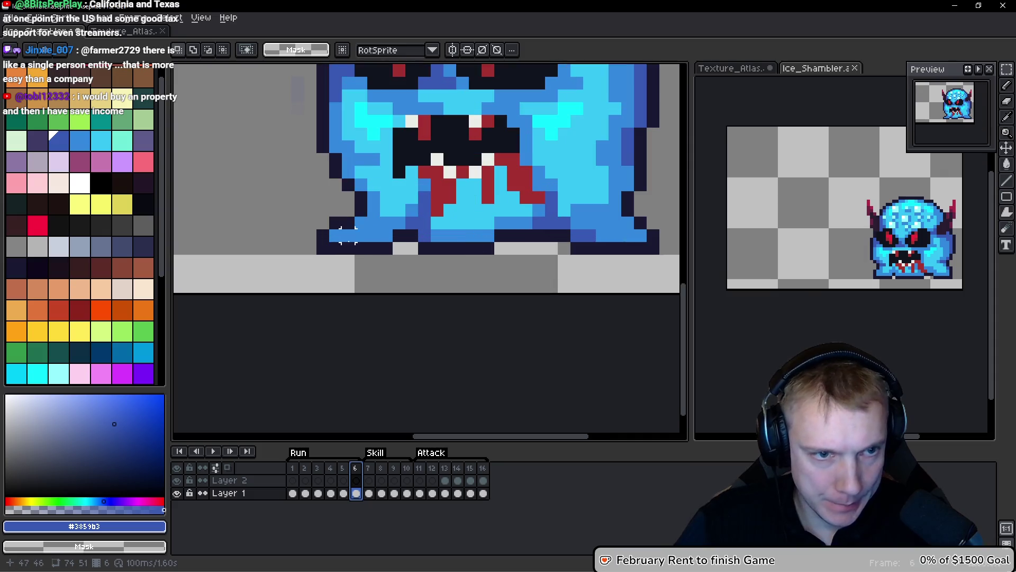
{"action": "mouse_move", "coordinate": [307, 266]}
{"action": "left_mouse_down"}
{"action": "mouse_move", "coordinate": [349, 229]}
{"action": "mouse_move", "coordinate": [339, 265]}
{"action": "left_mouse_up"}
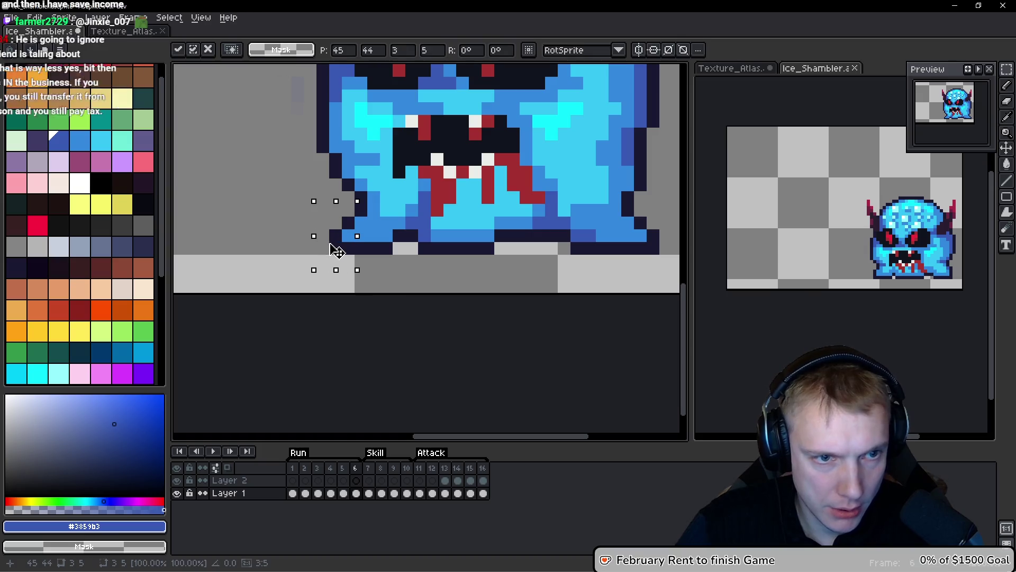
{"action": "key", "text": "ctrl+d"}
Adjust the right foot's pixels, sample medium blue #3388dc, and choose the #1a1932 outline colour.
{"action": "scroll", "coordinate": [318, 264], "scroll_direction": "down", "scroll_amount": 1}
{"action": "scroll", "coordinate": [557, 258], "scroll_direction": "up", "scroll_amount": 1}
{"action": "left_click_drag", "start_coordinate": [538, 285], "coordinate": [576, 238]}
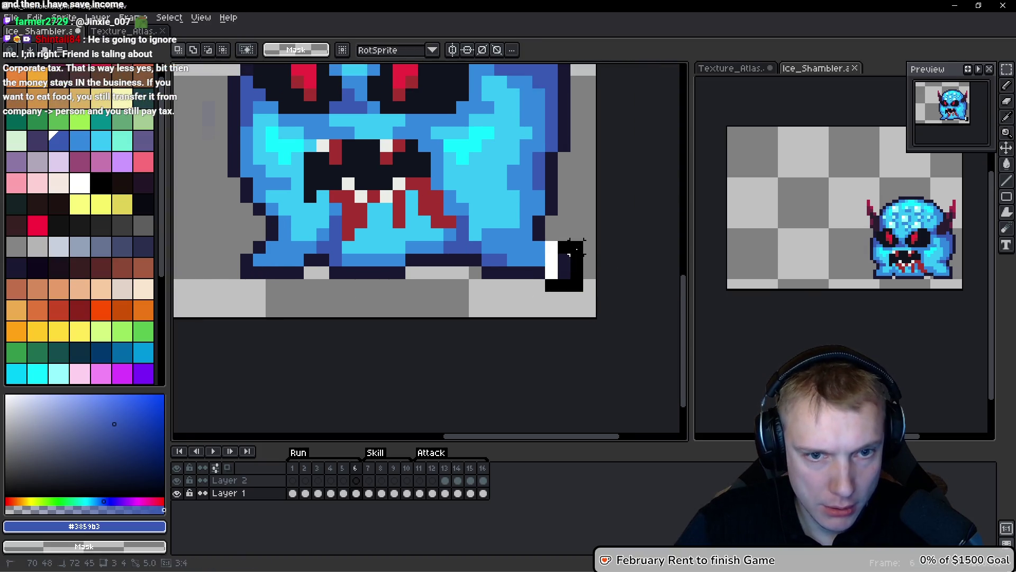
{"action": "scroll", "coordinate": [584, 201], "scroll_direction": "down", "scroll_amount": 2}
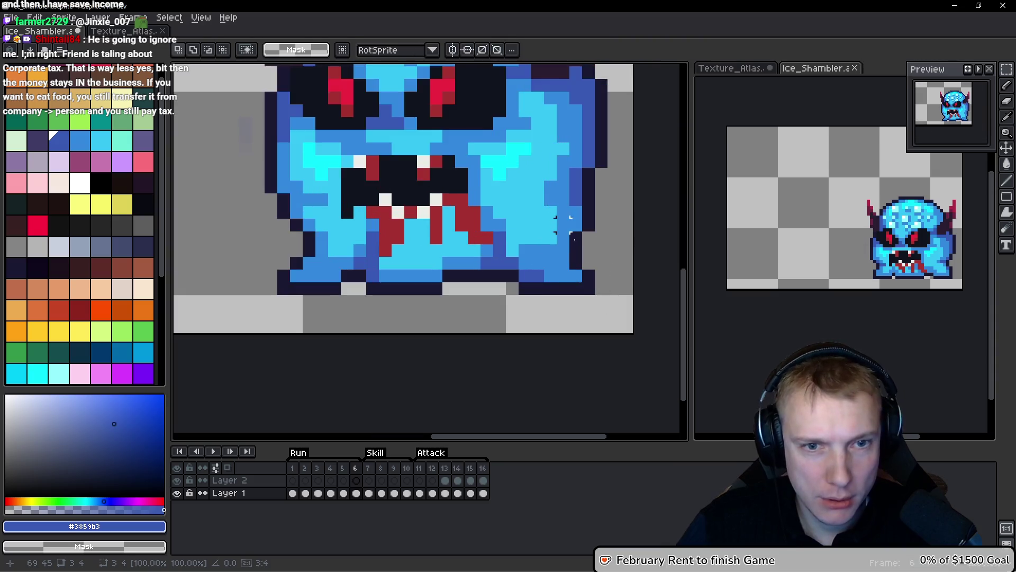
{"action": "scroll", "coordinate": [584, 201], "scroll_direction": "up", "scroll_amount": 3}
{"action": "key", "text": "b"}
{"action": "left_click", "coordinate": [578, 254], "text": "alt"}
{"action": "left_click", "coordinate": [593, 251], "text": "alt"}
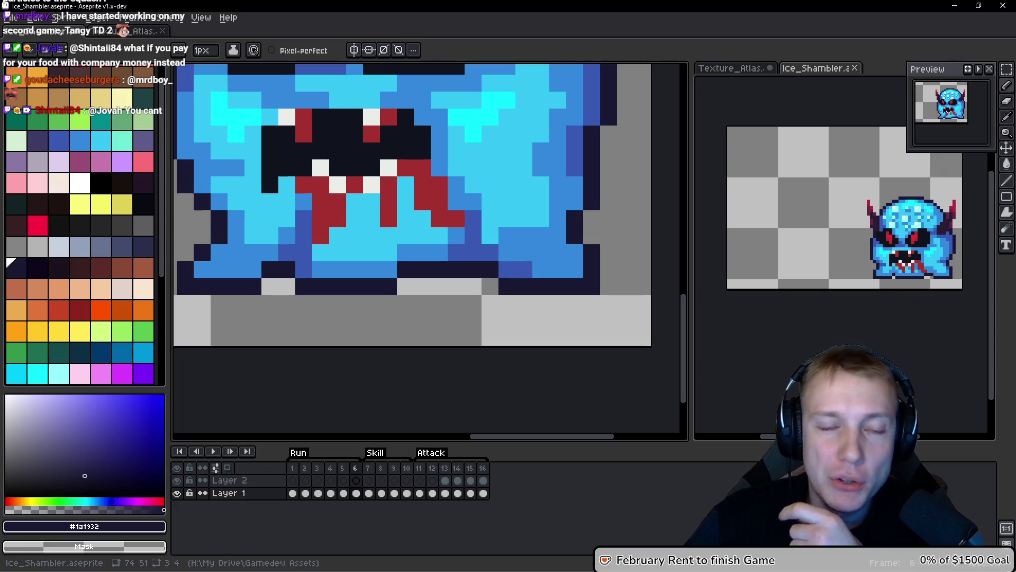
Add a dark lower-body pixel and paint a few body pixels dark blue.
{"action": "scroll", "coordinate": [549, 253], "scroll_direction": "up", "scroll_amount": 3}
{"action": "left_click", "coordinate": [549, 253]}
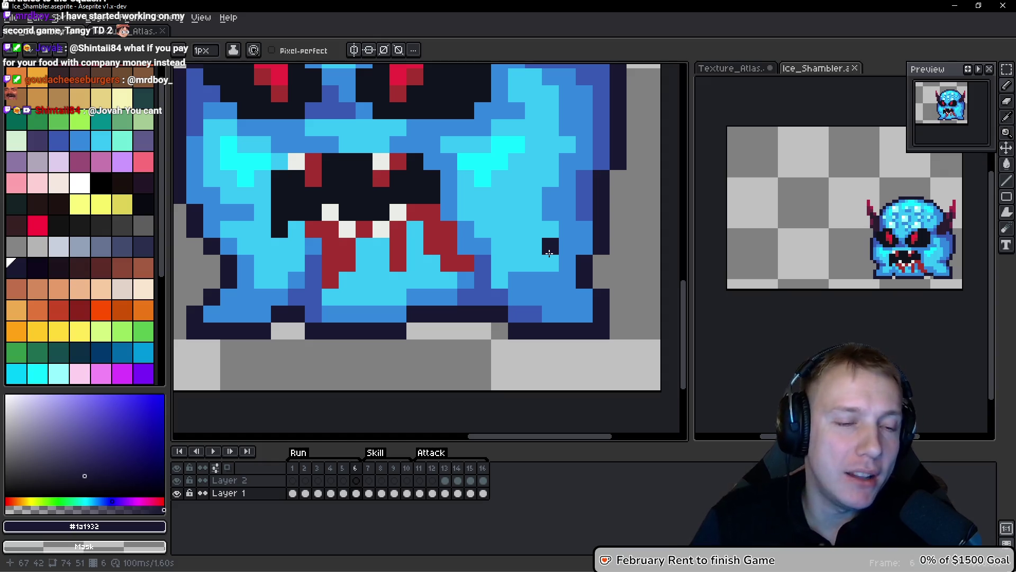
{"action": "left_click_drag", "start_coordinate": [259, 231], "coordinate": [391, 238]}
{"action": "scroll", "coordinate": [391, 237], "scroll_direction": "down", "scroll_amount": 2}
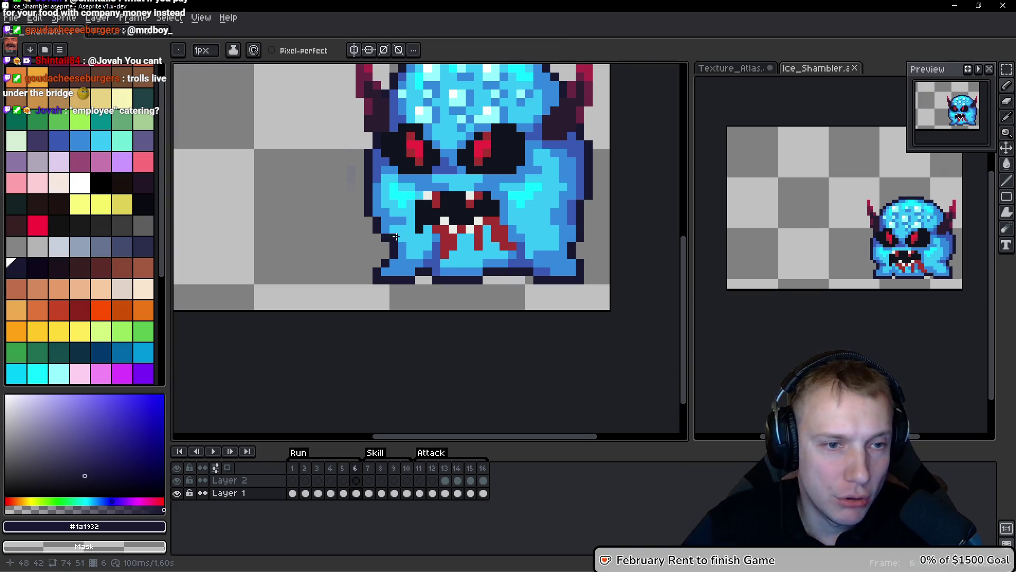
{"action": "scroll", "coordinate": [391, 237], "scroll_direction": "up", "scroll_amount": 3}
{"action": "left_click", "coordinate": [517, 334], "text": "alt"}
{"action": "left_click_drag", "start_coordinate": [318, 177], "coordinate": [368, 176]}
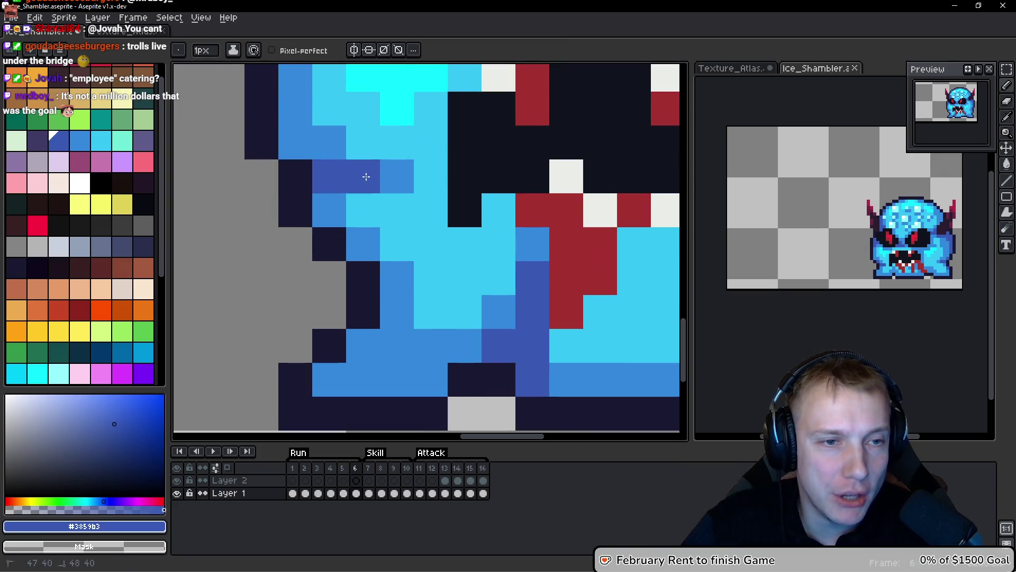
{"action": "left_click", "coordinate": [295, 143]}
{"action": "left_click", "coordinate": [397, 176]}
{"action": "key", "text": "ctrl+z"}
{"action": "scroll", "coordinate": [404, 181], "scroll_direction": "down", "scroll_amount": 1}
{"action": "scroll", "coordinate": [376, 197], "scroll_direction": "up", "scroll_amount": 1}
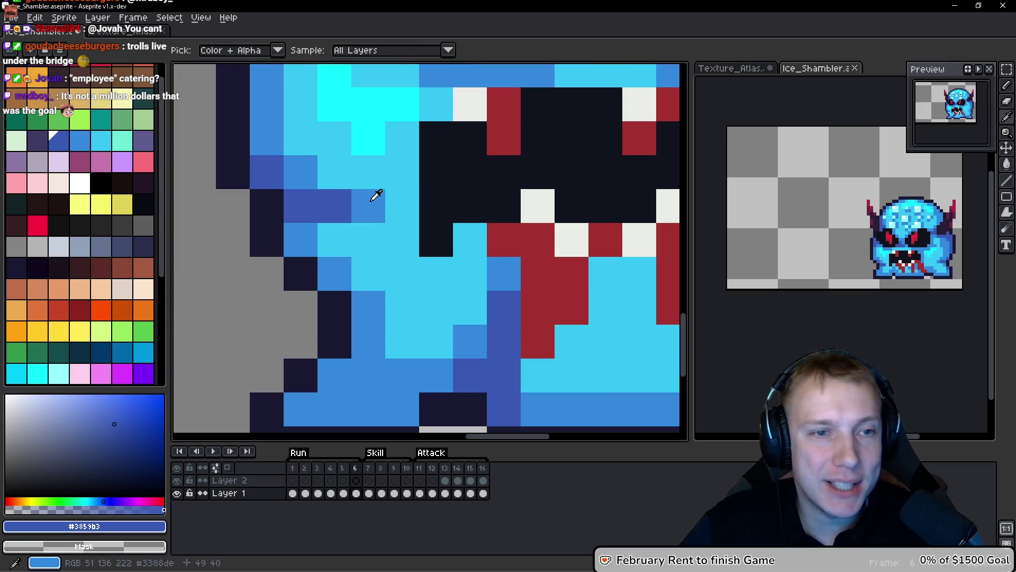
Smooth the shading beside the mouth with medium blue #3388de and add a dark navy pixel.
{"action": "left_click", "coordinate": [394, 199], "text": "alt"}
{"action": "left_click", "coordinate": [370, 209]}
{"action": "left_click", "coordinate": [294, 163], "text": "alt"}
{"action": "left_click_drag", "start_coordinate": [320, 207], "coordinate": [361, 231]}
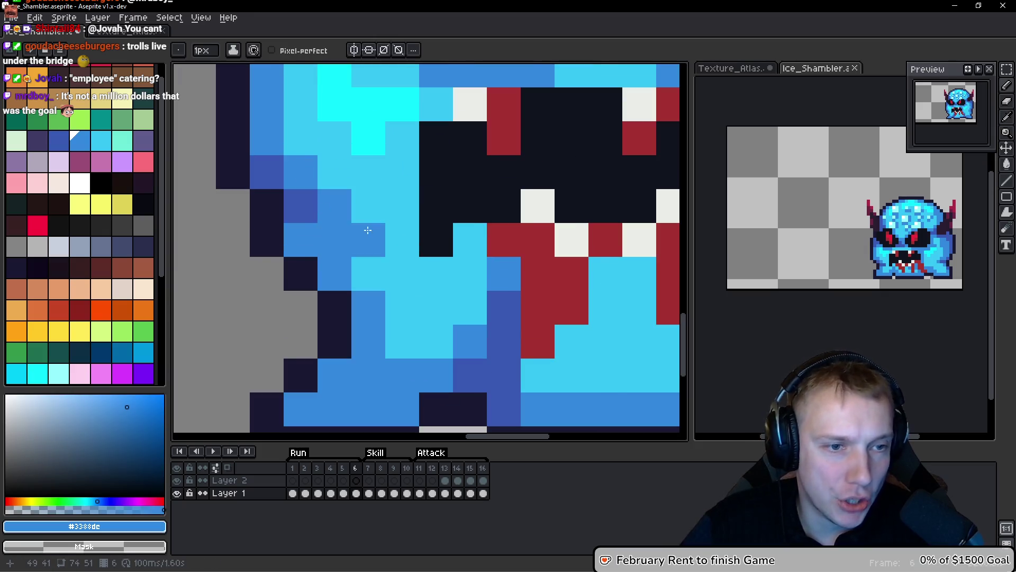
{"action": "scroll", "coordinate": [362, 230], "scroll_direction": "down", "scroll_amount": 3}
{"action": "scroll", "coordinate": [327, 271], "scroll_direction": "up", "scroll_amount": 2}
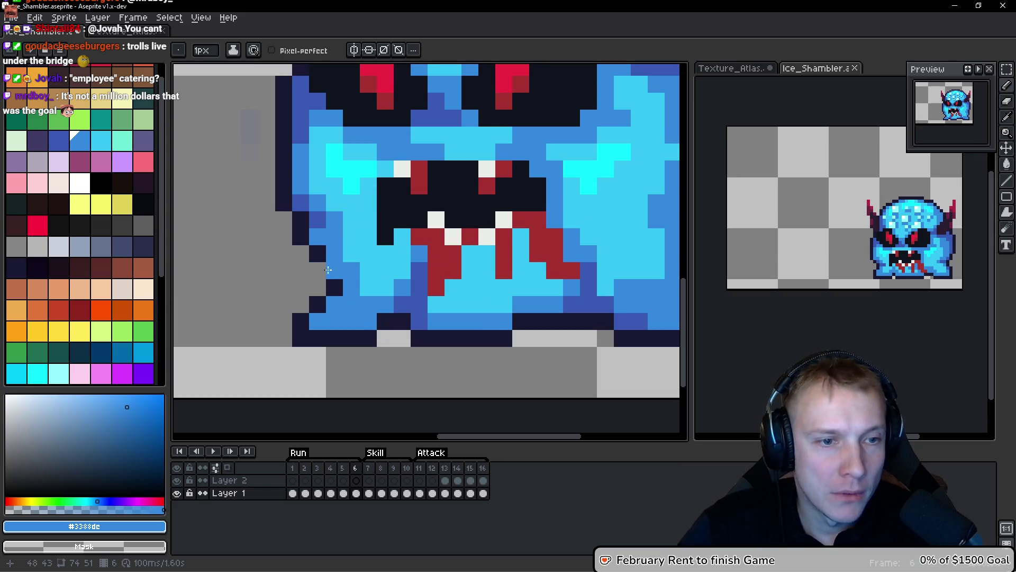
{"action": "right_click", "coordinate": [337, 268]}
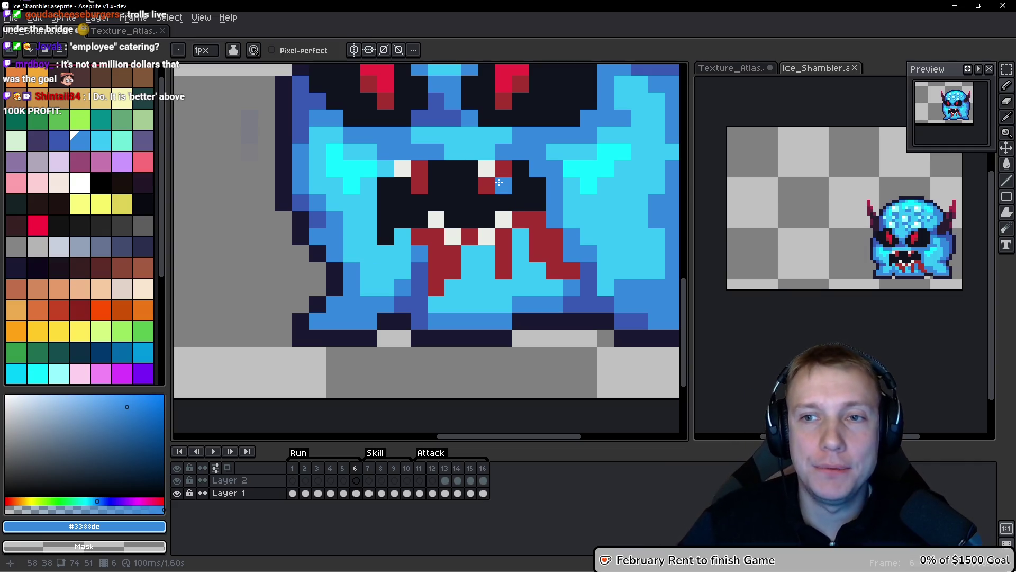
Paint a mouth pixel blue and a right-cheek pixel light cyan.
{"action": "left_click", "coordinate": [513, 187]}
{"action": "left_click_drag", "start_coordinate": [513, 186], "coordinate": [390, 221]}
{"action": "left_click", "coordinate": [543, 169], "text": "alt"}
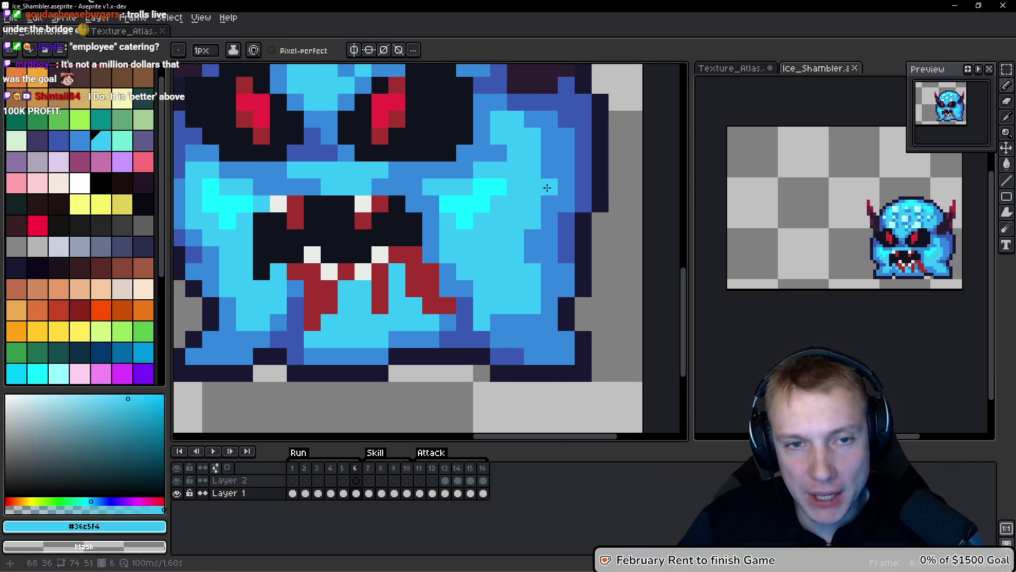
{"action": "left_click", "coordinate": [546, 172]}
{"action": "scroll", "coordinate": [538, 173], "scroll_direction": "down", "scroll_amount": 1}
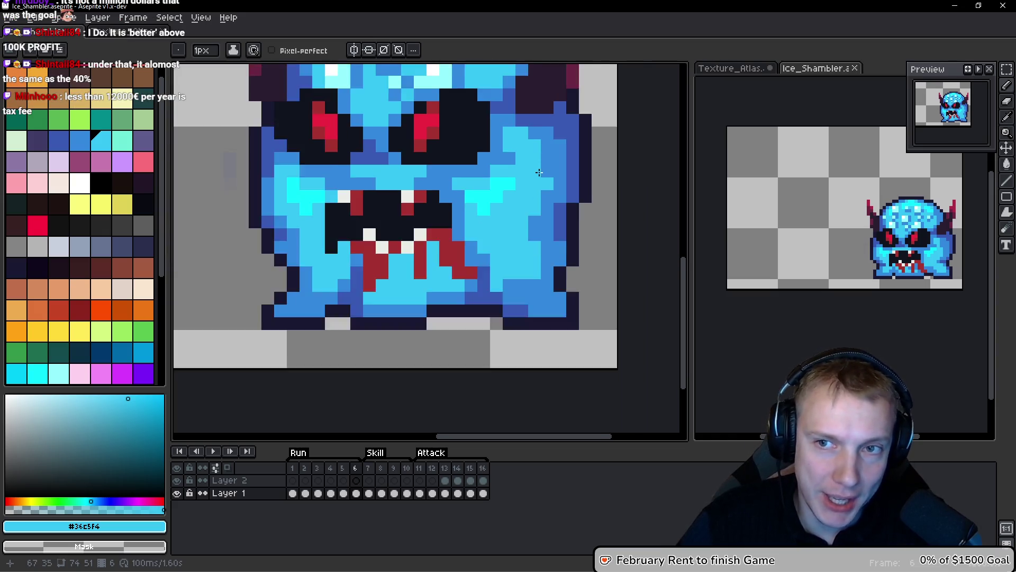
{"action": "scroll", "coordinate": [539, 173], "scroll_direction": "down", "scroll_amount": 1}
Compare frames 5 and 6, then save Ice_Shambler.aseprite.
{"action": "key", "text": "Left"}
{"action": "key", "text": "Right"}
{"action": "key", "text": "Left"}
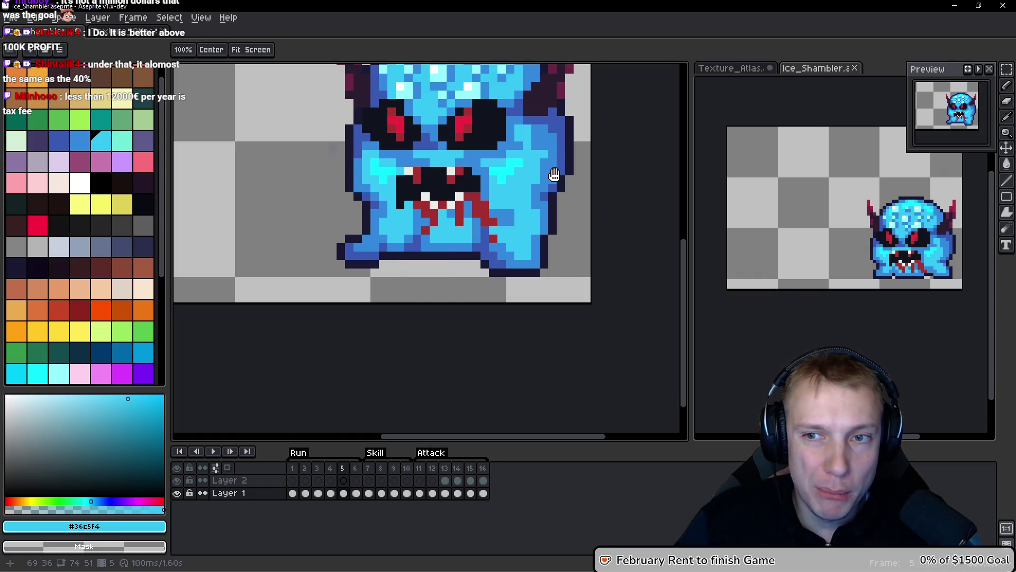
{"action": "key", "text": "Right"}
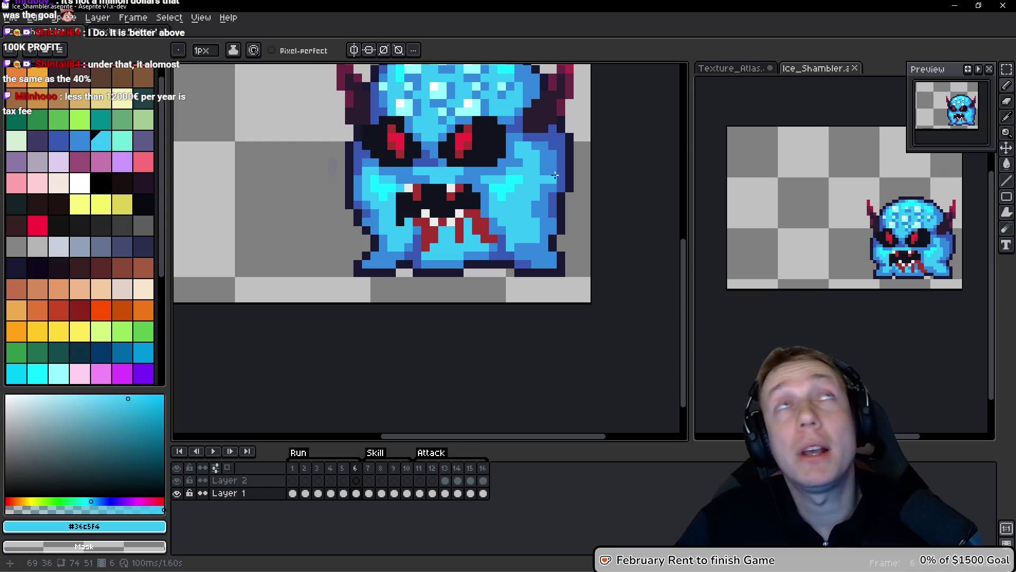
{"action": "key", "text": "v"}
{"action": "key", "text": "ctrl+s"}
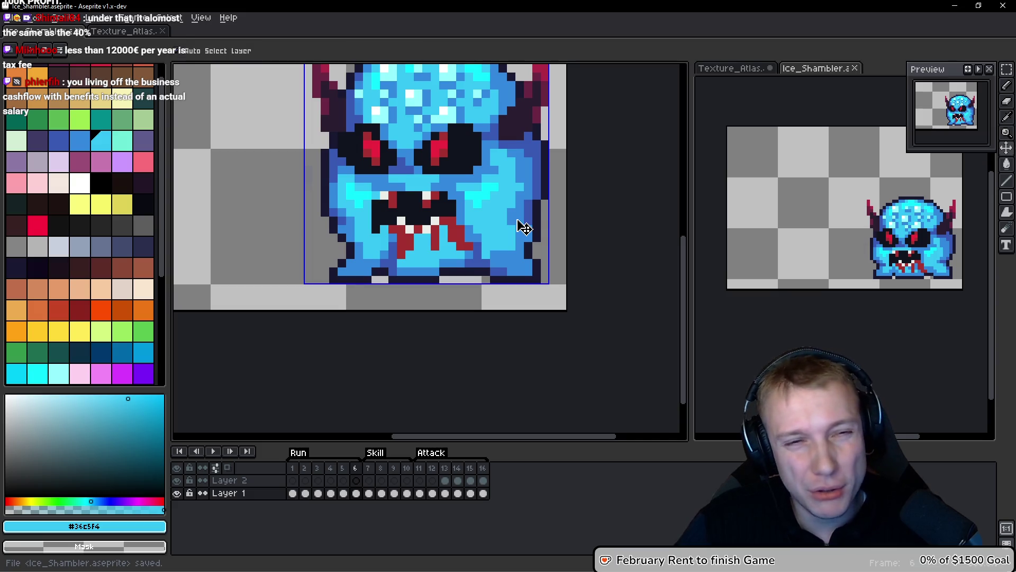
Export the Ice_Shambler animation's frames and visible layers as a sprite sheet using Export Sprite Sheet defaults.
{"action": "key", "text": "ctrl+e"}
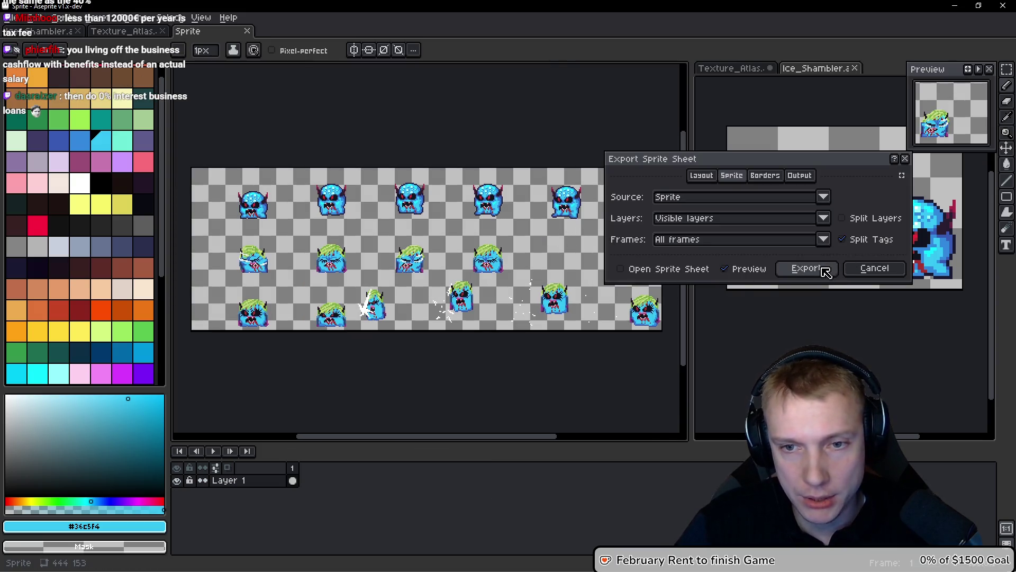
{"action": "left_click", "coordinate": [825, 269]}
{"action": "scroll", "coordinate": [490, 225], "scroll_direction": "down", "scroll_amount": 1}
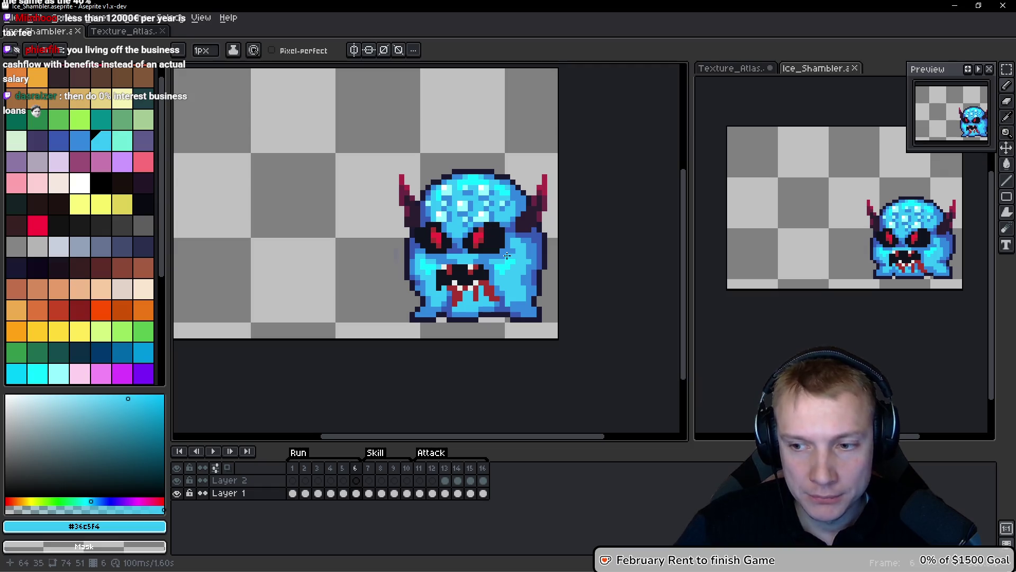
Zoom around the shambler and eyedrop the mid blue #3388dc from its body.
{"action": "scroll", "coordinate": [506, 248], "scroll_direction": "down", "scroll_amount": 1}
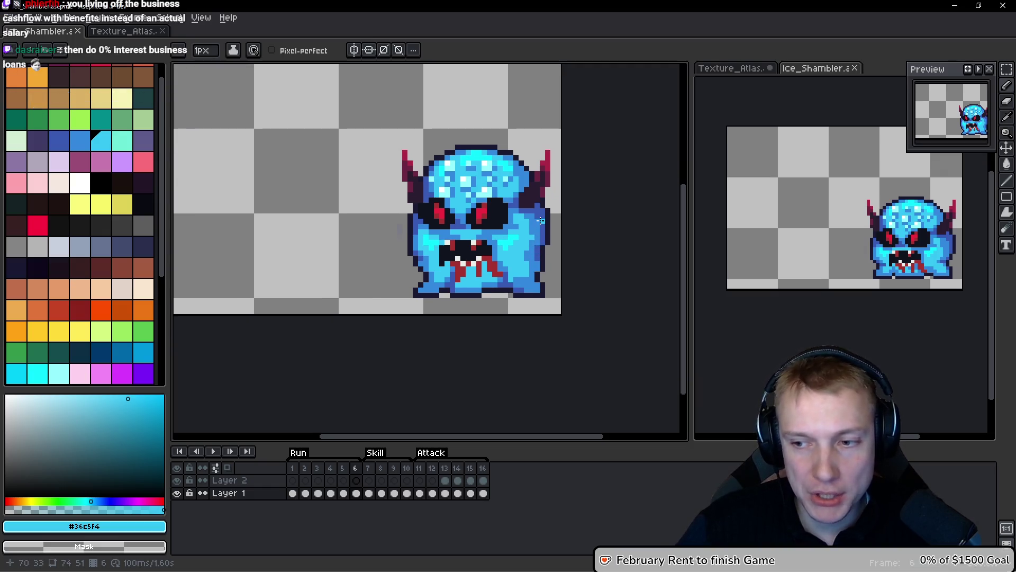
{"action": "scroll", "coordinate": [524, 185], "scroll_direction": "up", "scroll_amount": 1}
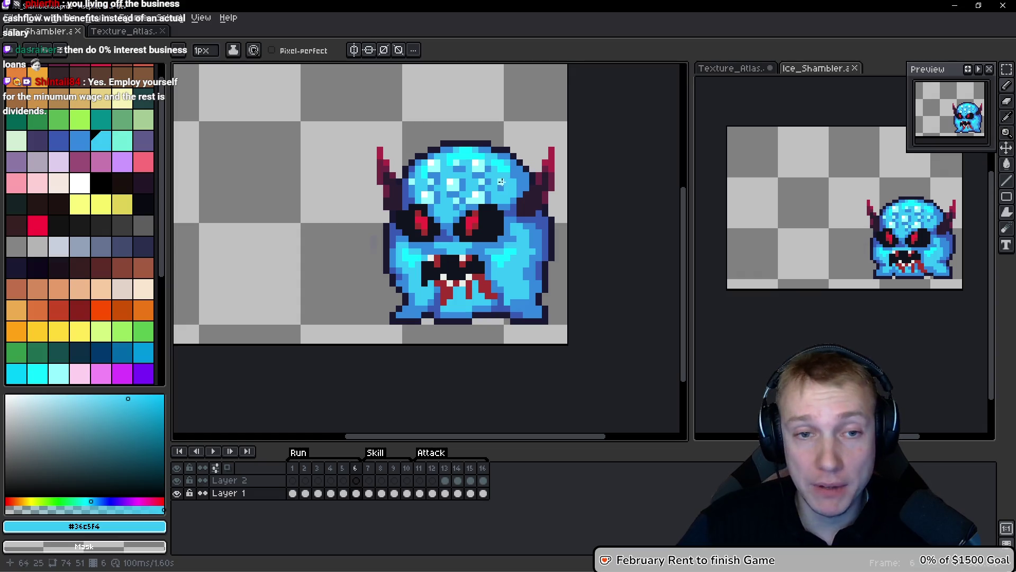
{"action": "scroll", "coordinate": [502, 159], "scroll_direction": "up", "scroll_amount": 4}
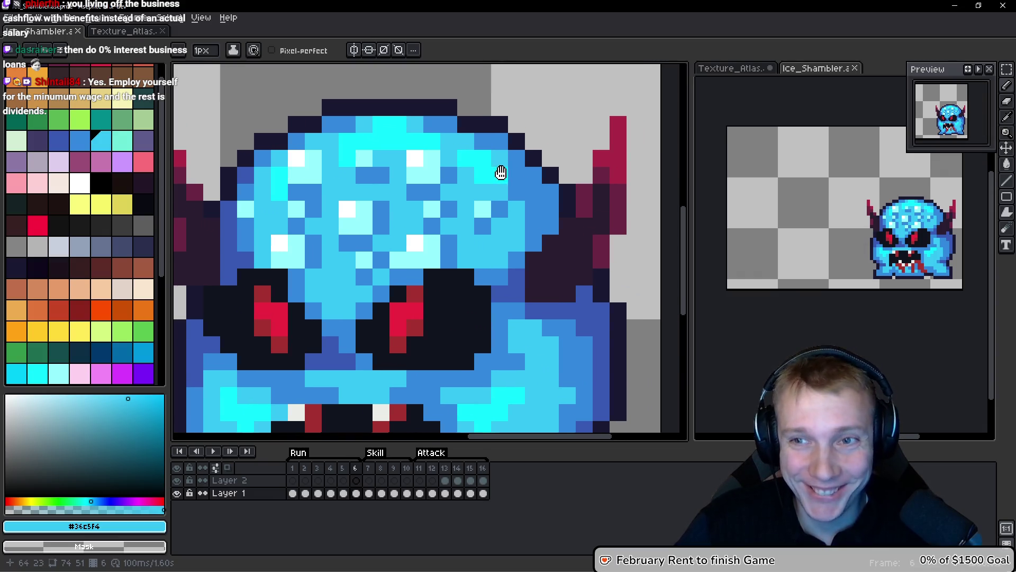
{"action": "scroll", "coordinate": [499, 165], "scroll_direction": "down", "scroll_amount": 2}
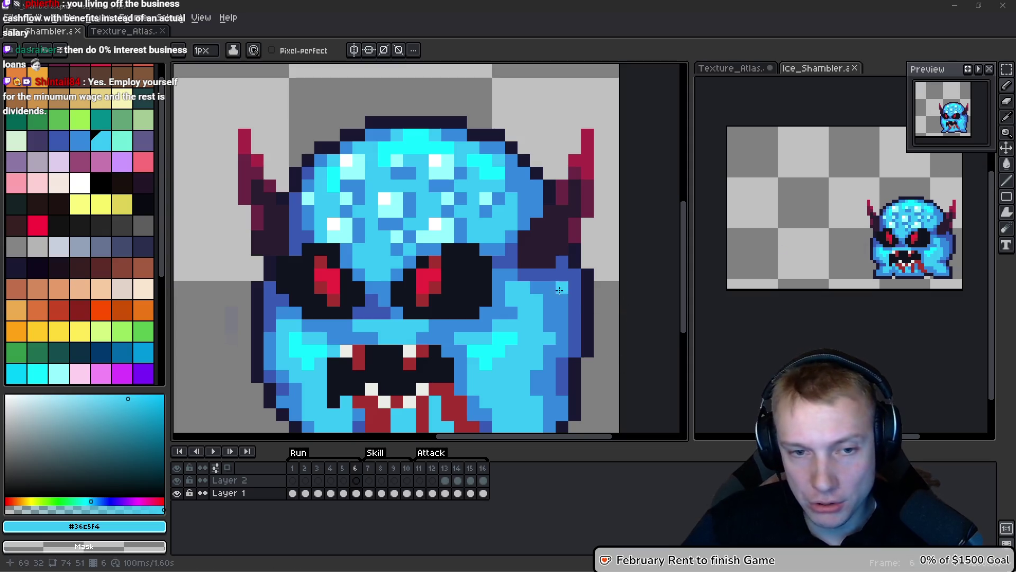
{"action": "scroll", "coordinate": [524, 268], "scroll_direction": "down", "scroll_amount": 4}
{"action": "scroll", "coordinate": [524, 267], "scroll_direction": "up", "scroll_amount": 4}
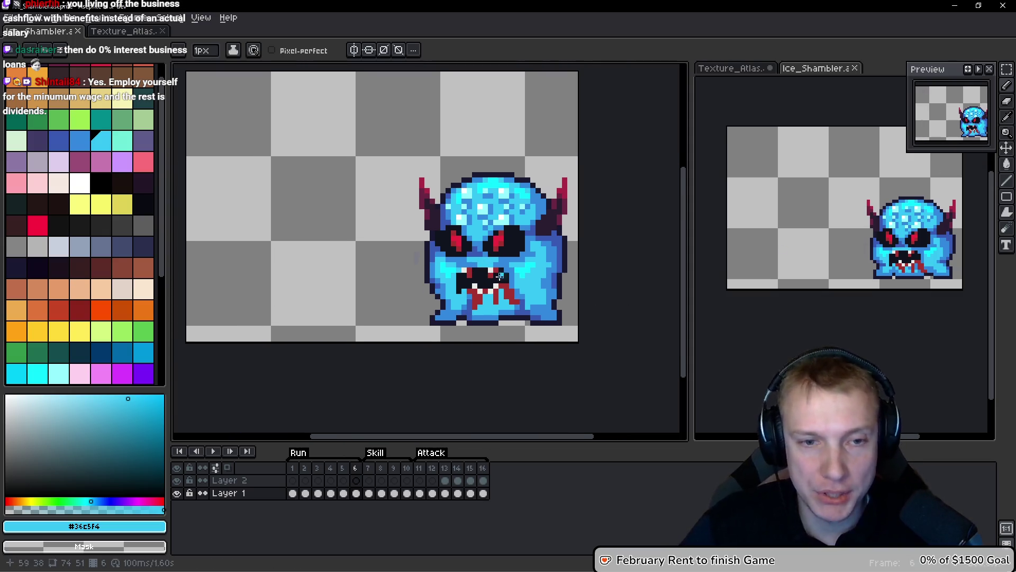
{"action": "key", "text": "space"}
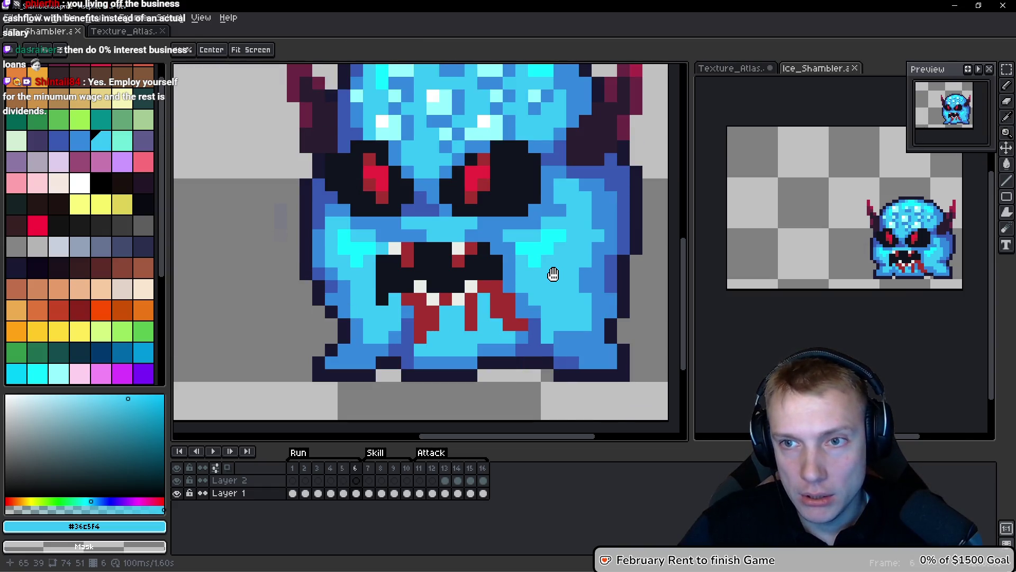
{"action": "scroll", "coordinate": [598, 286], "scroll_direction": "down", "scroll_amount": 4}
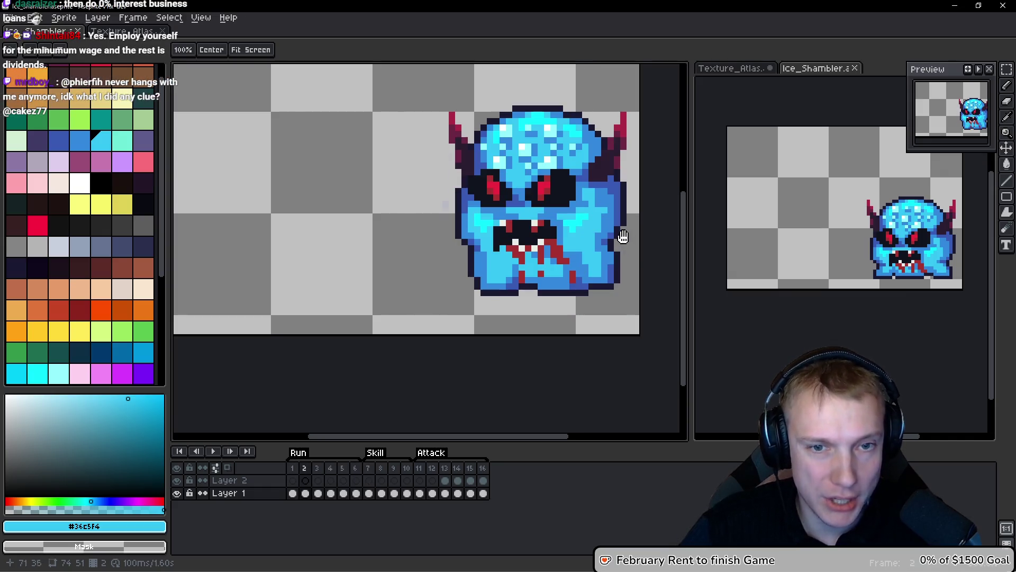
{"action": "scroll", "coordinate": [616, 244], "scroll_direction": "up", "scroll_amount": 3}
{"action": "key", "text": "alt"}
{"action": "left_click", "coordinate": [578, 234], "text": "alt"}
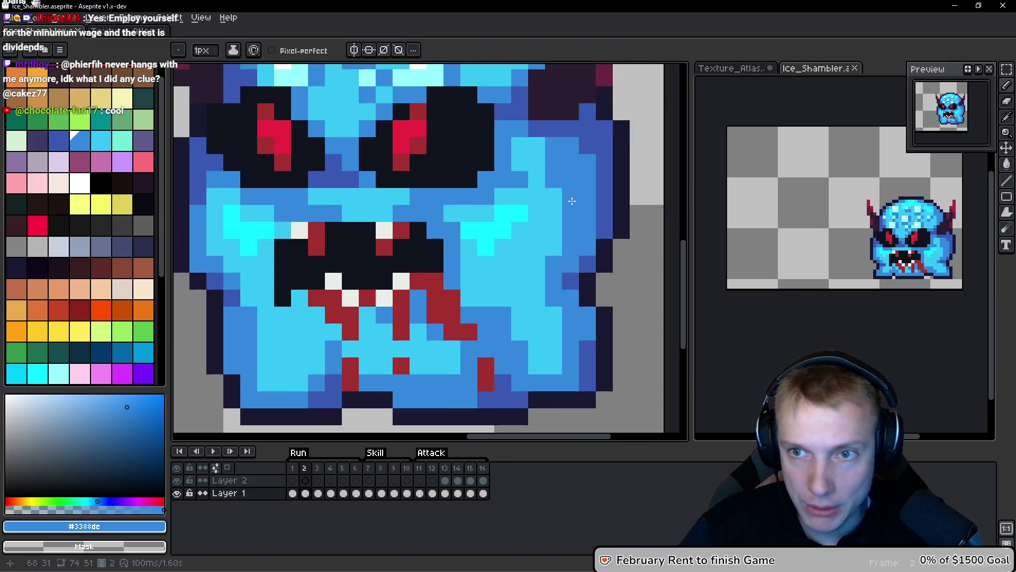
On frame 5, darken the stray light cyan pixel to mid blue #3388dc.
{"action": "key", "text": "Right"}
{"action": "key", "text": "Right"}
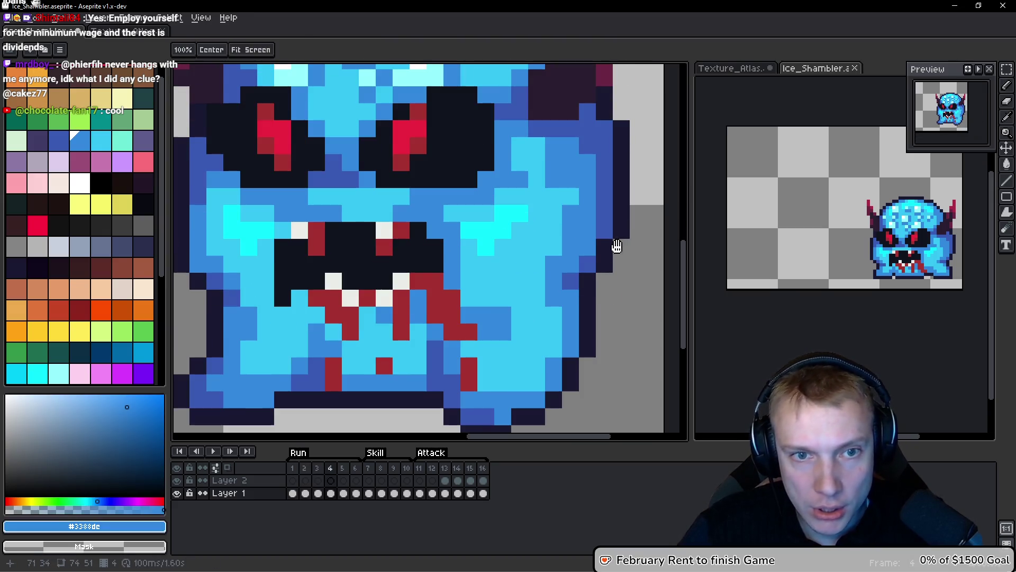
{"action": "key", "text": "Right"}
{"action": "scroll", "coordinate": [594, 227], "scroll_direction": "down", "scroll_amount": 3}
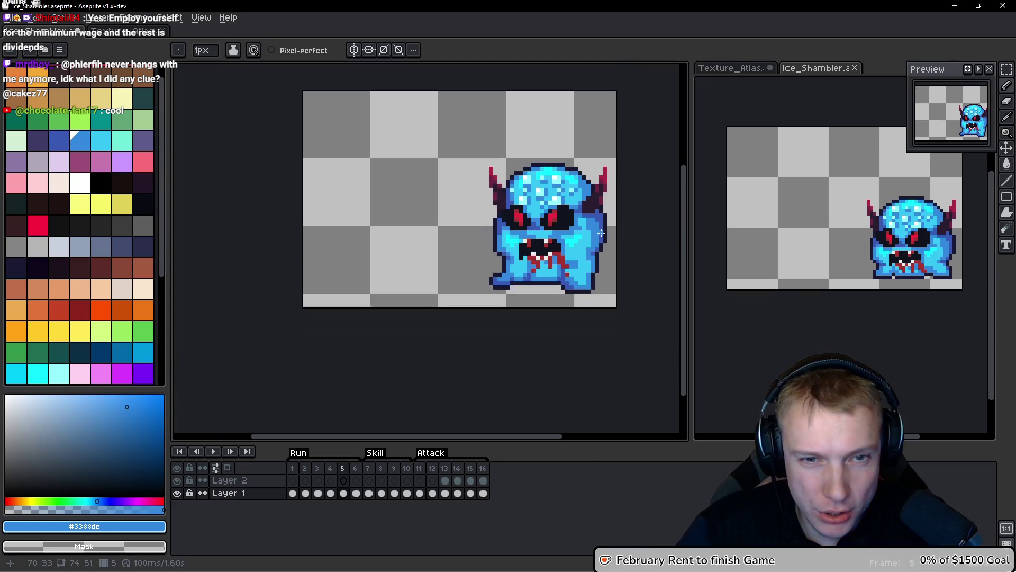
{"action": "scroll", "coordinate": [594, 227], "scroll_direction": "up", "scroll_amount": 3}
{"action": "left_click", "coordinate": [532, 189]}
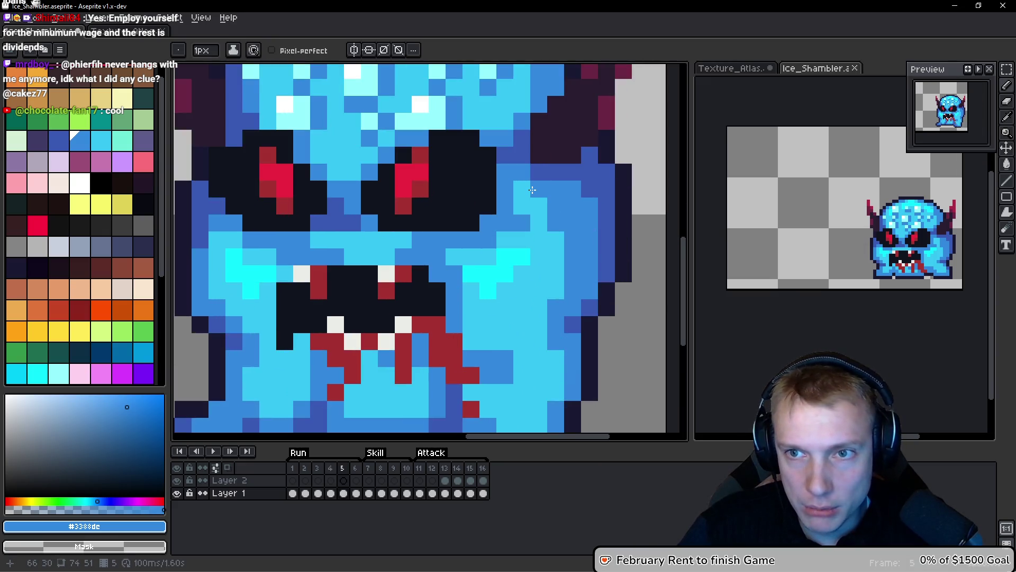
Step through frames 6 to 16 to review the remaining frames.
{"action": "scroll", "coordinate": [582, 212], "scroll_direction": "down", "scroll_amount": 3}
{"action": "key", "text": "Right"}
{"action": "scroll", "coordinate": [586, 255], "scroll_direction": "up", "scroll_amount": 3}
{"action": "scroll", "coordinate": [585, 255], "scroll_direction": "down", "scroll_amount": 3}
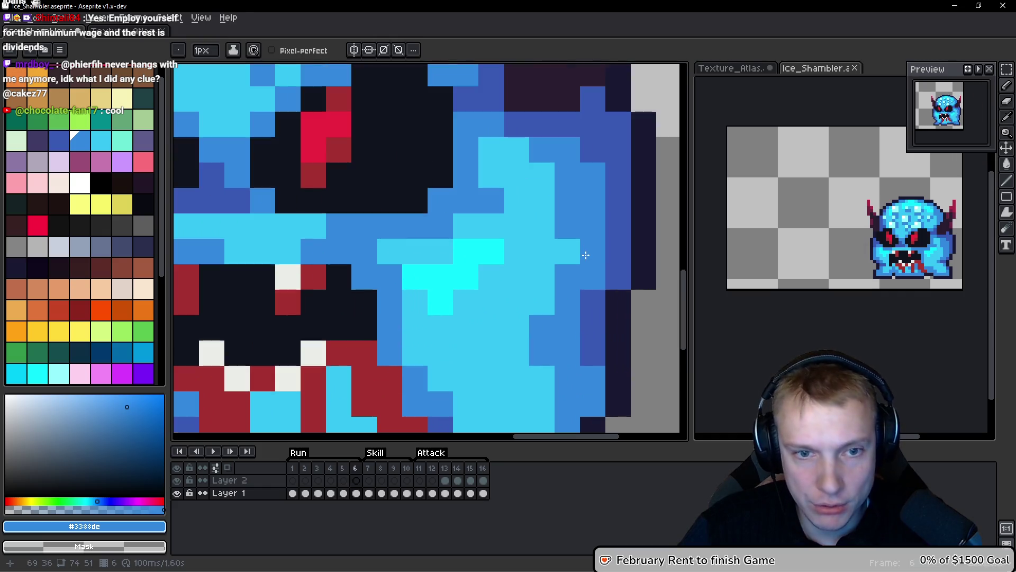
{"action": "key", "text": "Right"}
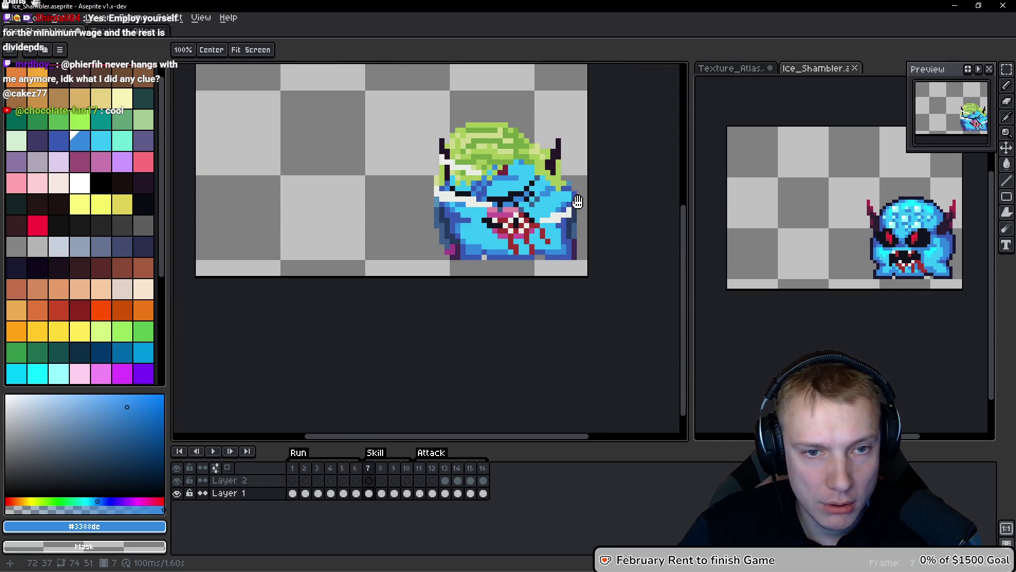
{"action": "key", "text": "Right"}
{"action": "key", "text": "Right"}
{"action": "key", "text": "Right"}
{"action": "key", "text": "Right"}
{"action": "key", "text": "Right"}
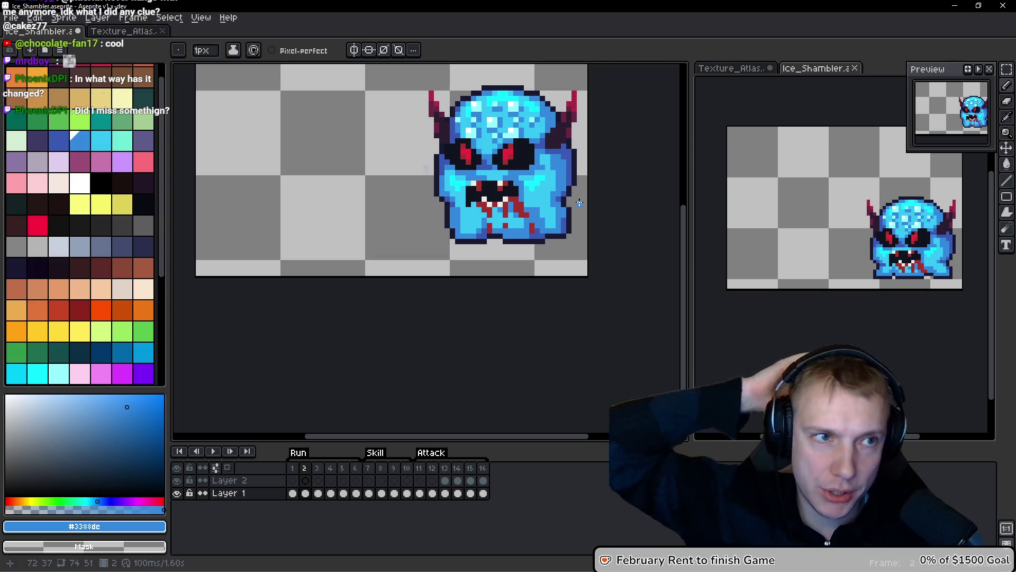
Save Ice_Shambler.aseprite, then return to the Pencil and shift the view down-left.
{"action": "key", "text": "v"}
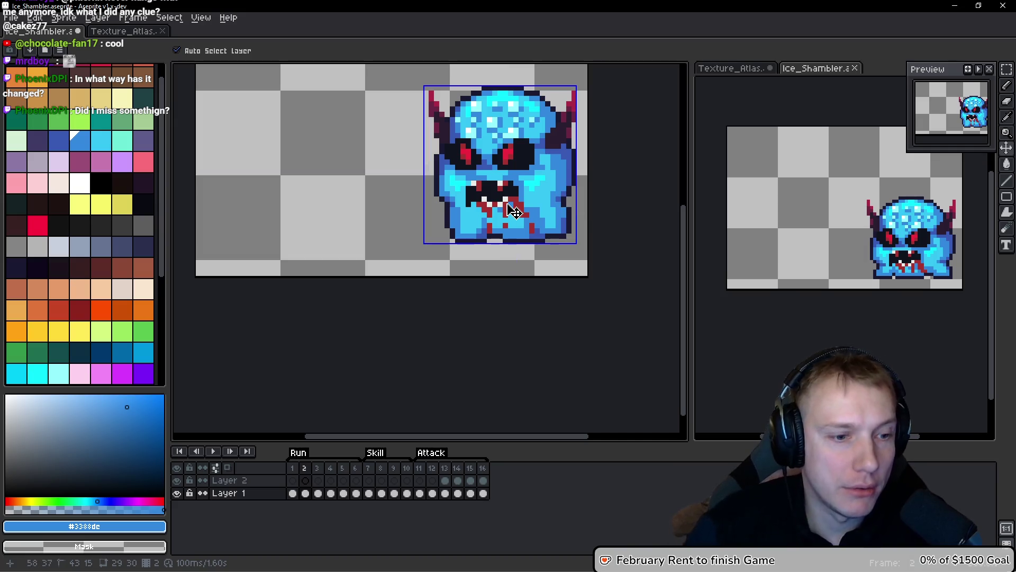
{"action": "key", "text": "ctrl+s"}
{"action": "key", "text": "b"}
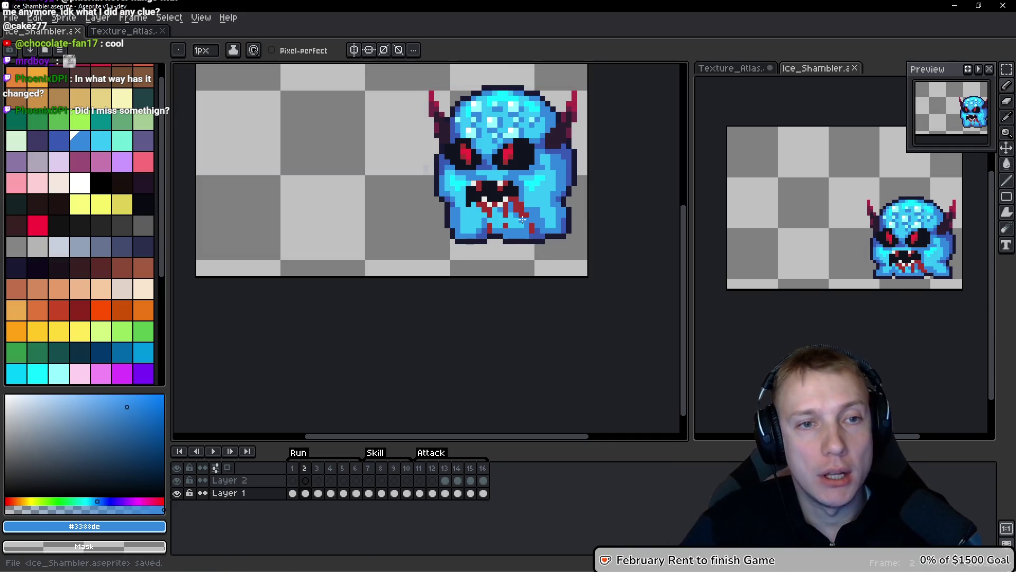
{"action": "left_click_drag", "start_coordinate": [544, 179], "coordinate": [518, 210]}
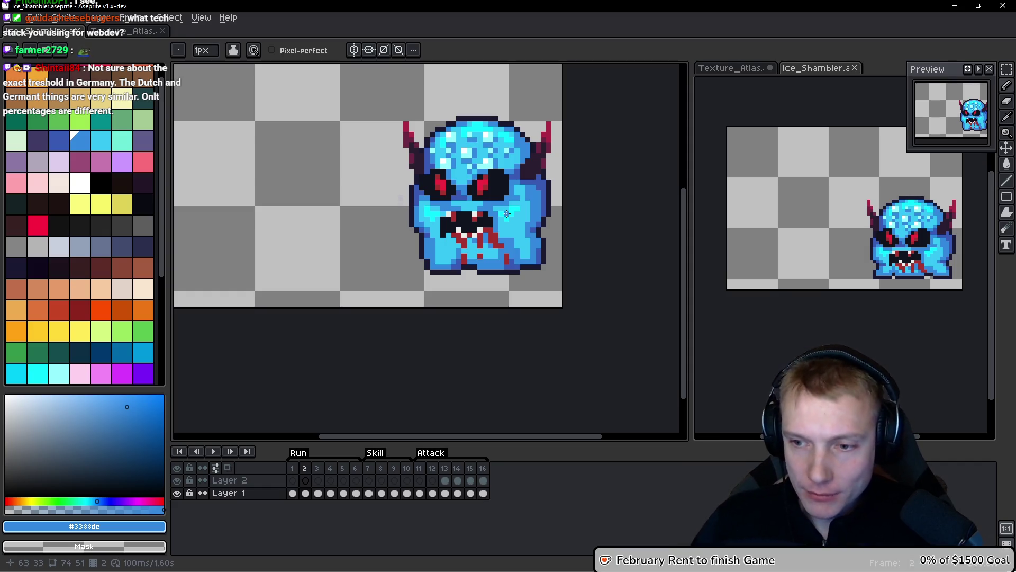
{"action": "left_click_drag", "start_coordinate": [507, 186], "coordinate": [483, 198]}
{"action": "scroll", "coordinate": [493, 204], "scroll_direction": "left", "scroll_amount": 2}
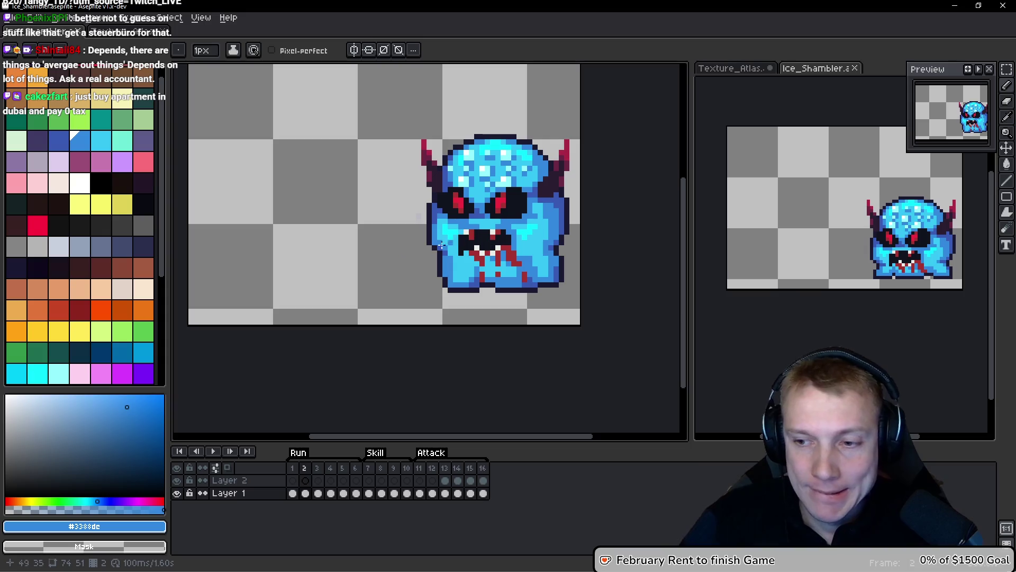
{"action": "left_click_drag", "start_coordinate": [501, 173], "coordinate": [481, 199]}
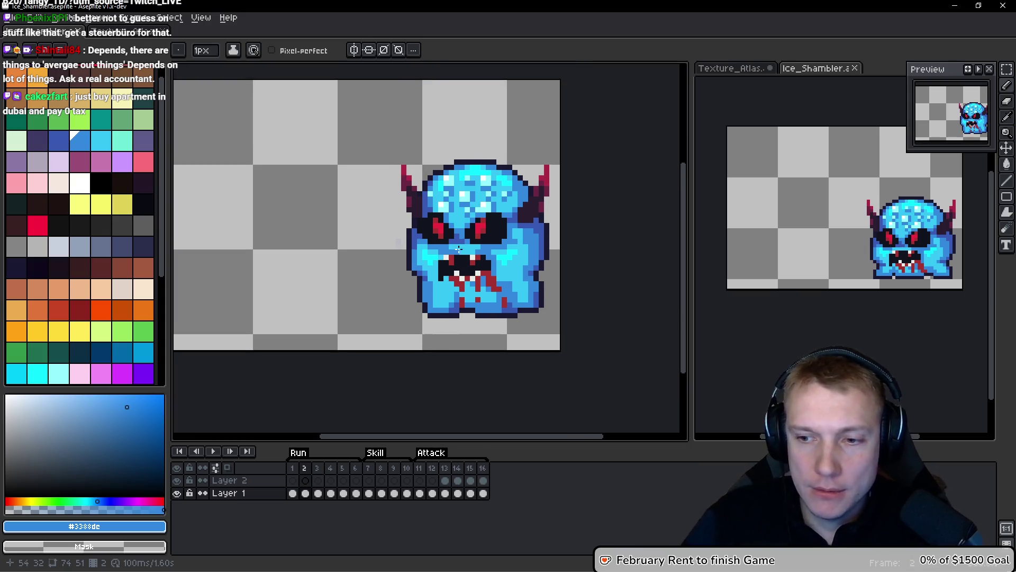
{"action": "left_click_drag", "start_coordinate": [447, 282], "coordinate": [454, 244]}
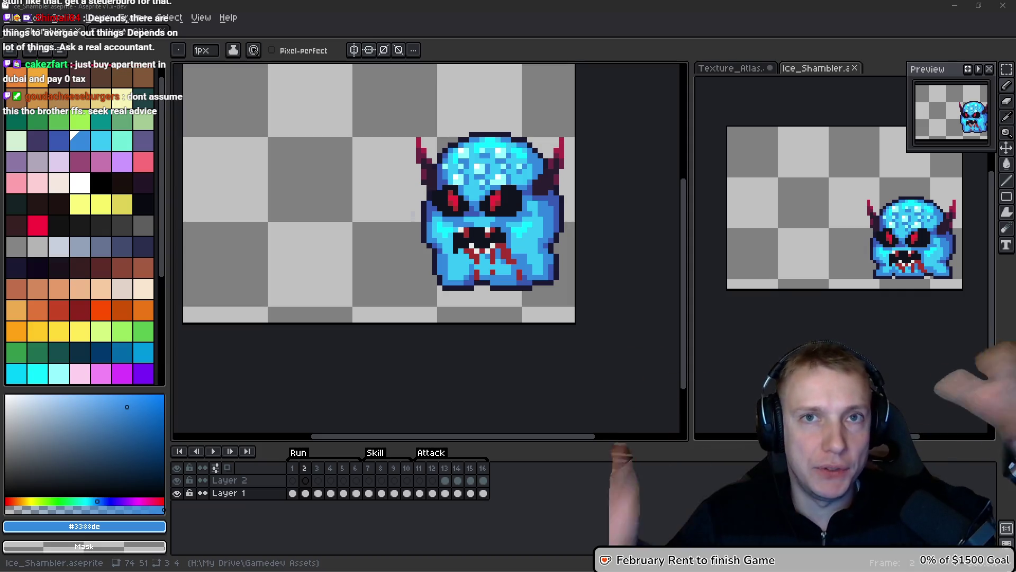
{"action": "left_click_drag", "start_coordinate": [484, 183], "coordinate": [443, 215]}
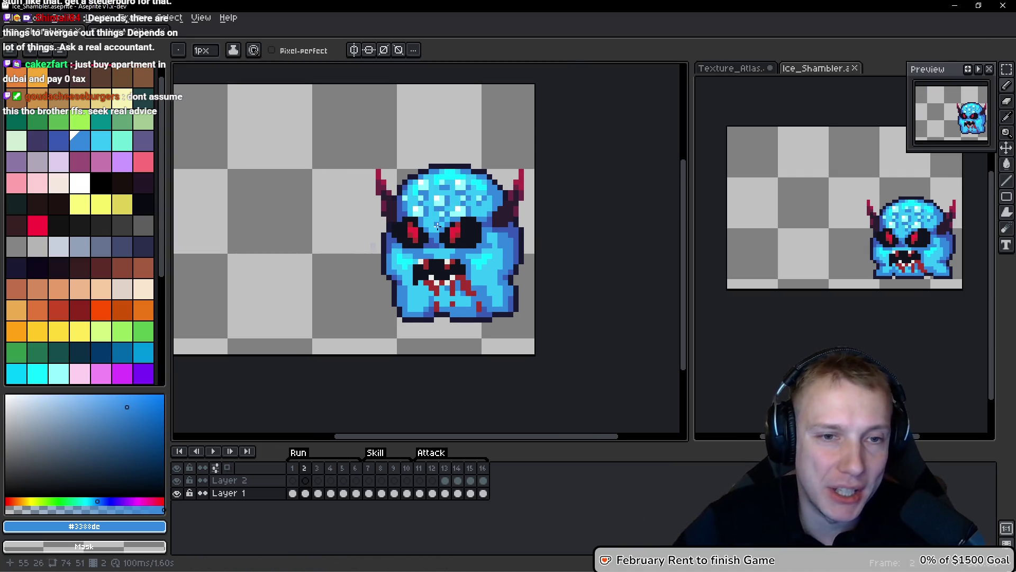
{"action": "scroll", "coordinate": [469, 217], "scroll_direction": "up", "scroll_amount": 3}
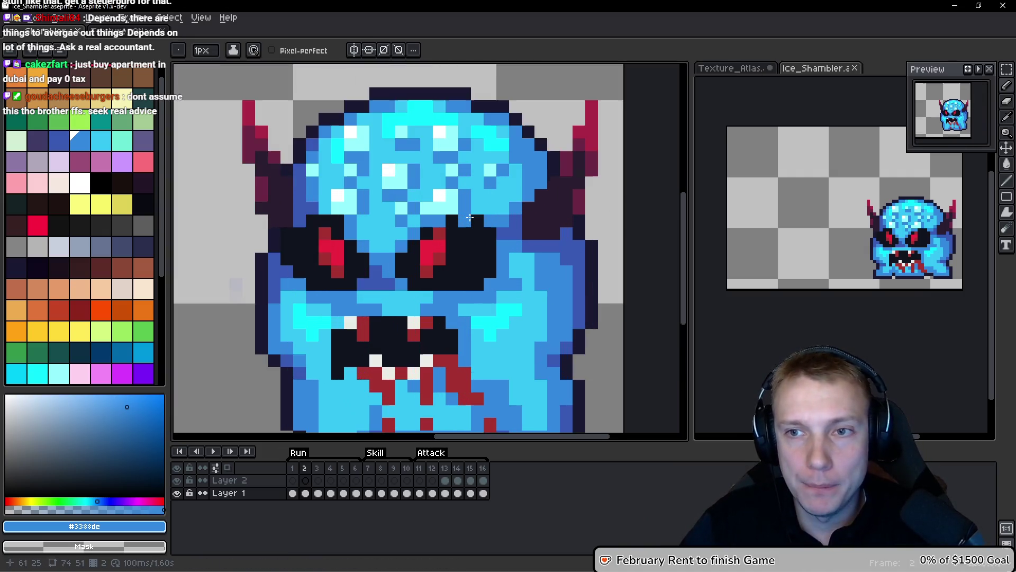
On frame 3, sample the darker blue and the mid blue #3388dc from the sprite.
{"action": "key", "text": "Left"}
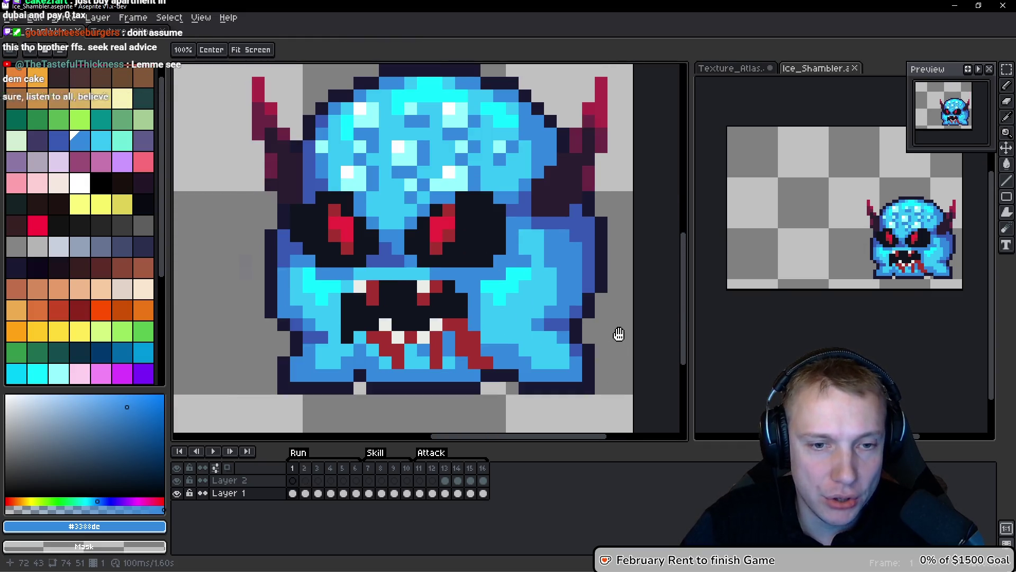
{"action": "key", "text": "Right"}
{"action": "key", "text": "Right"}
{"action": "key", "text": "Right"}
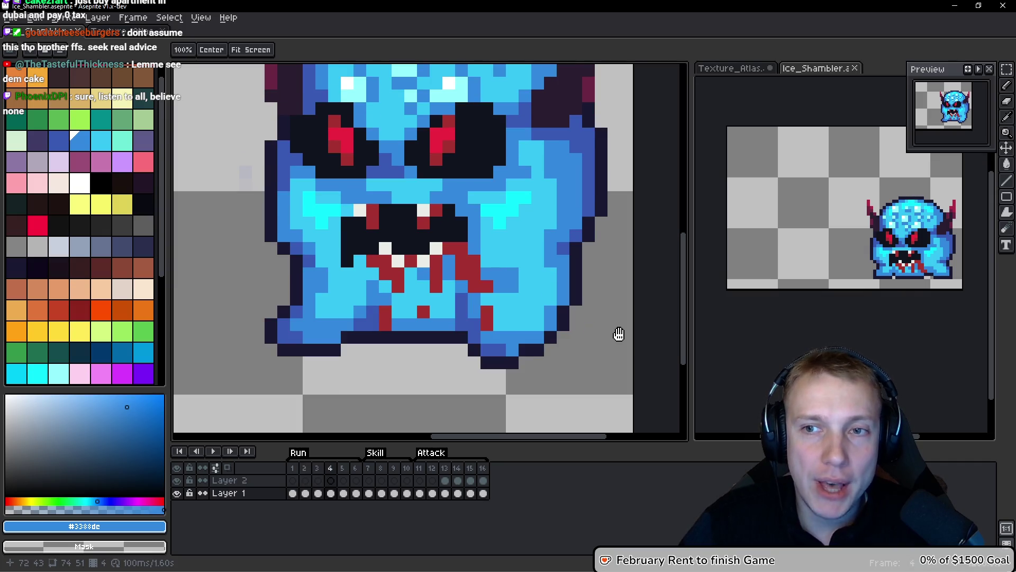
{"action": "key", "text": "b"}
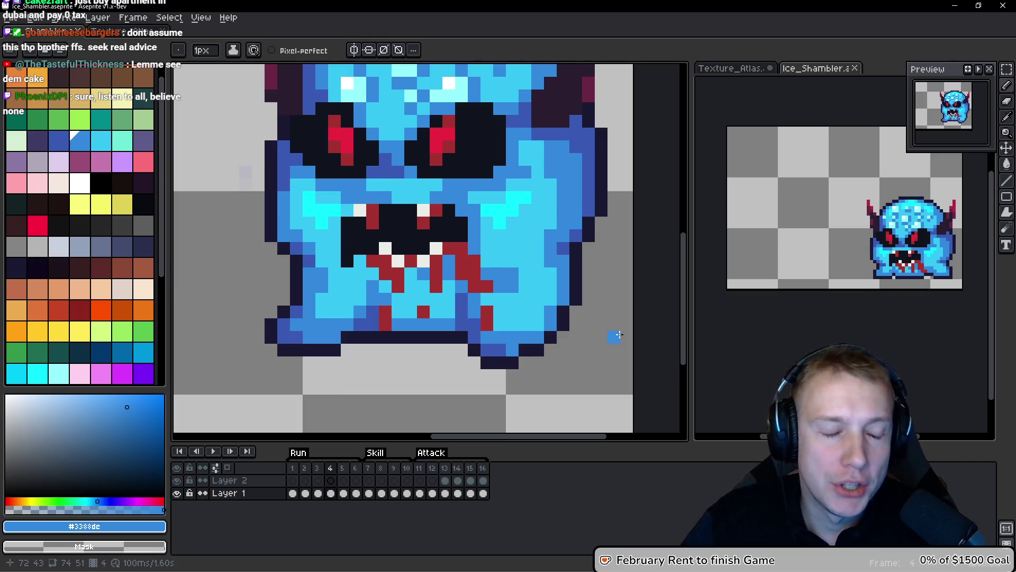
{"action": "left_click", "coordinate": [565, 241], "text": "alt"}
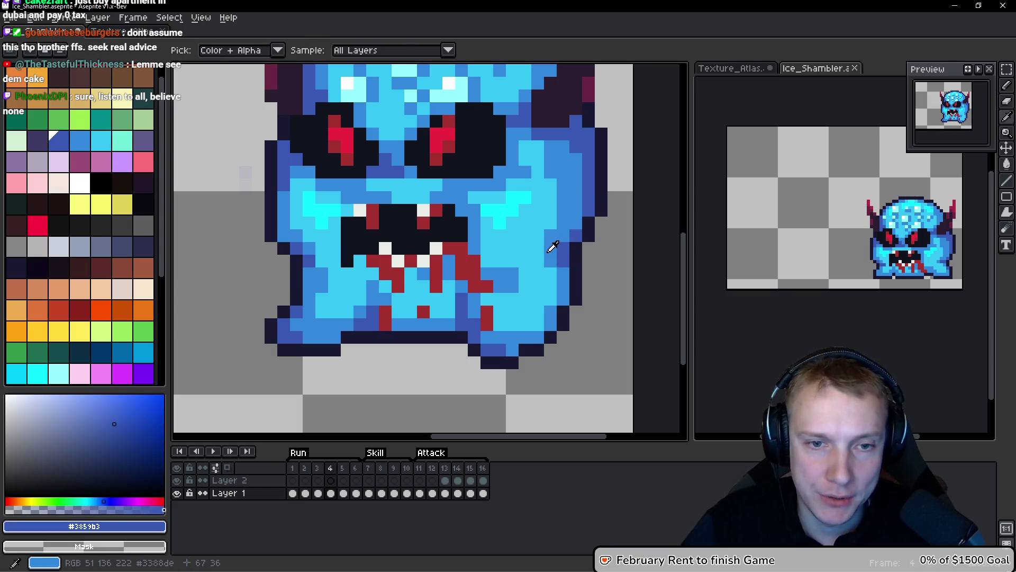
{"action": "left_click", "coordinate": [564, 256], "text": "alt"}
{"action": "scroll", "coordinate": [564, 256], "scroll_direction": "down", "scroll_amount": 3}
Move to frame 5 and zoom in on the shambler's mouth.
{"action": "key", "text": "Right"}
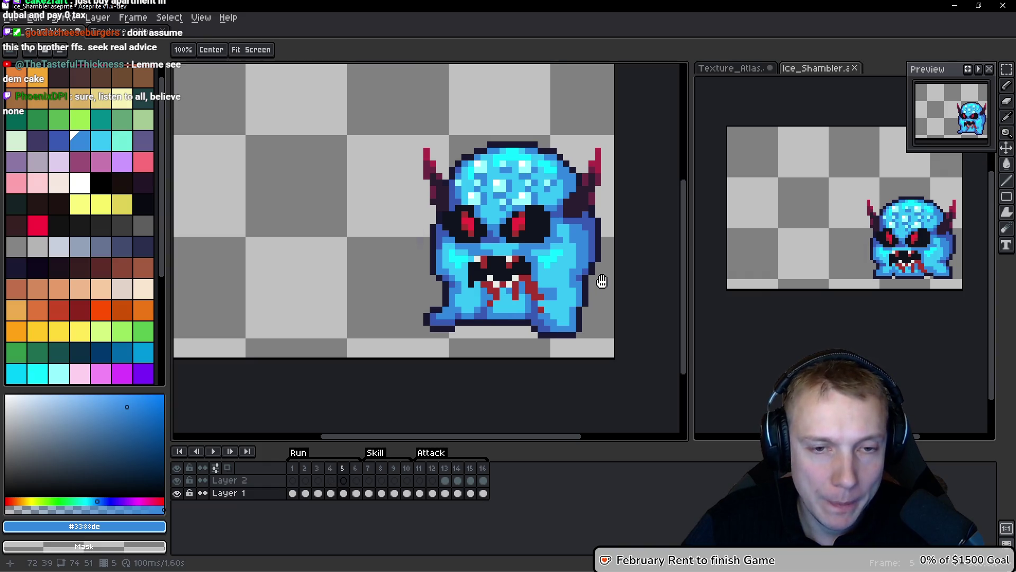
{"action": "key", "text": "space"}
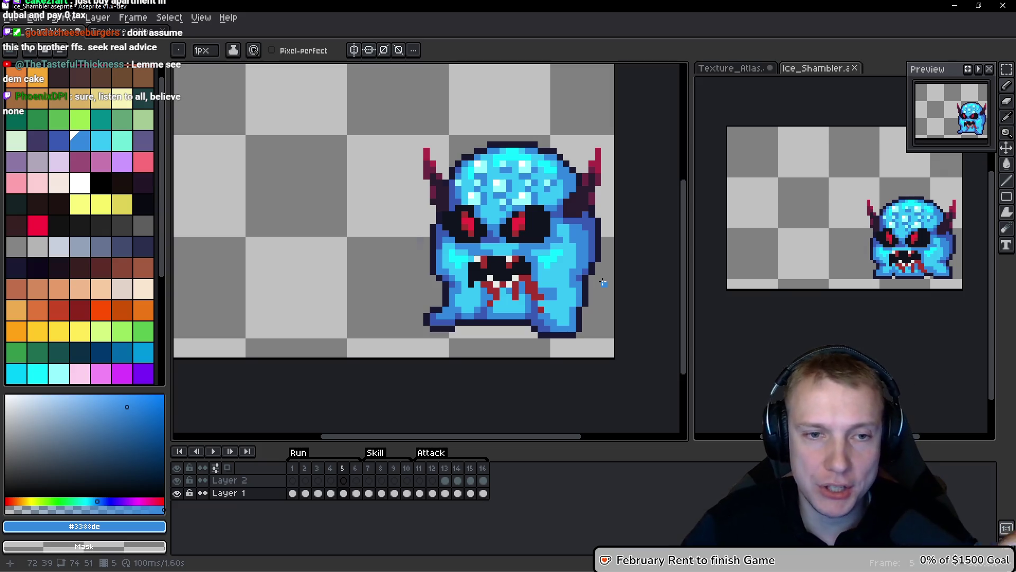
{"action": "scroll", "coordinate": [456, 234], "scroll_direction": "up", "scroll_amount": 3}
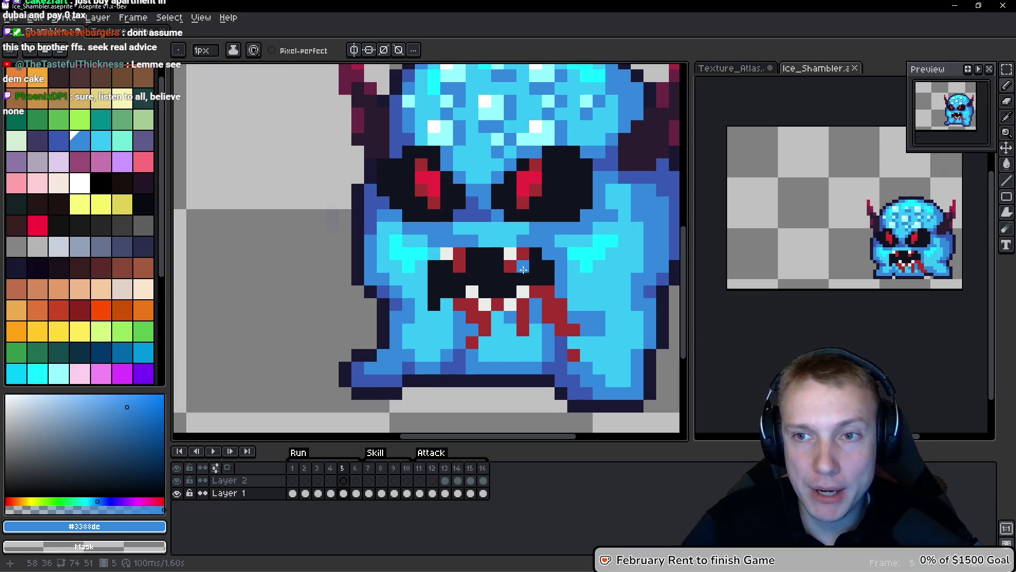
{"action": "scroll", "coordinate": [524, 288], "scroll_direction": "up", "scroll_amount": 2}
{"action": "scroll", "coordinate": [568, 291], "scroll_direction": "down", "scroll_amount": 4}
Compare frames 4 and 5 up close, then save Ice_Shambler.aseprite.
{"action": "key", "text": "comma"}
{"action": "key", "text": "period"}
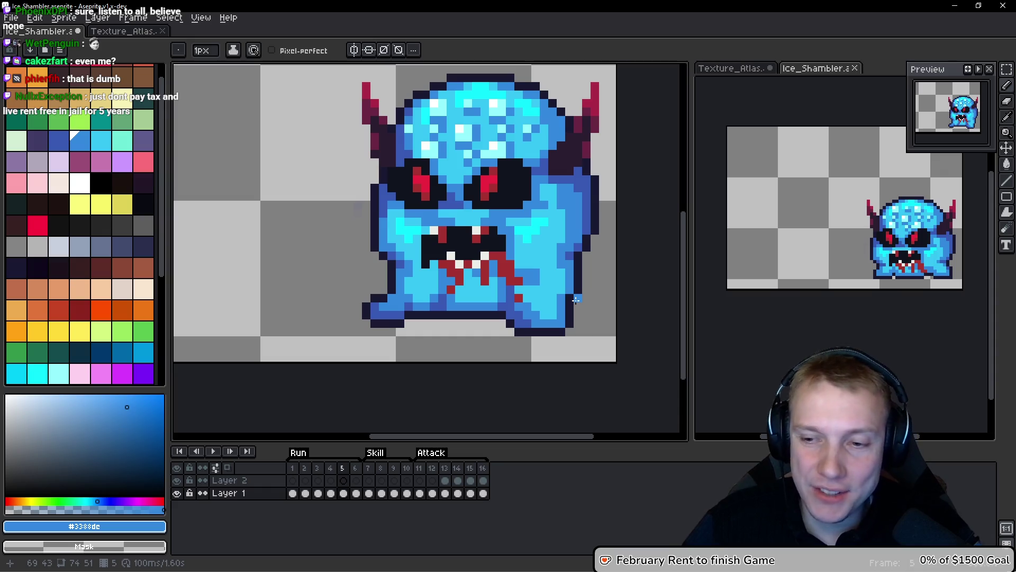
{"action": "scroll", "coordinate": [576, 300], "scroll_direction": "up", "scroll_amount": 2}
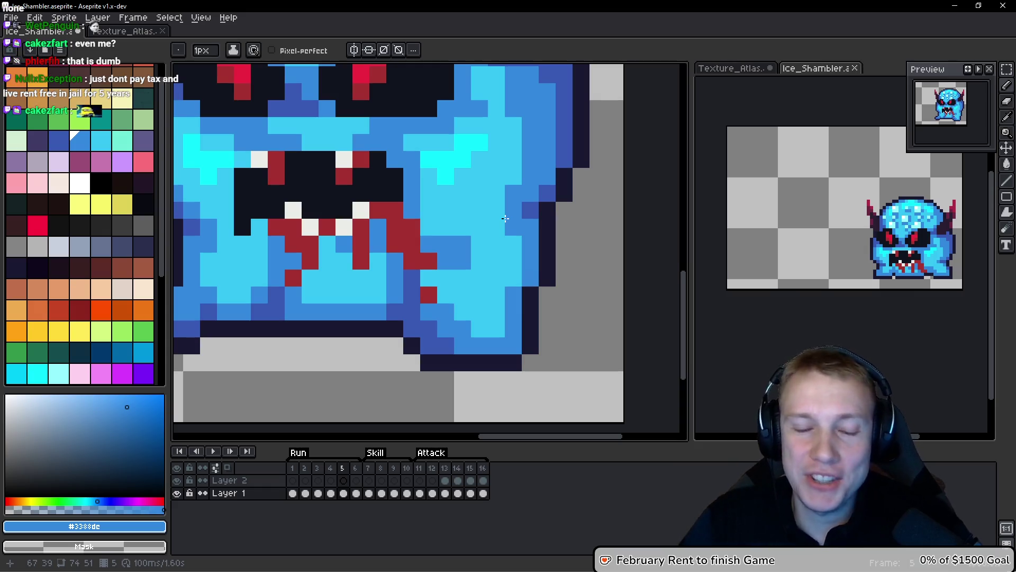
{"action": "scroll", "coordinate": [505, 218], "scroll_direction": "down", "scroll_amount": 3}
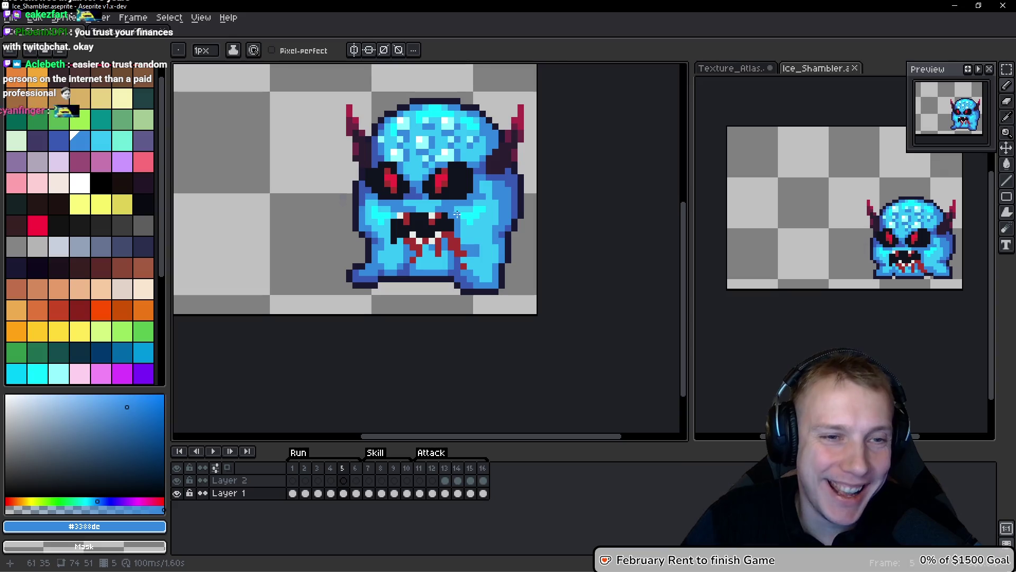
{"action": "scroll", "coordinate": [429, 216], "scroll_direction": "up", "scroll_amount": 1}
{"action": "scroll", "coordinate": [413, 227], "scroll_direction": "up", "scroll_amount": 1}
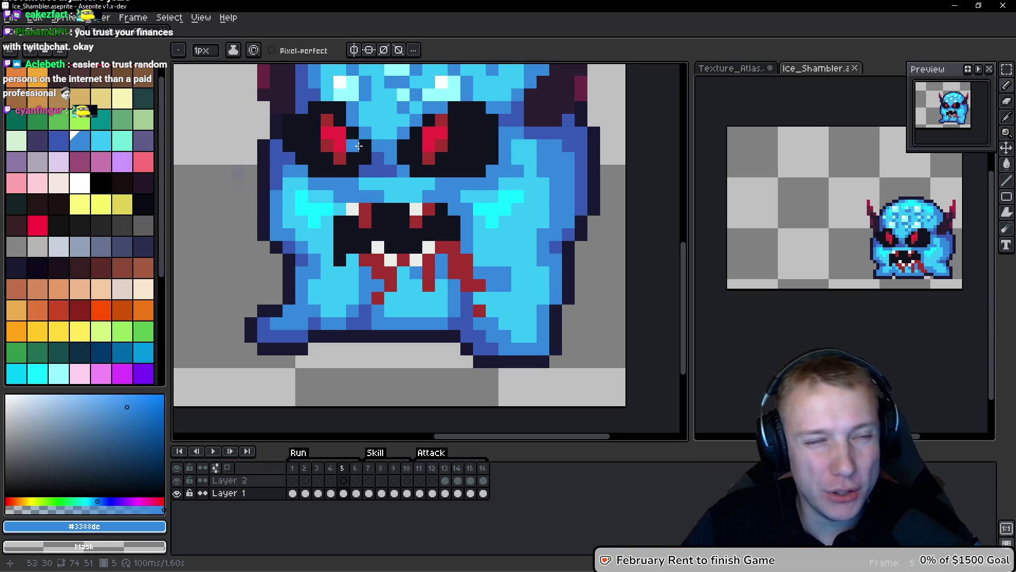
{"action": "scroll", "coordinate": [436, 181], "scroll_direction": "down", "scroll_amount": 4}
{"action": "scroll", "coordinate": [437, 181], "scroll_direction": "up", "scroll_amount": 4}
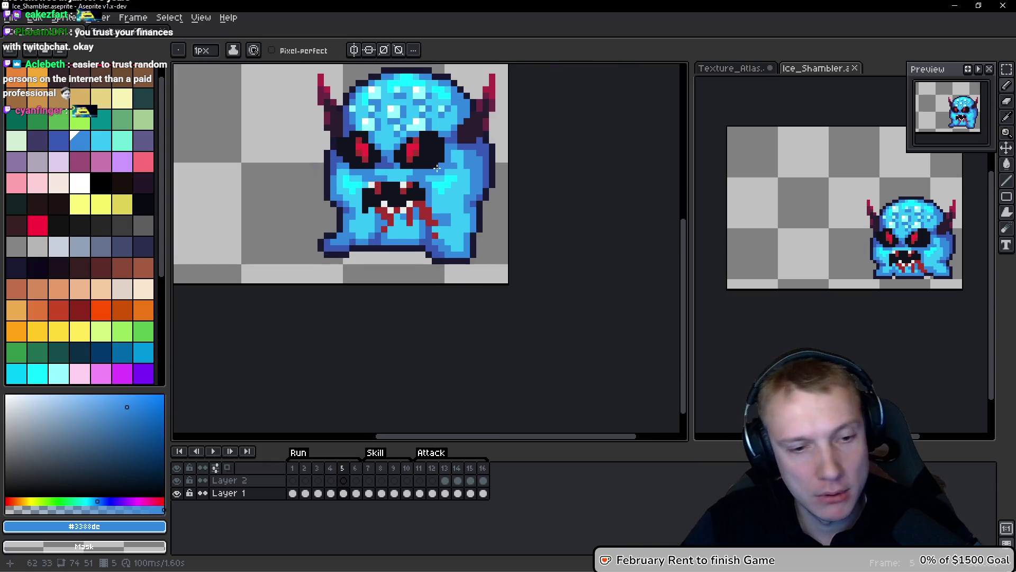
{"action": "key", "text": "v"}
{"action": "key", "text": "ctrl+s"}
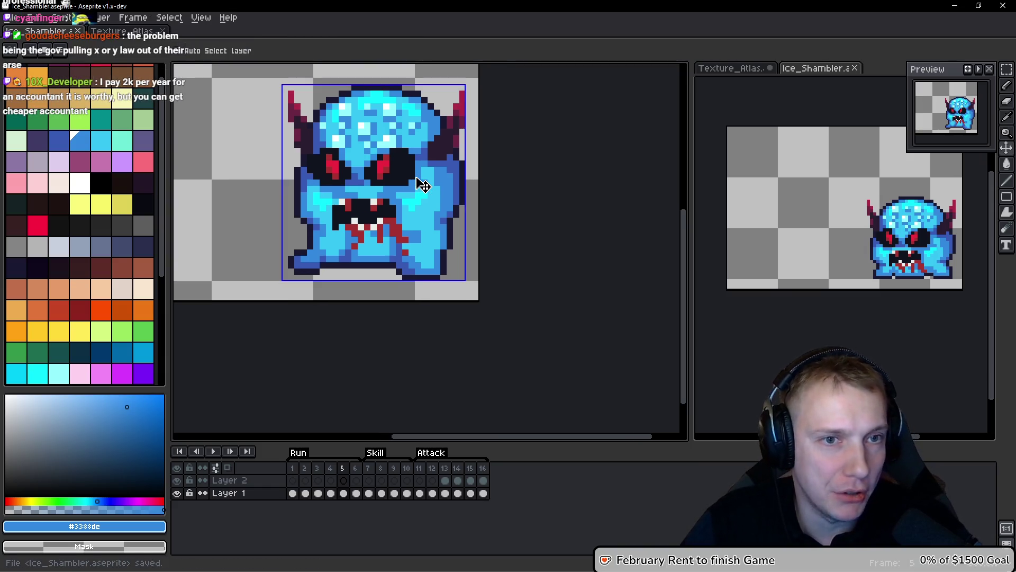
Export the Ice Shambler frames as a sprite sheet and close the exported sheet.
{"action": "key", "text": "ctrl+e"}
{"action": "left_click", "coordinate": [788, 259]}
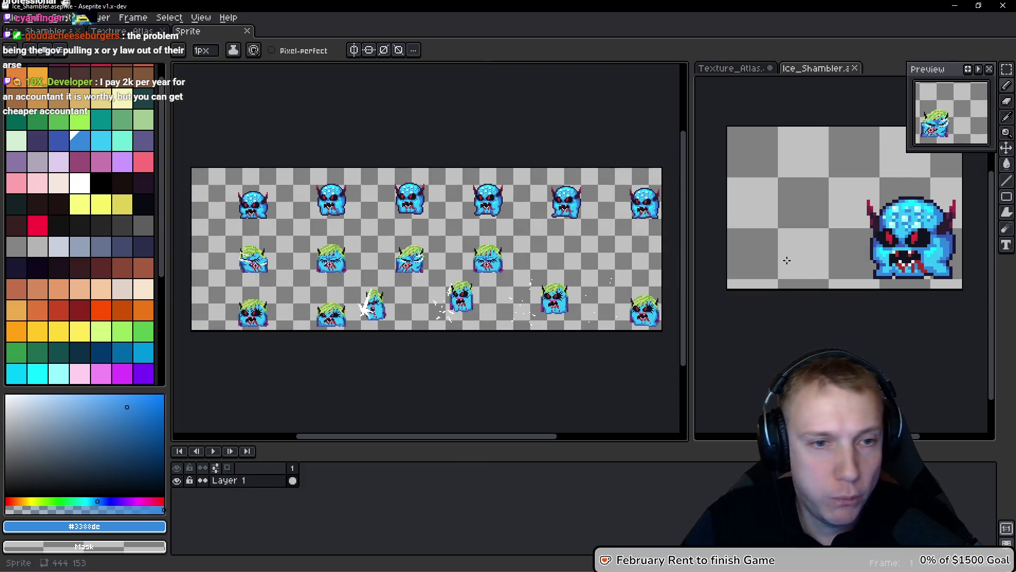
{"action": "key", "text": "ctrl+w"}
{"action": "scroll", "coordinate": [492, 206], "scroll_direction": "down", "scroll_amount": 1}
Step between frames 3 and 7 to review the animation.
{"action": "key", "text": "h"}
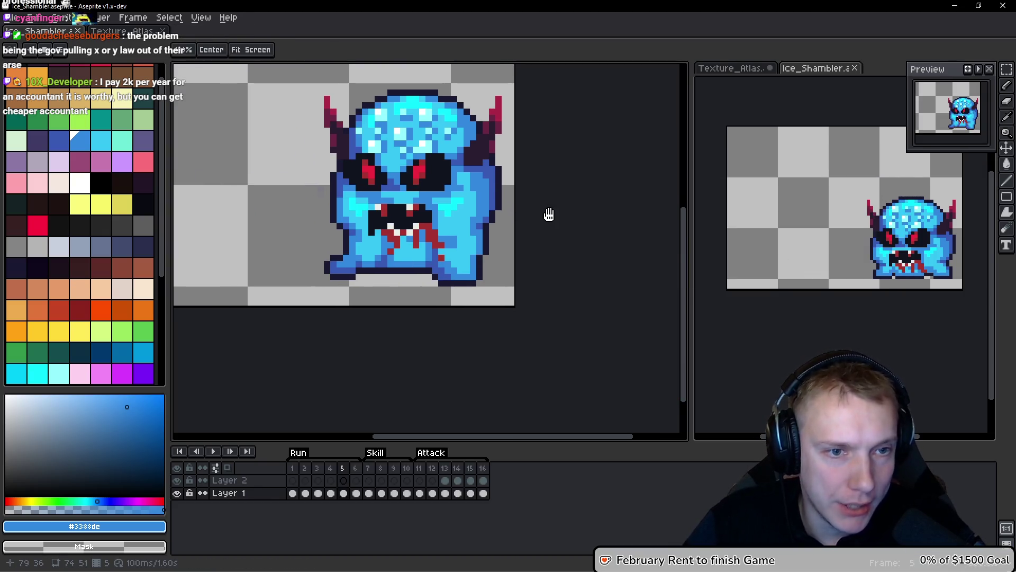
{"action": "key", "text": "Right"}
{"action": "key", "text": "Right"}
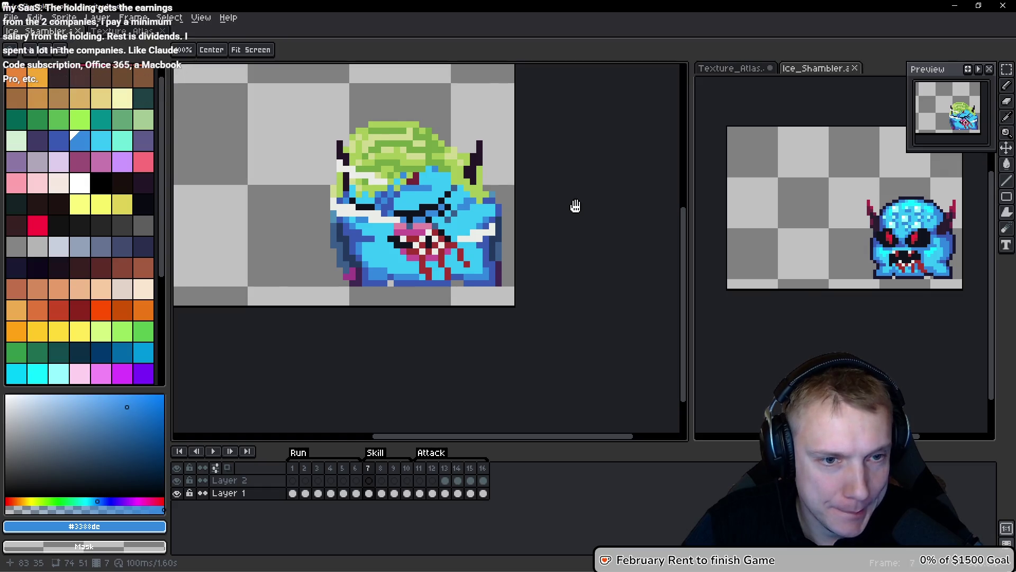
{"action": "key", "text": "Left"}
{"action": "key", "text": "Left"}
{"action": "key", "text": "Left"}
{"action": "key", "text": "Right"}
{"action": "key", "text": "Right"}
{"action": "key", "text": "Right"}
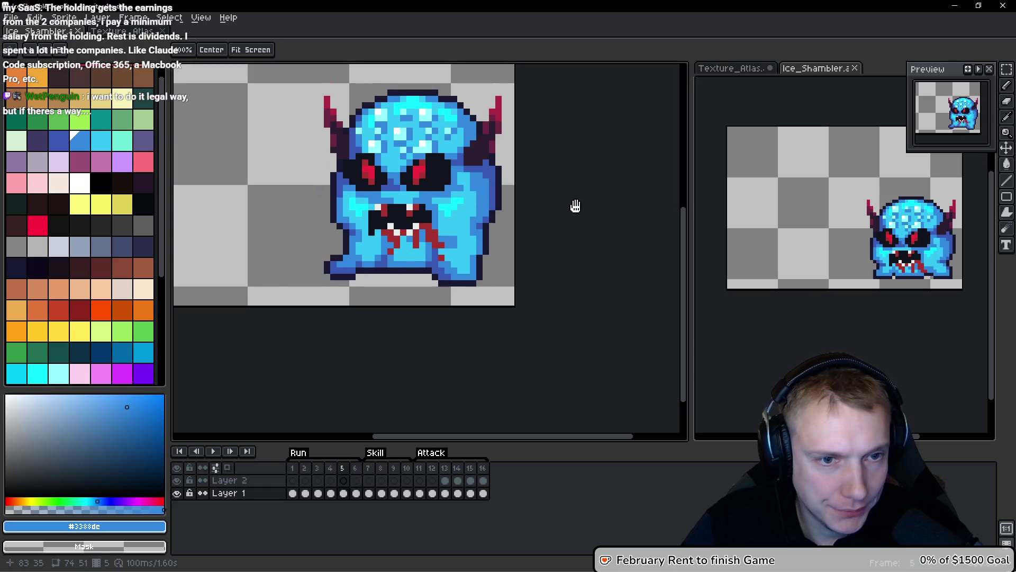
{"action": "key", "text": "b"}
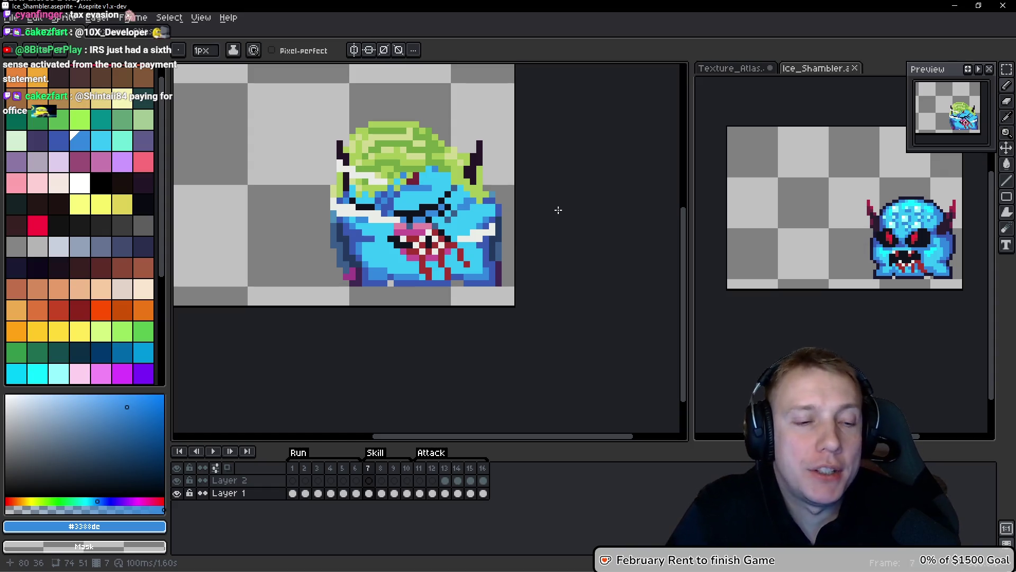
{"action": "key", "text": "space"}
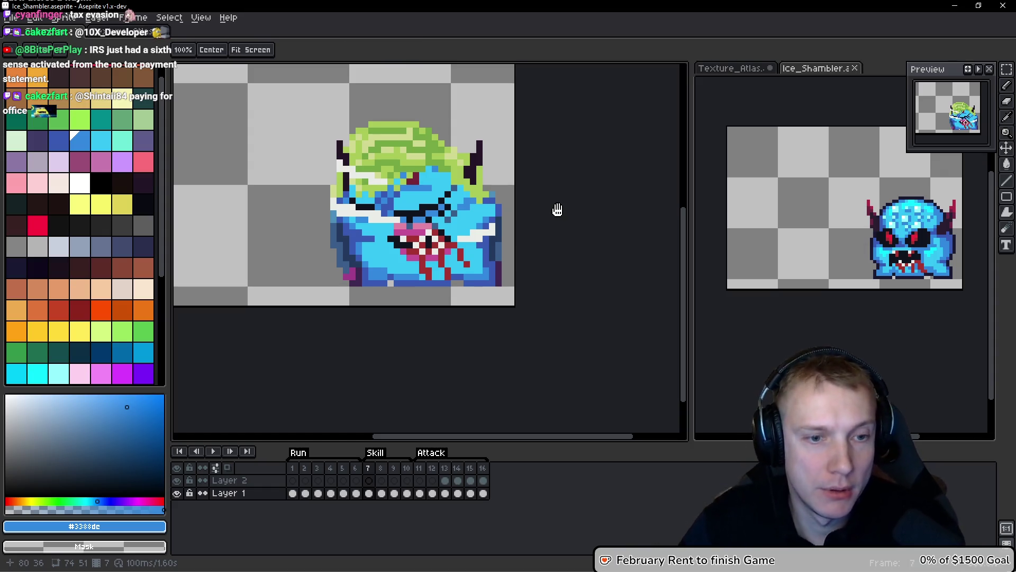
{"action": "key", "text": "Left"}
{"action": "key", "text": "Left"}
{"action": "key", "text": "Left"}
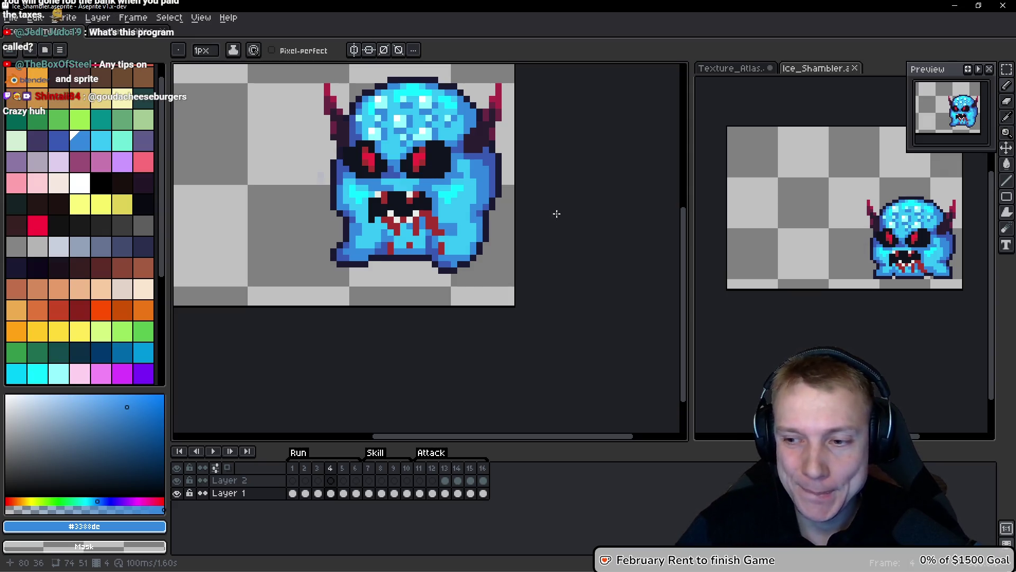
{"action": "key", "text": "Return"}
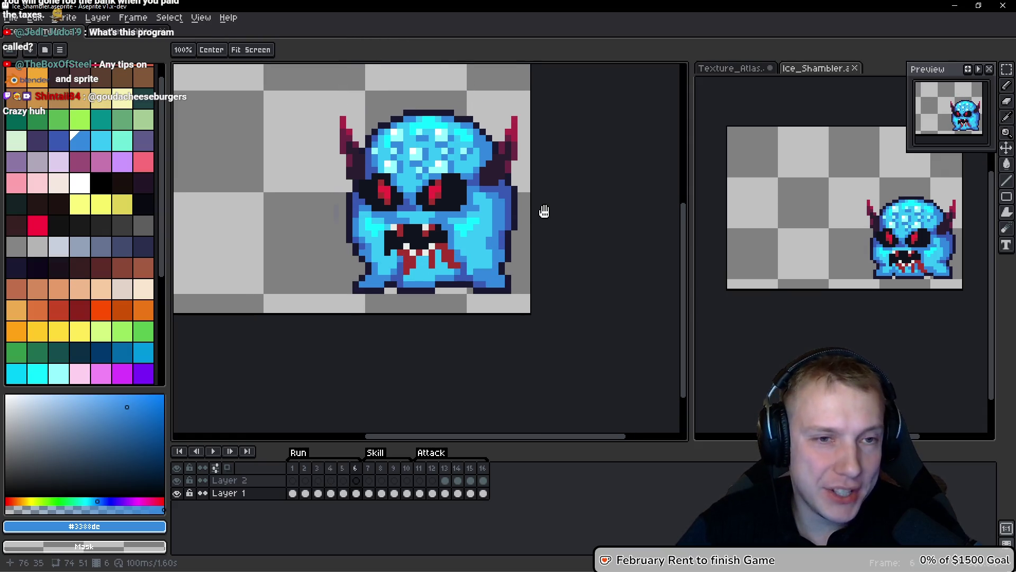
{"action": "key", "text": "Return"}
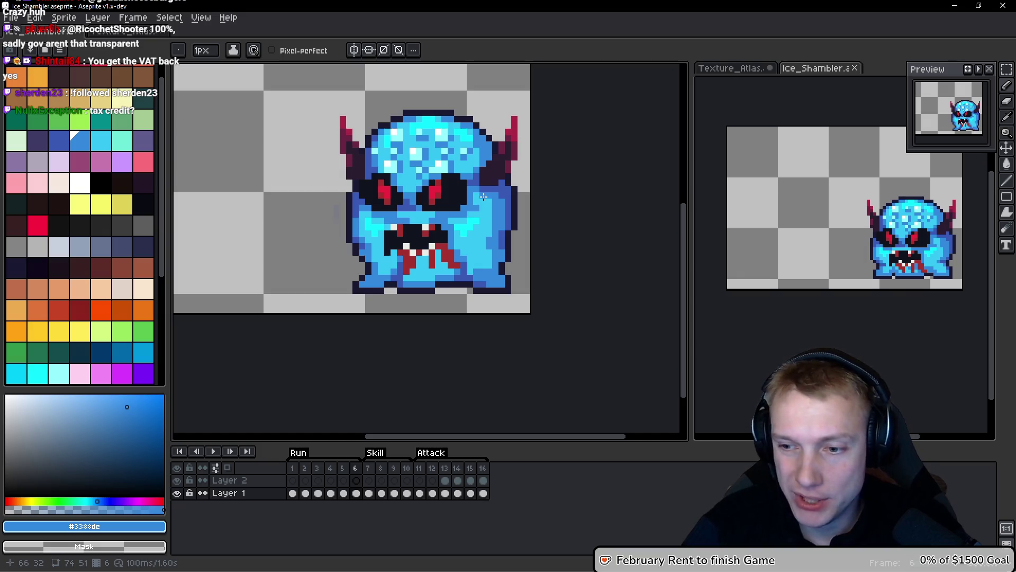
{"action": "left_click_drag", "start_coordinate": [579, 220], "coordinate": [572, 227]}
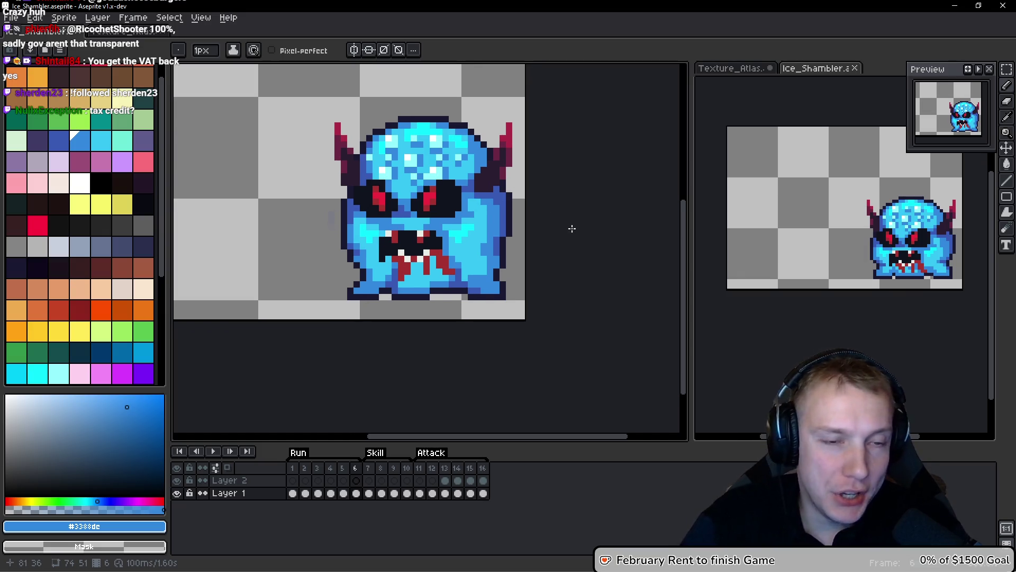
{"action": "key", "text": "comma"}
{"action": "key", "text": "period"}
{"action": "key", "text": "comma"}
{"action": "key", "text": "comma"}
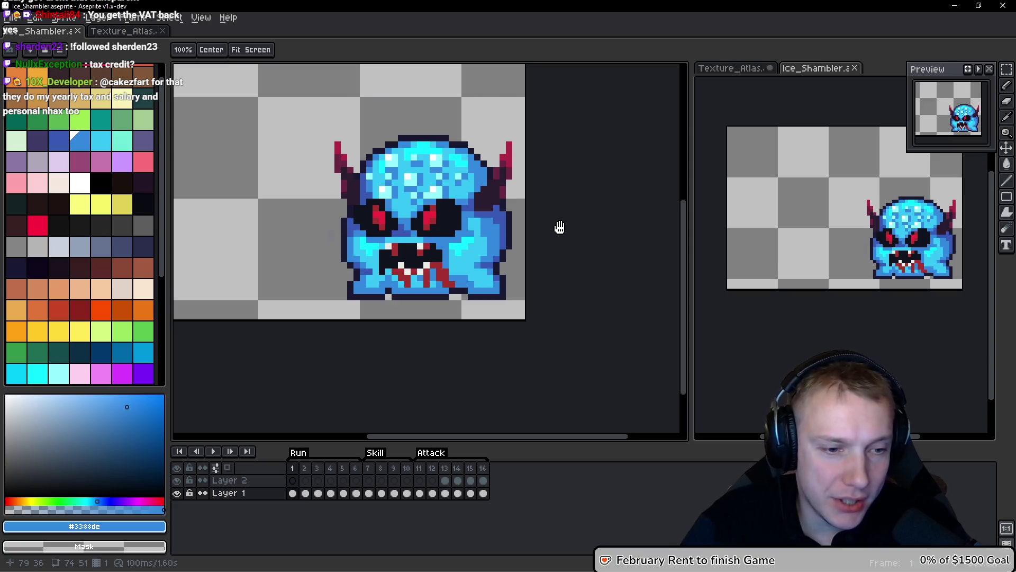
{"action": "key", "text": "period"}
{"action": "key", "text": "comma"}
{"action": "key", "text": "period"}
{"action": "key", "text": "period"}
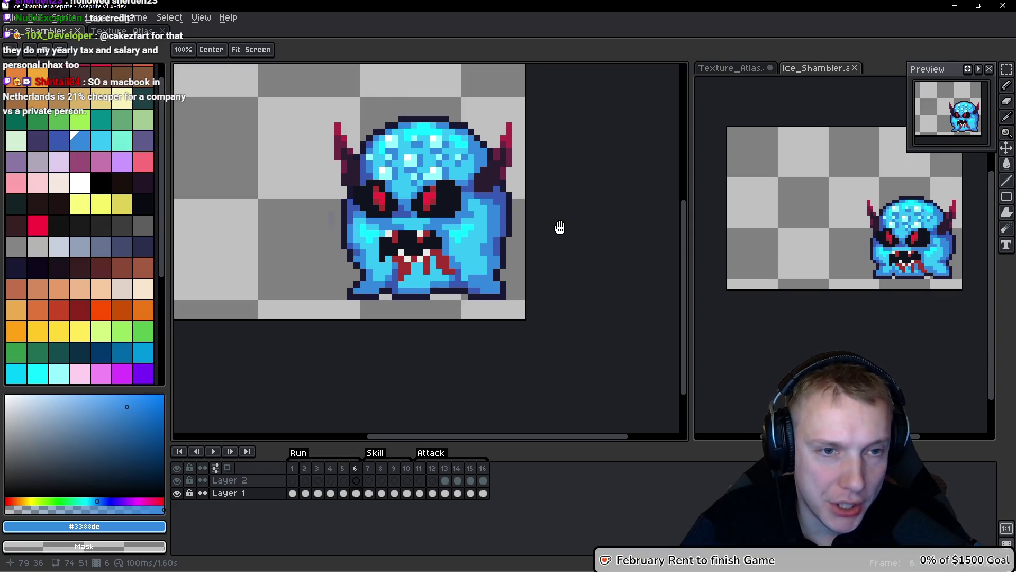
{"action": "key", "text": "b"}
{"action": "left_click_drag", "start_coordinate": [560, 226], "coordinate": [568, 245]}
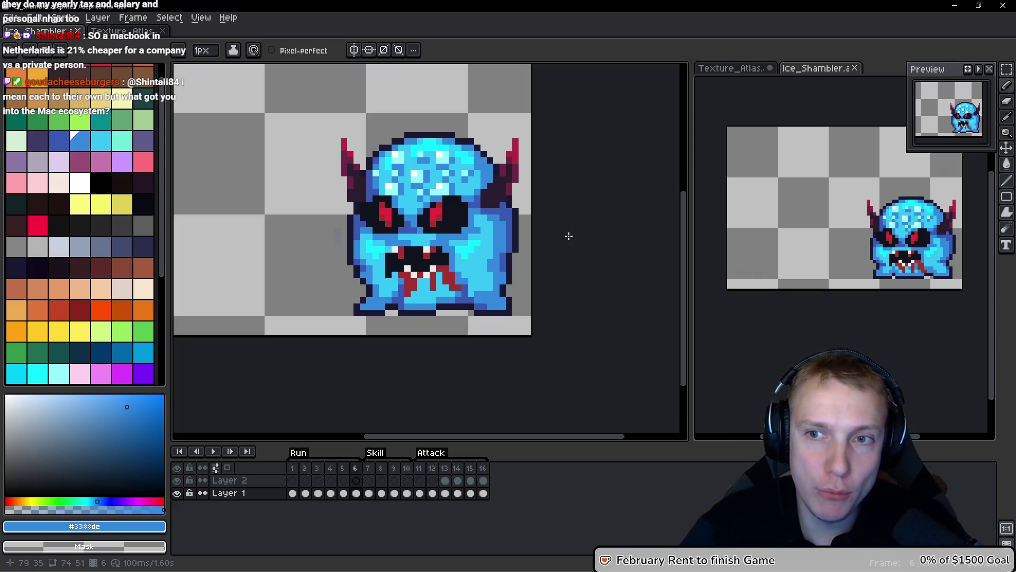
{"action": "scroll", "coordinate": [555, 241], "scroll_direction": "down", "scroll_amount": 1}
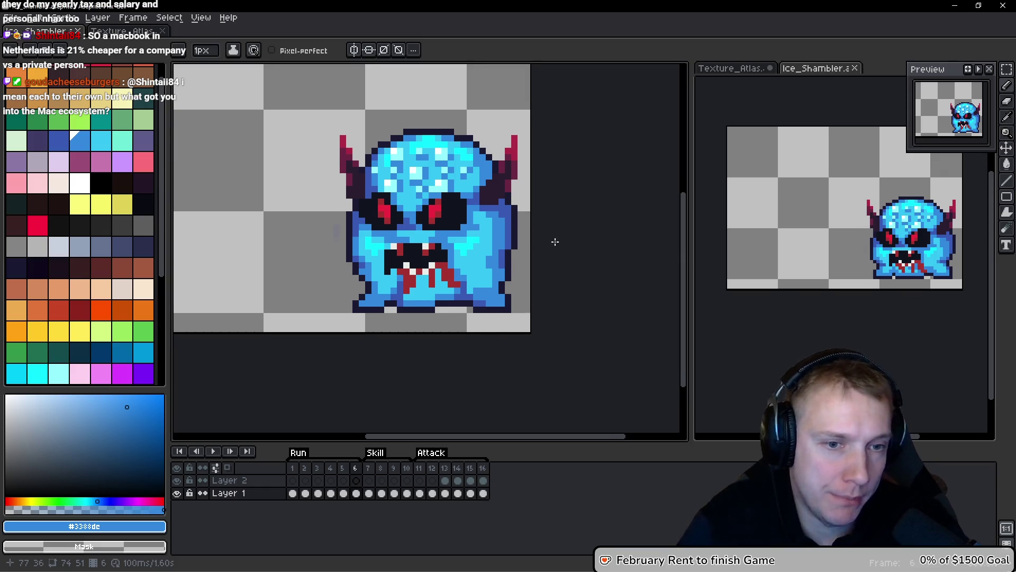
{"action": "left_click_drag", "start_coordinate": [553, 202], "coordinate": [579, 194]}
On frame 1, lasso-select the blue monster and copy it.
{"action": "key", "text": "Right"}
{"action": "key", "text": "Left"}
{"action": "key", "text": "Left"}
{"action": "key", "text": "Left"}
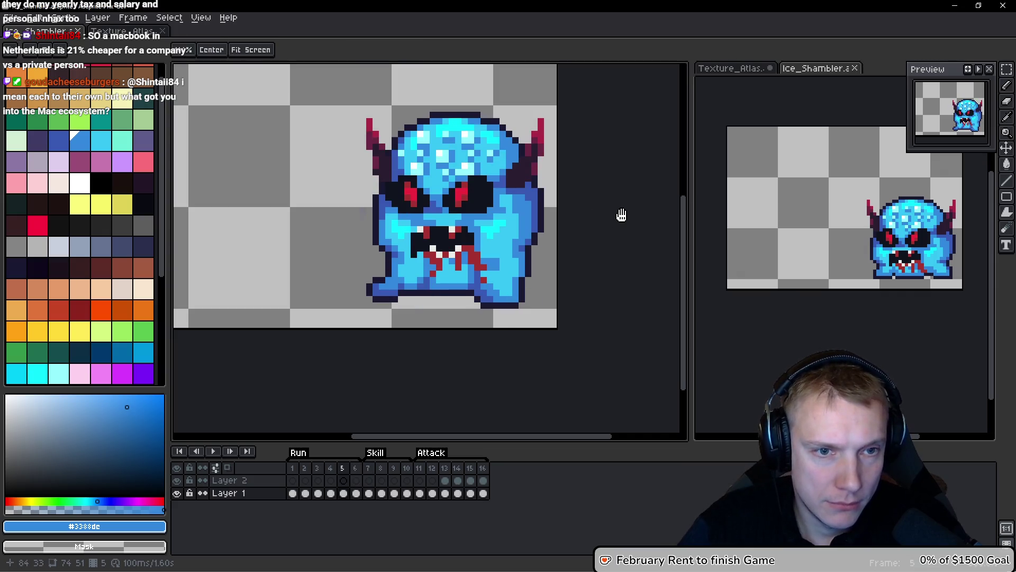
{"action": "key", "text": "Left"}
{"action": "key", "text": "Left"}
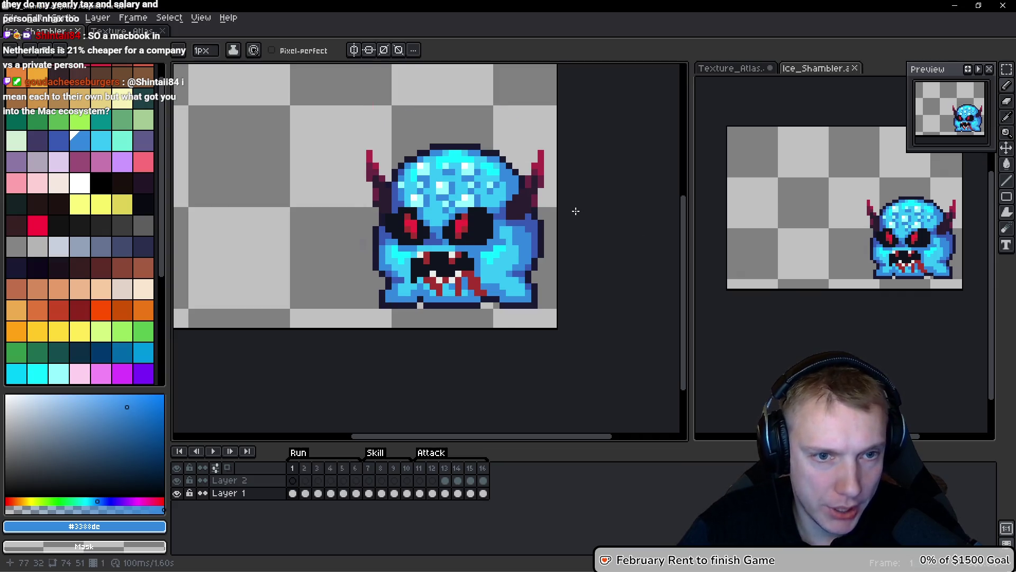
{"action": "key", "text": "q"}
{"action": "mouse_move", "coordinate": [559, 149]}
{"action": "left_mouse_down"}
{"action": "mouse_move", "coordinate": [227, 335]}
{"action": "mouse_move", "coordinate": [611, 229]}
{"action": "left_mouse_up"}
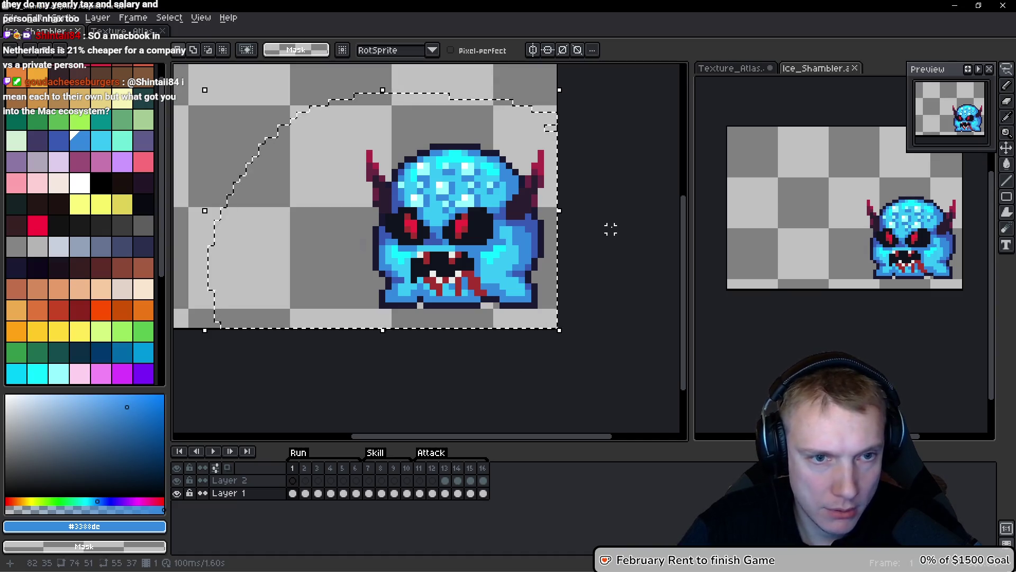
{"action": "key", "text": "ctrl+d"}
Paste the blue monster onto frame 7, nudge it 3 px right and commit it.
{"action": "key", "text": "Right"}
{"action": "key", "text": "Right"}
{"action": "key", "text": "Right"}
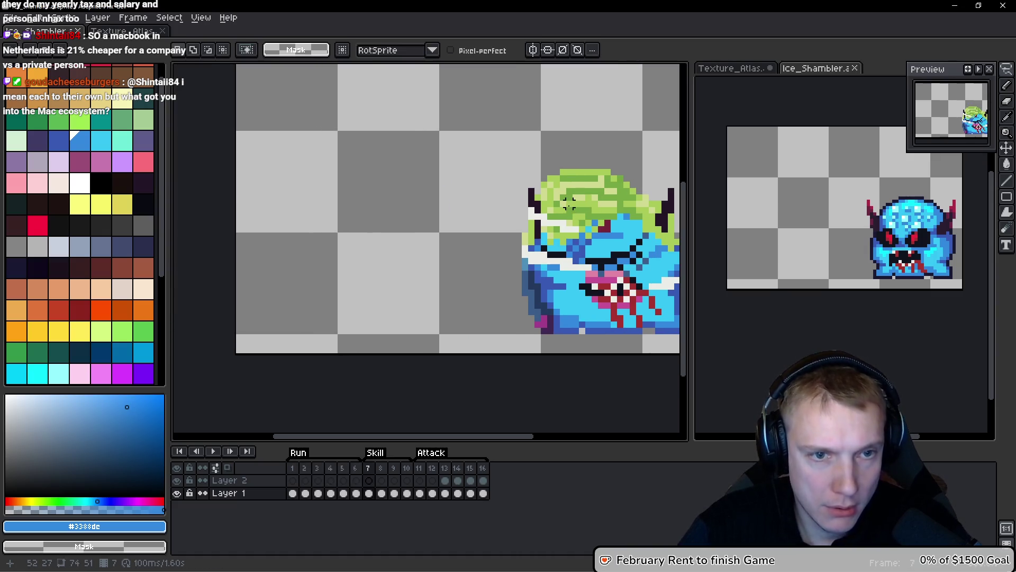
{"action": "key", "text": "ctrl+v"}
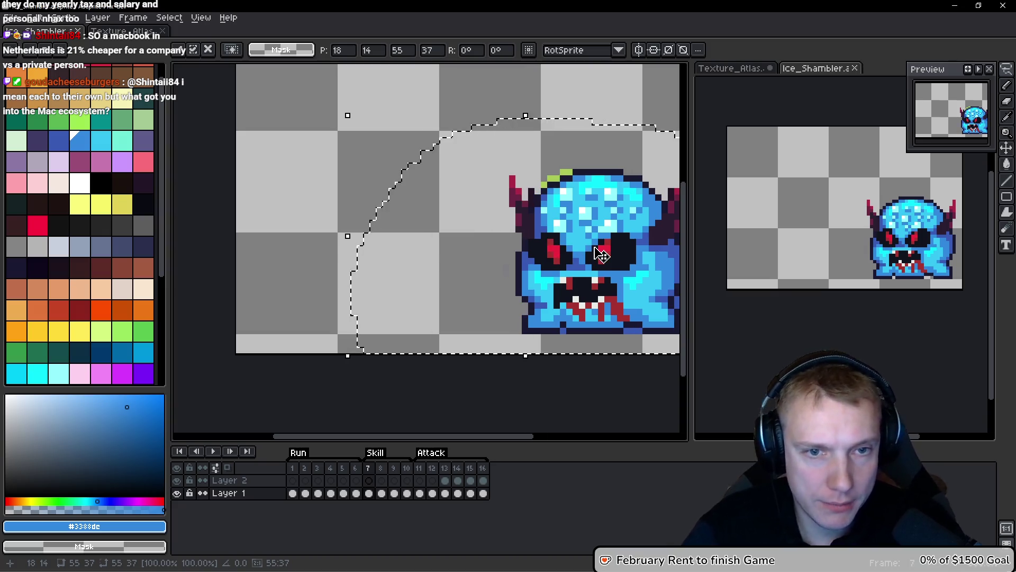
{"action": "key", "text": "shift+Left"}
{"action": "key", "text": "shift+Left"}
{"action": "key", "text": "shift+Left"}
{"action": "key", "text": "shift+Right"}
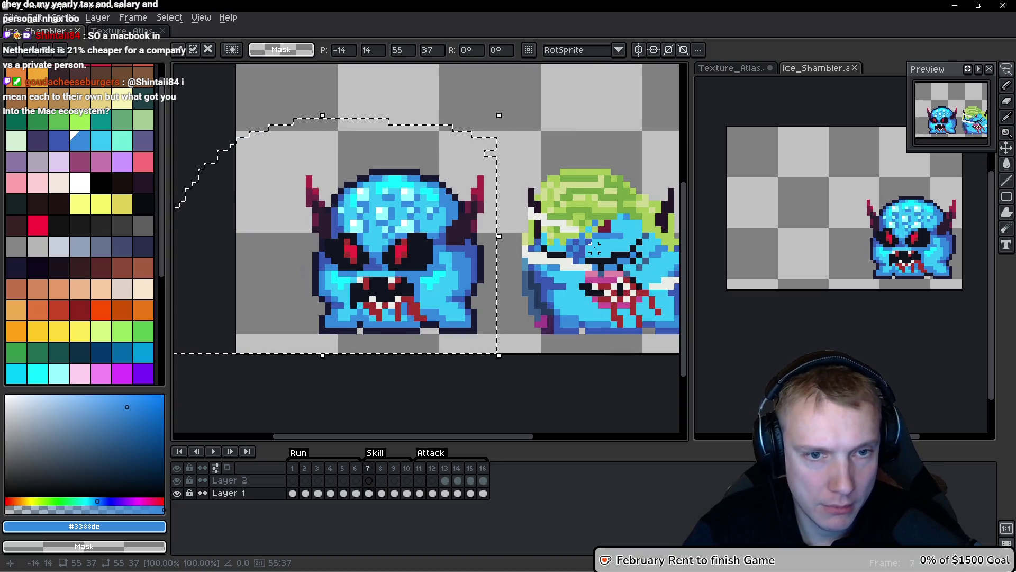
{"action": "key", "text": "Right"}
{"action": "key", "text": "Right"}
{"action": "key", "text": "Right"}
{"action": "left_click_drag", "start_coordinate": [546, 196], "coordinate": [494, 145]}
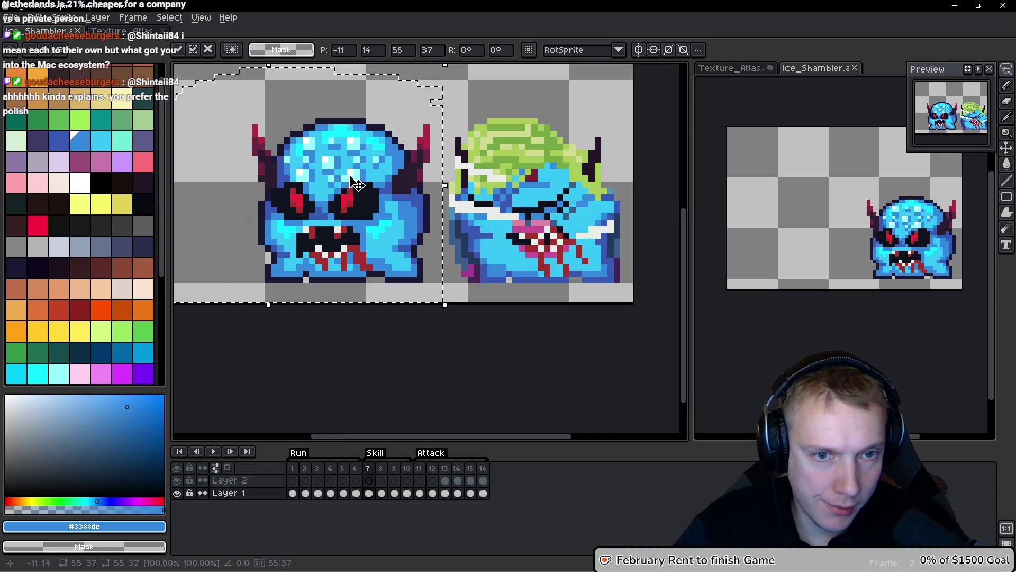
{"action": "key", "text": "ctrl+d"}
Lasso-select the right monster's pink mouth.
{"action": "left_click_drag", "start_coordinate": [471, 230], "coordinate": [444, 227]}
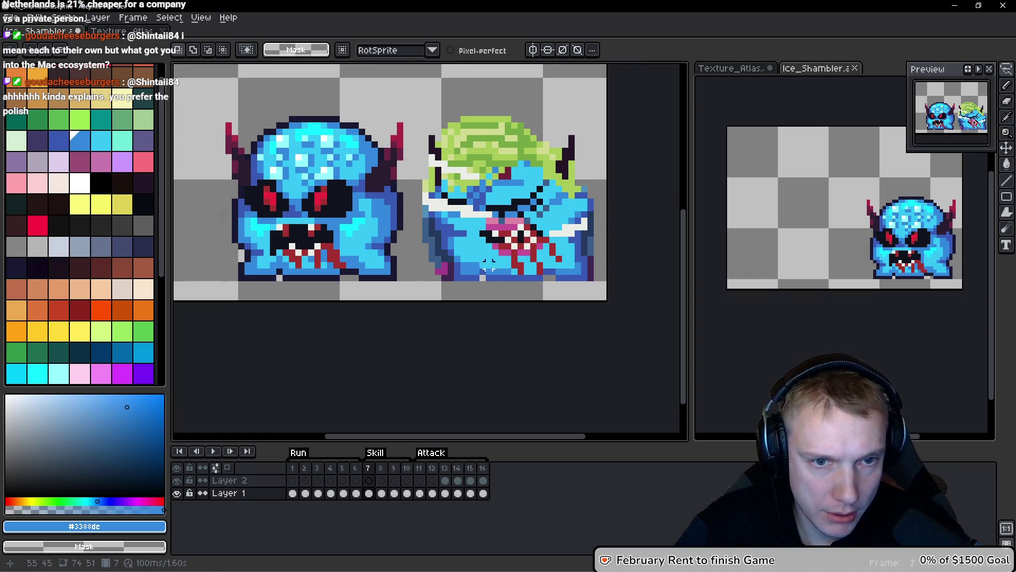
{"action": "scroll", "coordinate": [518, 230], "scroll_direction": "up", "scroll_amount": 1}
{"action": "mouse_move", "coordinate": [545, 217]}
{"action": "left_mouse_down"}
{"action": "mouse_move", "coordinate": [498, 217]}
{"action": "mouse_move", "coordinate": [461, 264]}
{"action": "mouse_move", "coordinate": [545, 285]}
{"action": "mouse_move", "coordinate": [566, 259]}
{"action": "mouse_move", "coordinate": [545, 216]}
{"action": "left_mouse_up"}
{"action": "mouse_move", "coordinate": [541, 256]}
{"action": "left_mouse_down"}
{"action": "mouse_move", "coordinate": [601, 249]}
{"action": "mouse_move", "coordinate": [340, 236]}
{"action": "left_mouse_up"}
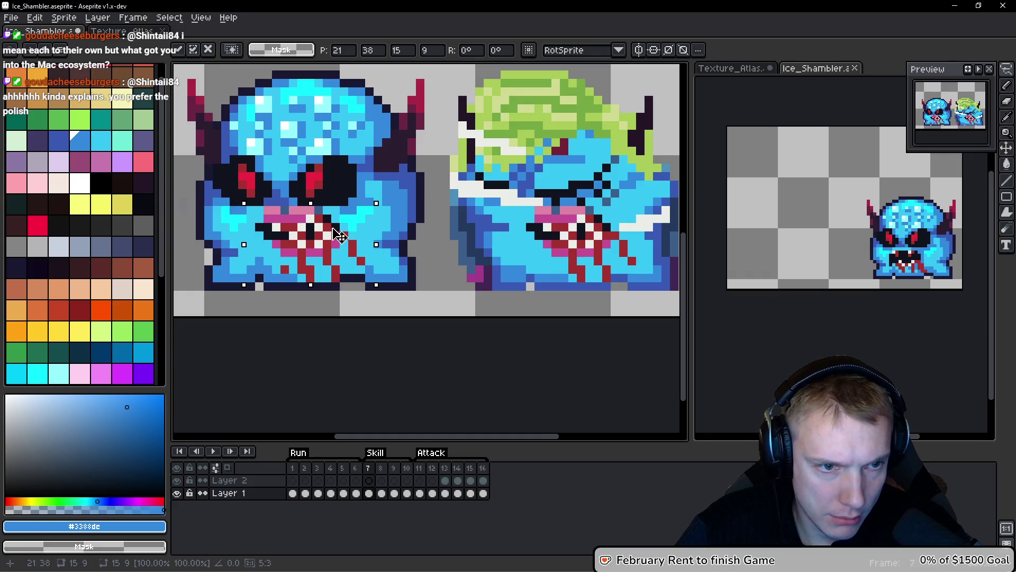
Commit the placed mouth, sample light cyan #36c5f4, and paint over the pink lip pixels.
{"action": "scroll", "coordinate": [299, 235], "scroll_direction": "up", "scroll_amount": 2}
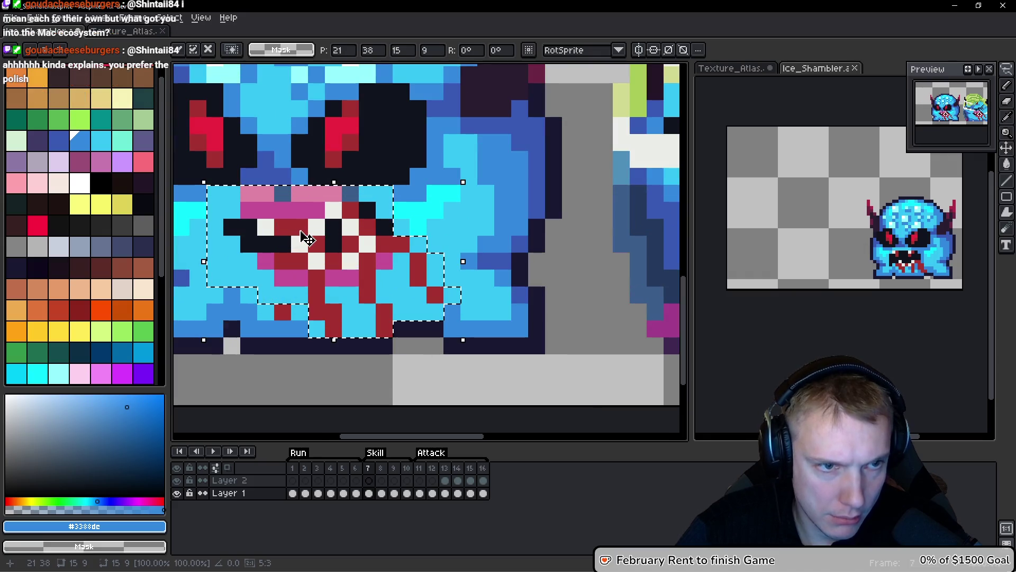
{"action": "scroll", "coordinate": [250, 254], "scroll_direction": "down", "scroll_amount": 2}
{"action": "key", "text": "b"}
{"action": "scroll", "coordinate": [263, 251], "scroll_direction": "up", "scroll_amount": 2}
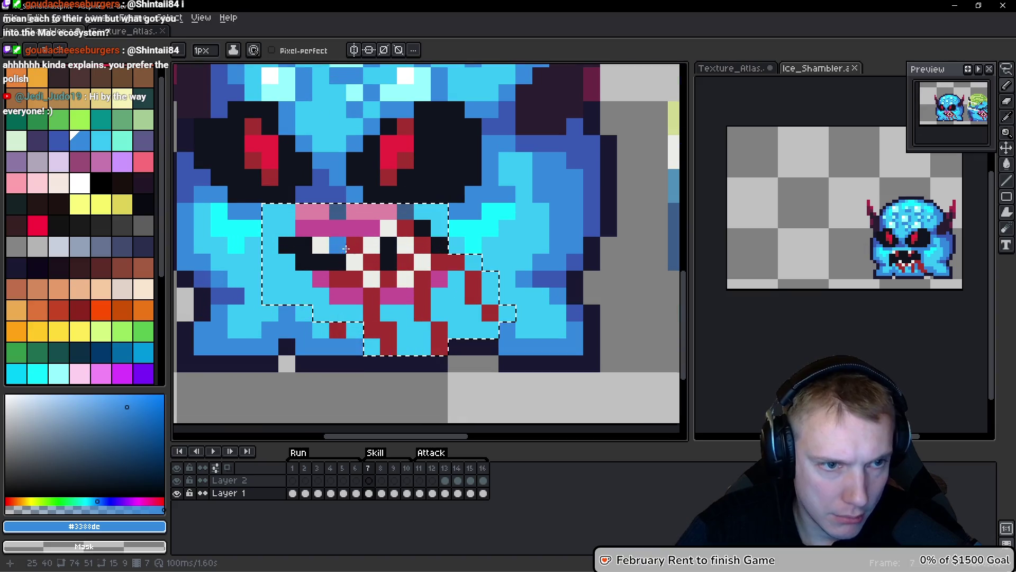
{"action": "left_click", "coordinate": [378, 211], "text": "alt"}
{"action": "mouse_move", "coordinate": [380, 211]}
{"action": "left_mouse_down"}
{"action": "mouse_move", "coordinate": [318, 278]}
{"action": "mouse_move", "coordinate": [444, 281]}
{"action": "left_mouse_up"}
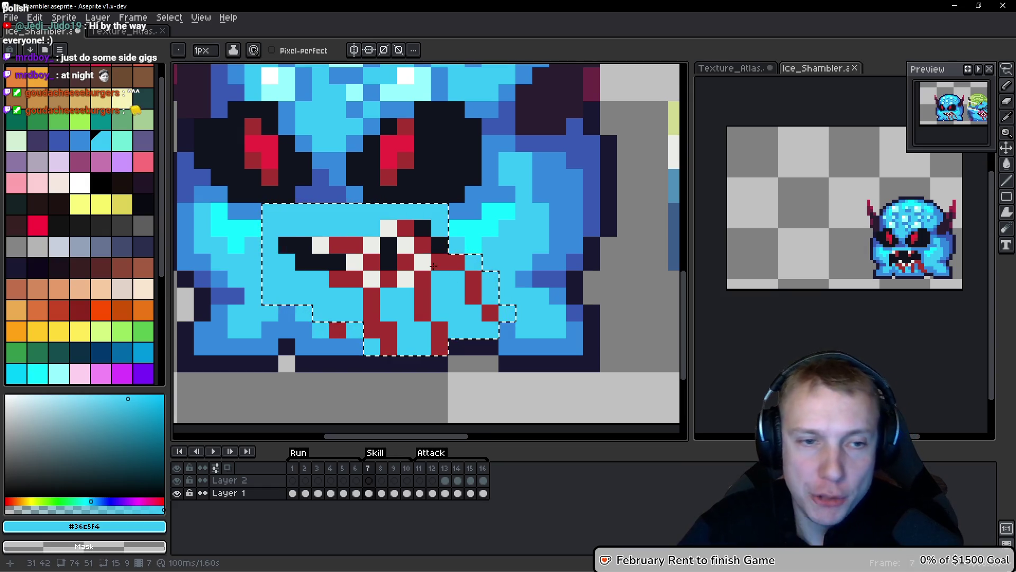
Sample the darker blue from the face and paint shading below the left monster's eyes.
{"action": "scroll", "coordinate": [428, 230], "scroll_direction": "down", "scroll_amount": 2}
{"action": "scroll", "coordinate": [482, 238], "scroll_direction": "left", "scroll_amount": 5}
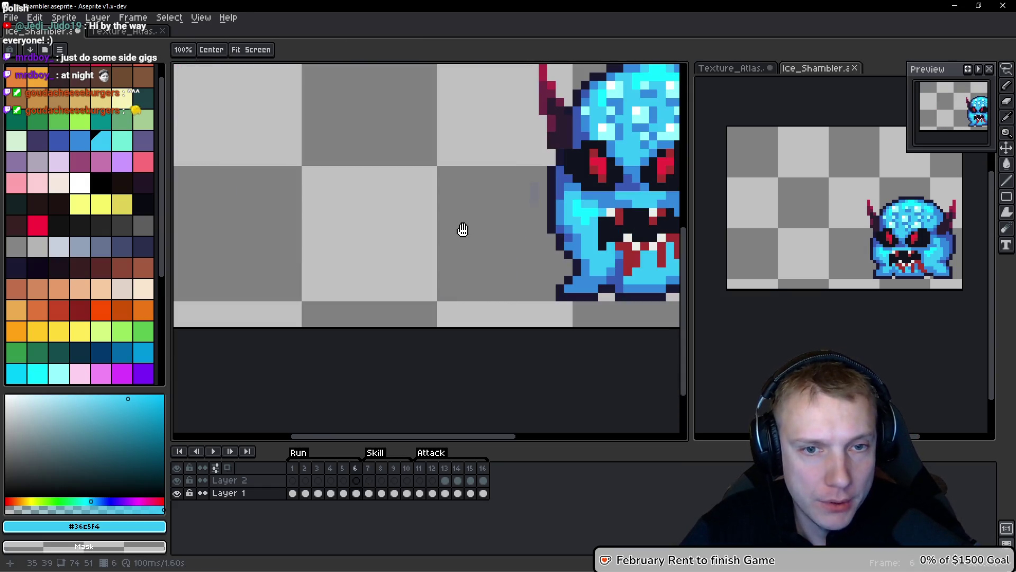
{"action": "scroll", "coordinate": [442, 239], "scroll_direction": "right", "scroll_amount": 6}
{"action": "scroll", "coordinate": [361, 254], "scroll_direction": "up", "scroll_amount": 1}
{"action": "scroll", "coordinate": [344, 241], "scroll_direction": "left", "scroll_amount": 2}
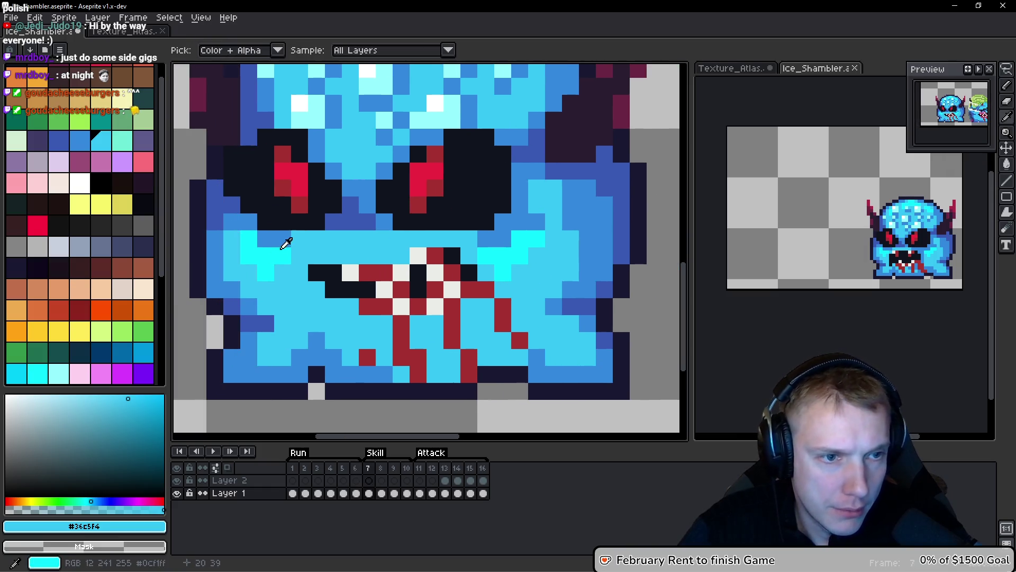
{"action": "left_click", "coordinate": [286, 240], "text": "alt"}
{"action": "mouse_move", "coordinate": [290, 238]}
{"action": "left_mouse_down"}
{"action": "mouse_move", "coordinate": [344, 241]}
{"action": "mouse_move", "coordinate": [371, 256]}
{"action": "left_mouse_up"}
{"action": "left_click", "coordinate": [373, 225], "text": "alt"}
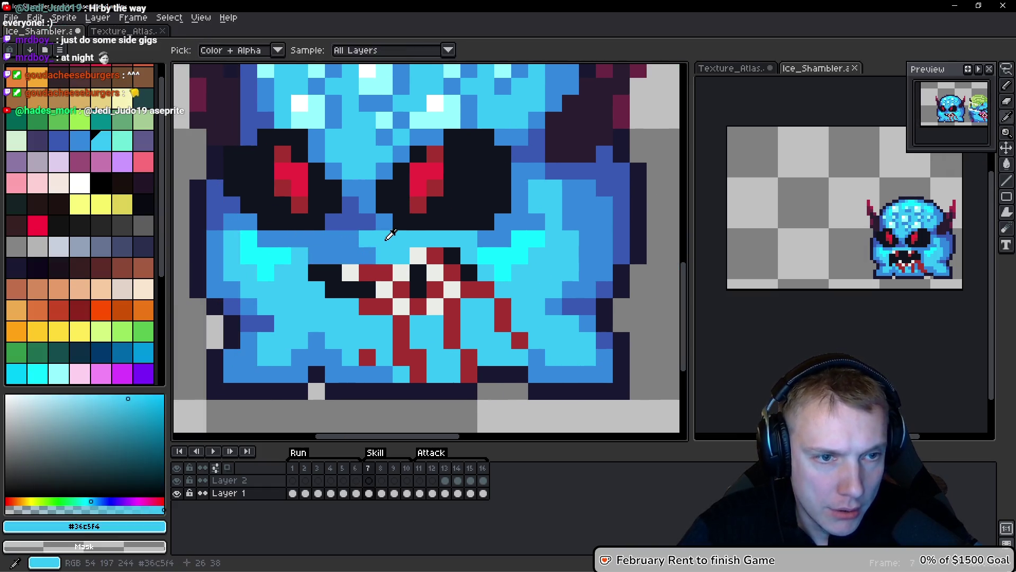
Re-pick the darker blue and paint it along the left monster's mouth row.
{"action": "left_click", "coordinate": [370, 254], "text": "alt"}
{"action": "left_click", "coordinate": [471, 239]}
{"action": "left_click_drag", "start_coordinate": [450, 239], "coordinate": [418, 239]}
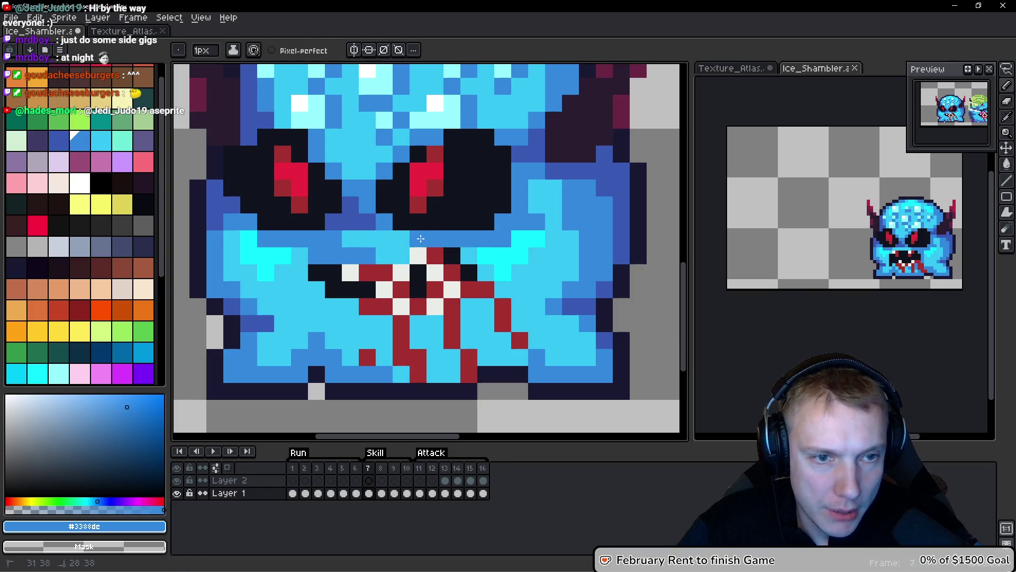
{"action": "scroll", "coordinate": [464, 248], "scroll_direction": "down", "scroll_amount": 2}
{"action": "scroll", "coordinate": [464, 248], "scroll_direction": "down", "scroll_amount": 1}
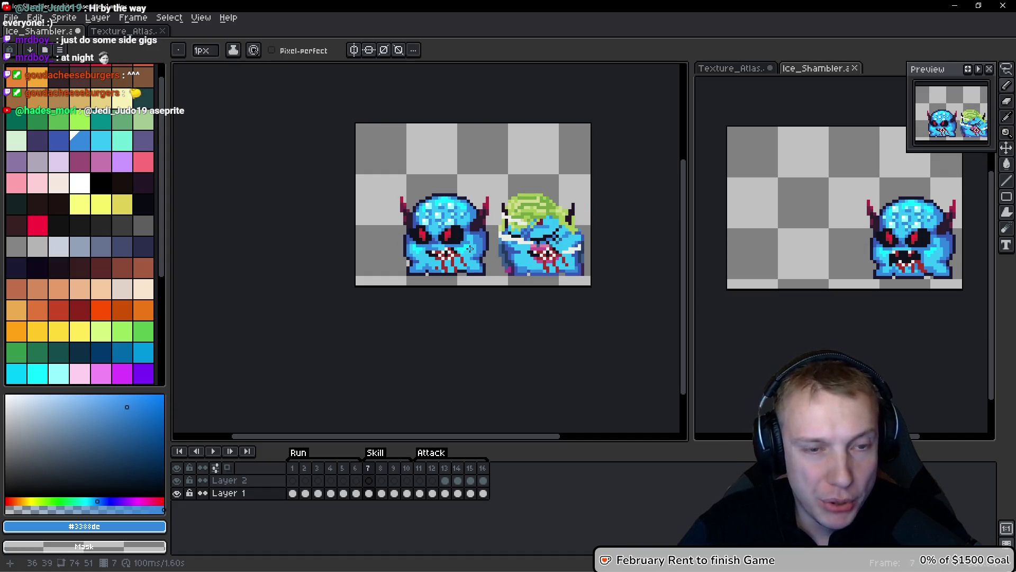
{"action": "scroll", "coordinate": [472, 241], "scroll_direction": "up", "scroll_amount": 3}
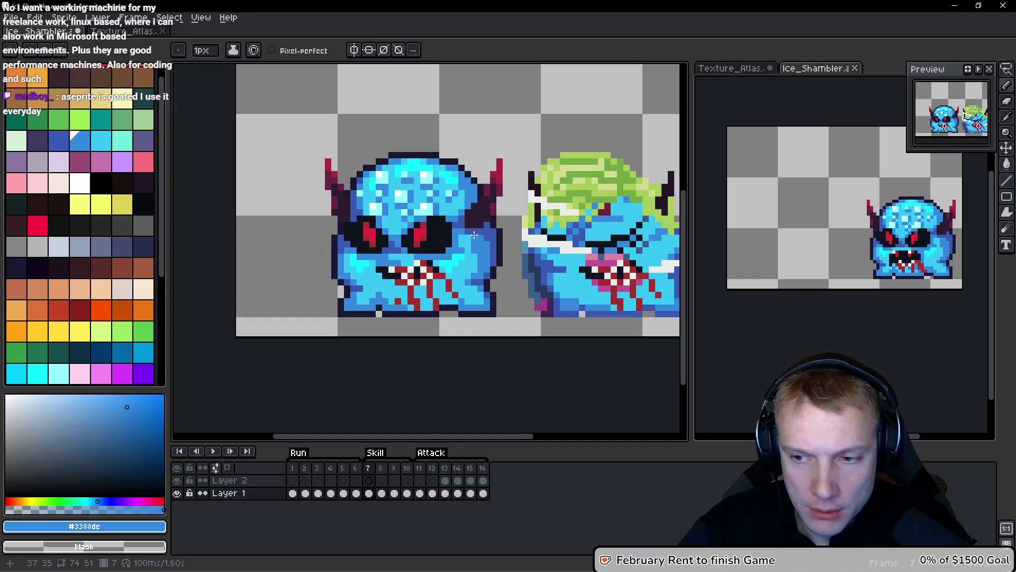
{"action": "scroll", "coordinate": [397, 231], "scroll_direction": "up", "scroll_amount": 1}
{"action": "scroll", "coordinate": [396, 230], "scroll_direction": "down", "scroll_amount": 1}
{"action": "scroll", "coordinate": [329, 233], "scroll_direction": "up", "scroll_amount": 2}
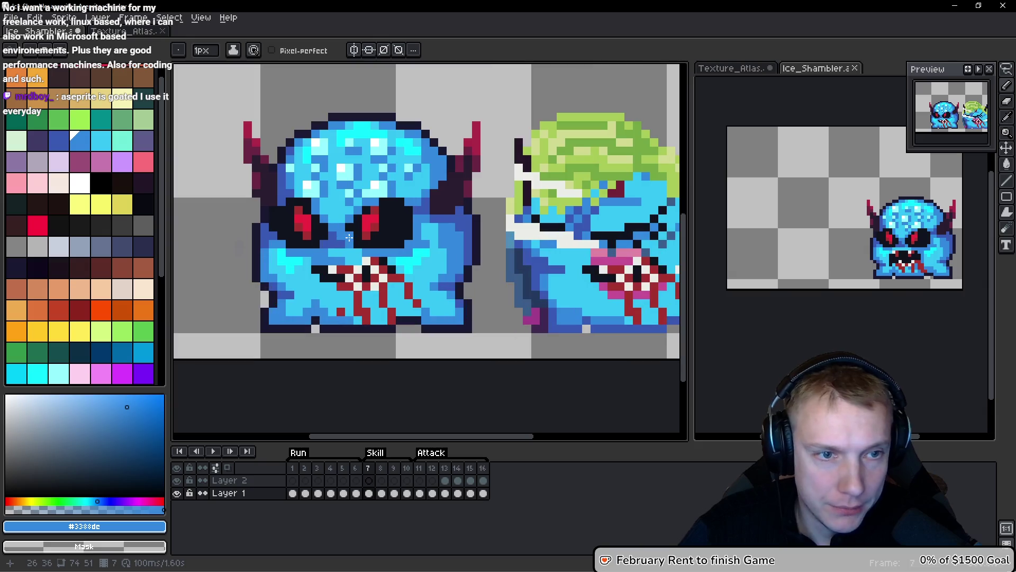
{"action": "scroll", "coordinate": [592, 214], "scroll_direction": "down", "scroll_amount": 1}
{"action": "key", "text": "q"}
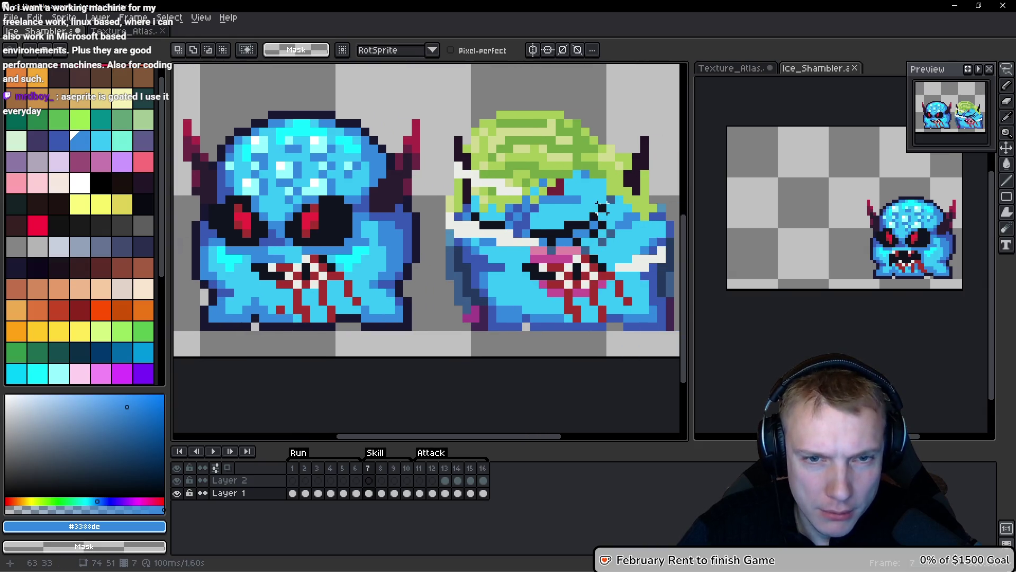
In Texture_Atlas, lasso-select the middle green monster's head.
{"action": "left_click", "coordinate": [132, 33]}
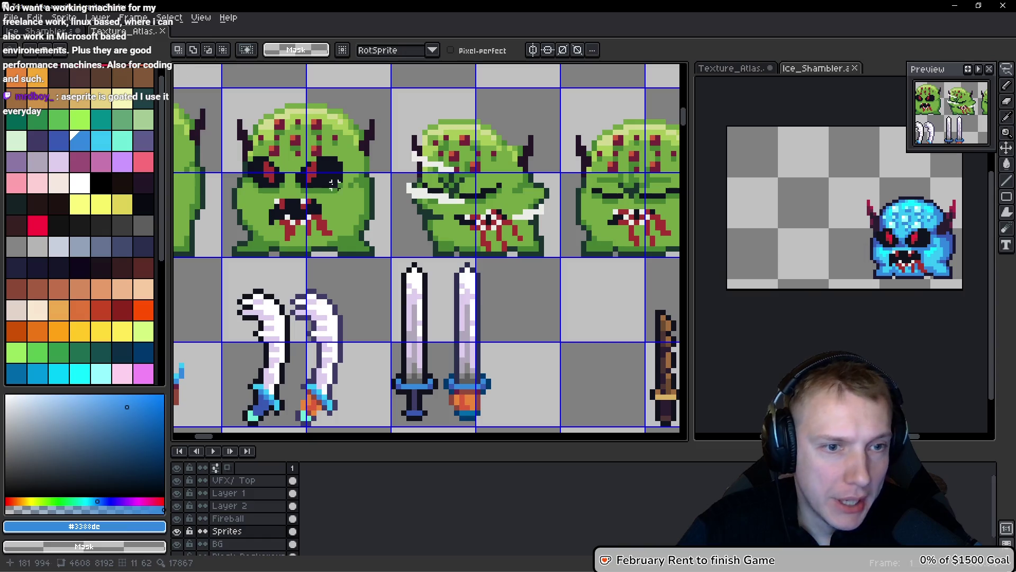
{"action": "scroll", "coordinate": [446, 199], "scroll_direction": "up", "scroll_amount": 1}
{"action": "scroll", "coordinate": [446, 200], "scroll_direction": "down", "scroll_amount": 1}
{"action": "scroll", "coordinate": [446, 200], "scroll_direction": "up", "scroll_amount": 1}
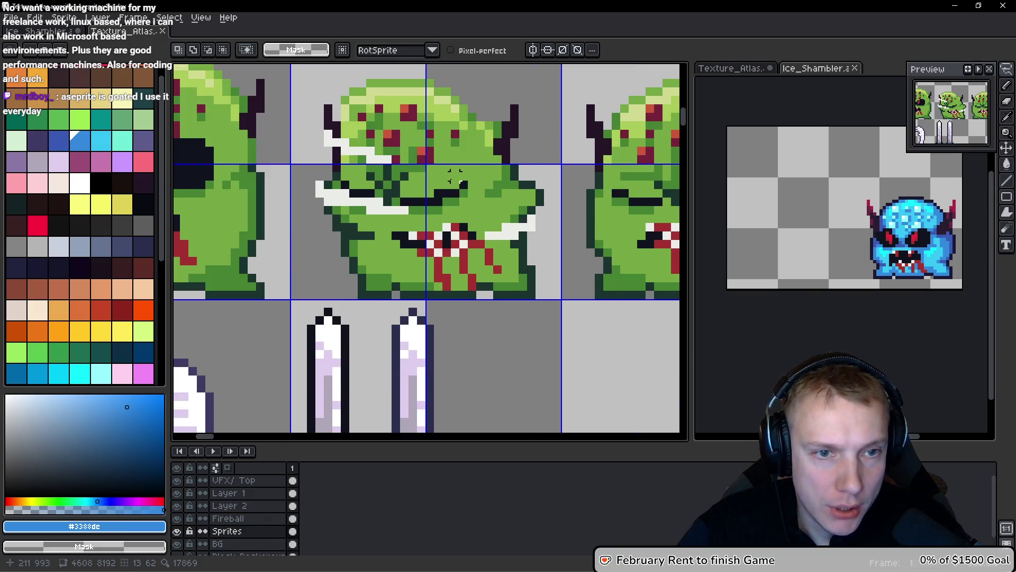
{"action": "mouse_move", "coordinate": [473, 180]}
{"action": "left_mouse_down"}
{"action": "mouse_move", "coordinate": [356, 169]}
{"action": "mouse_move", "coordinate": [302, 186]}
{"action": "mouse_move", "coordinate": [365, 215]}
{"action": "mouse_move", "coordinate": [476, 201]}
{"action": "mouse_move", "coordinate": [487, 235]}
{"action": "mouse_move", "coordinate": [563, 199]}
{"action": "mouse_move", "coordinate": [447, 91]}
{"action": "mouse_move", "coordinate": [315, 95]}
{"action": "mouse_move", "coordinate": [312, 148]}
{"action": "mouse_move", "coordinate": [339, 172]}
{"action": "left_mouse_up"}
{"action": "scroll", "coordinate": [461, 174], "scroll_direction": "down", "scroll_amount": 2}
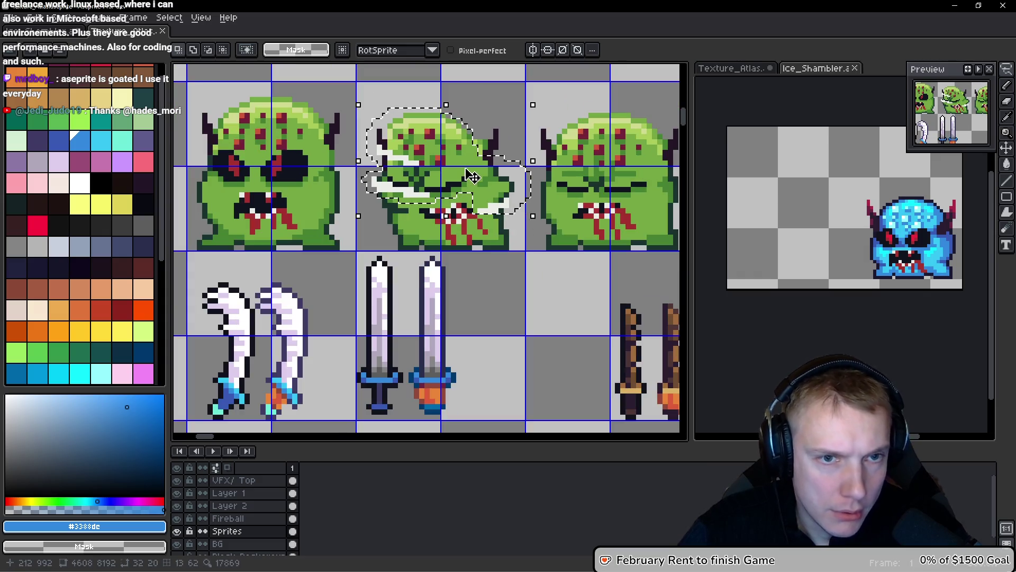
{"action": "scroll", "coordinate": [500, 172], "scroll_direction": "up", "scroll_amount": 1}
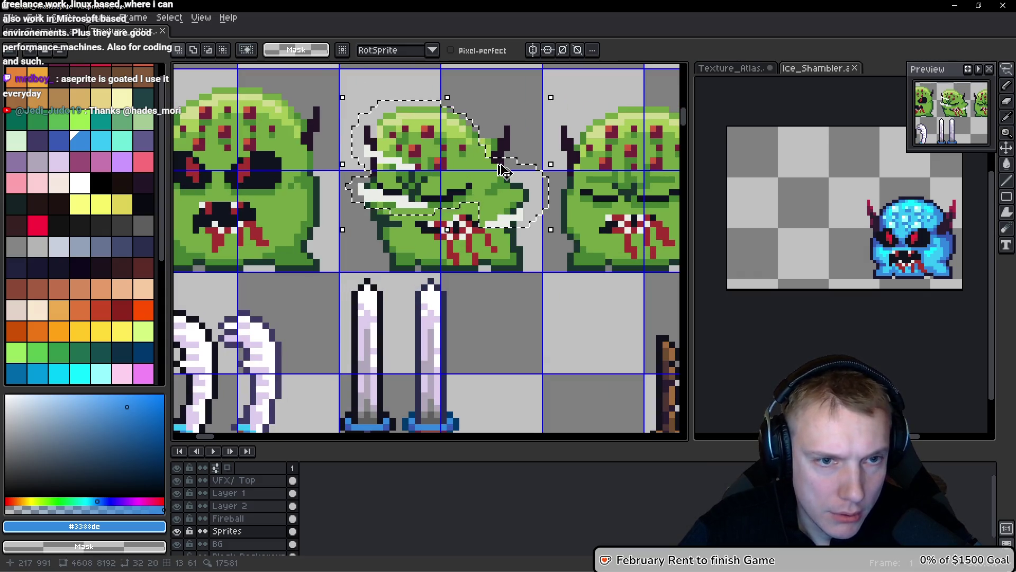
Paste the green head into Ice_Shambler and drag it onto the left monster's head.
{"action": "left_click", "coordinate": [55, 33]}
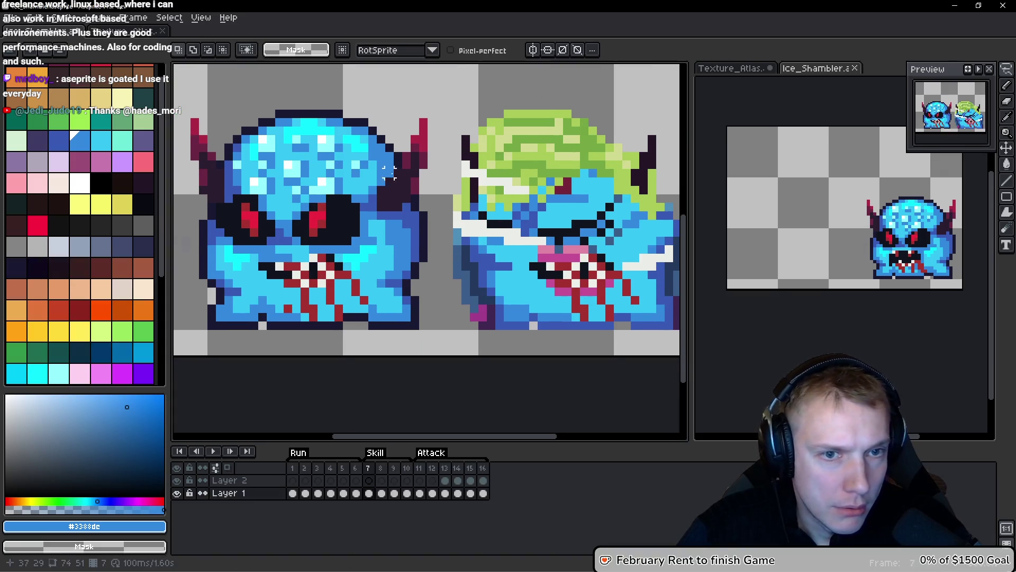
{"action": "key", "text": "ctrl+v"}
{"action": "mouse_move", "coordinate": [399, 201]}
{"action": "left_mouse_down"}
{"action": "mouse_move", "coordinate": [320, 167]}
{"action": "mouse_move", "coordinate": [296, 170]}
{"action": "mouse_move", "coordinate": [306, 174]}
{"action": "left_mouse_up"}
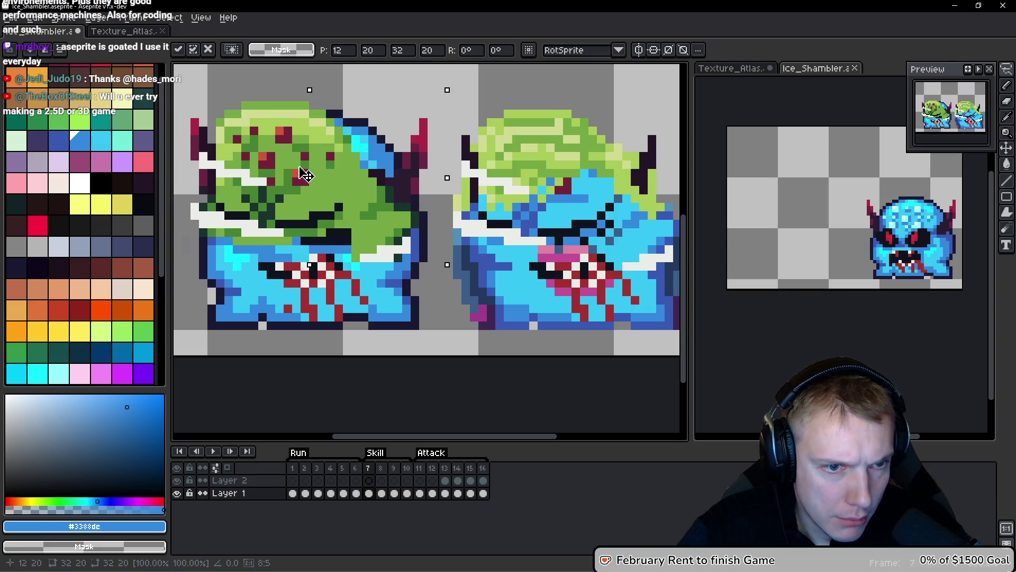
Nudge the pasted green head one pixel right, commit it and clear the selection.
{"action": "mouse_move", "coordinate": [307, 174]}
{"action": "left_mouse_down"}
{"action": "mouse_move", "coordinate": [411, 181]}
{"action": "mouse_move", "coordinate": [314, 171]}
{"action": "mouse_move", "coordinate": [295, 98]}
{"action": "mouse_move", "coordinate": [308, 178]}
{"action": "left_mouse_up"}
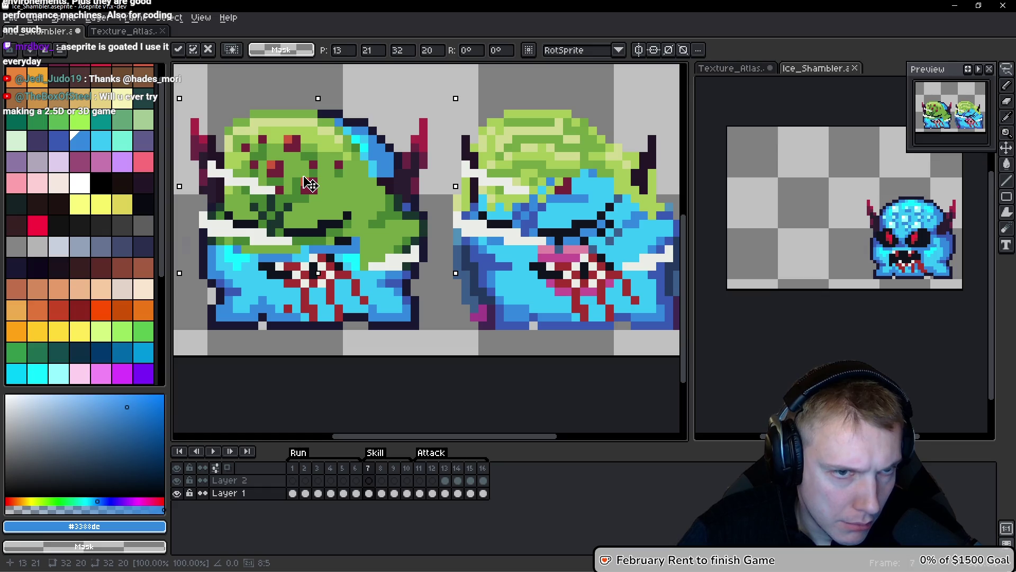
{"action": "scroll", "coordinate": [375, 184], "scroll_direction": "down", "scroll_amount": 2}
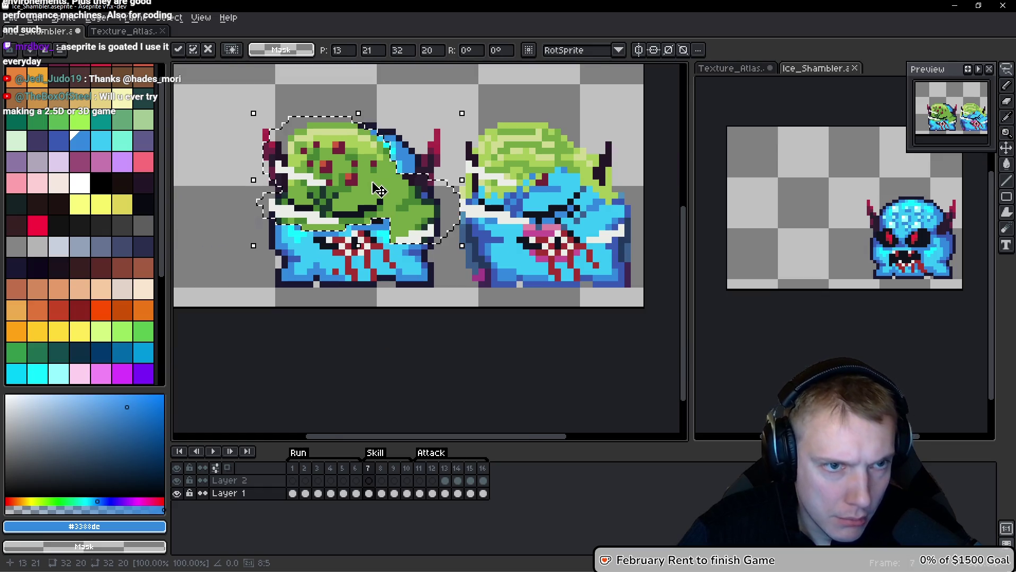
{"action": "scroll", "coordinate": [366, 170], "scroll_direction": "up", "scroll_amount": 3}
{"action": "scroll", "coordinate": [363, 167], "scroll_direction": "down", "scroll_amount": 1}
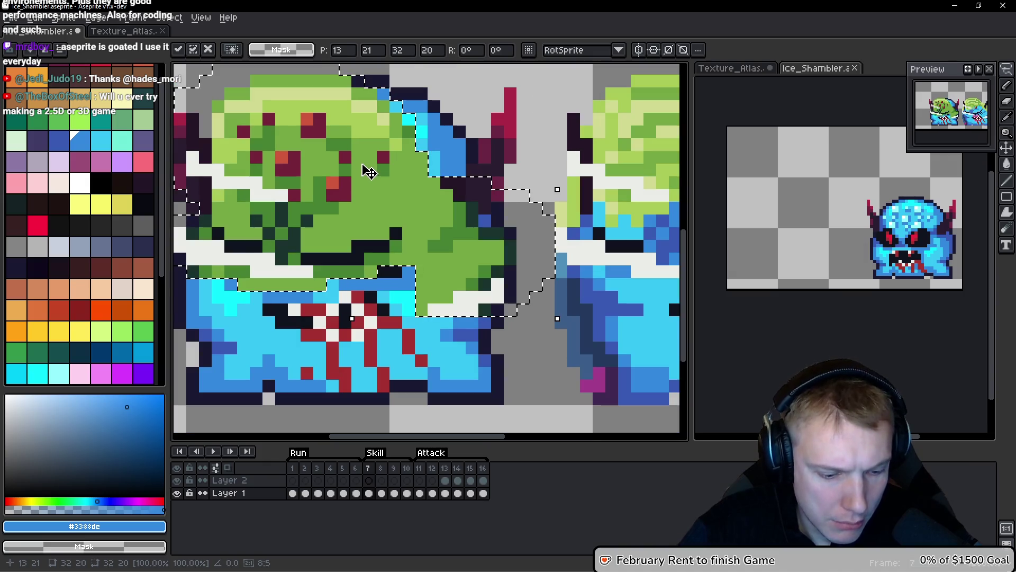
{"action": "key", "text": "b"}
{"action": "scroll", "coordinate": [514, 185], "scroll_direction": "down", "scroll_amount": 2}
{"action": "key", "text": "ctrl+d"}
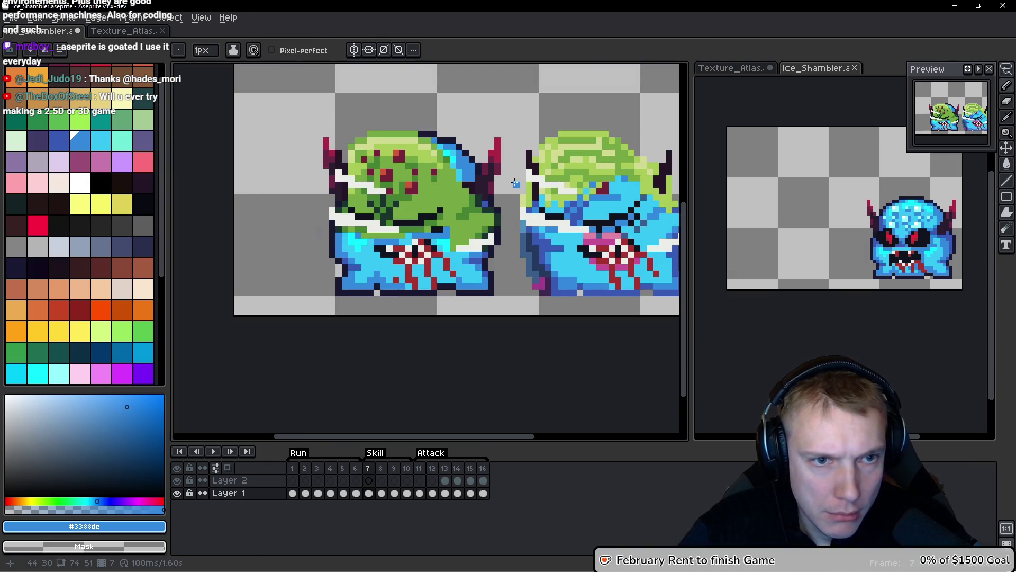
Compare against the texture atlas, then go back to animation frame 6.
{"action": "key", "text": "ctrl+Tab"}
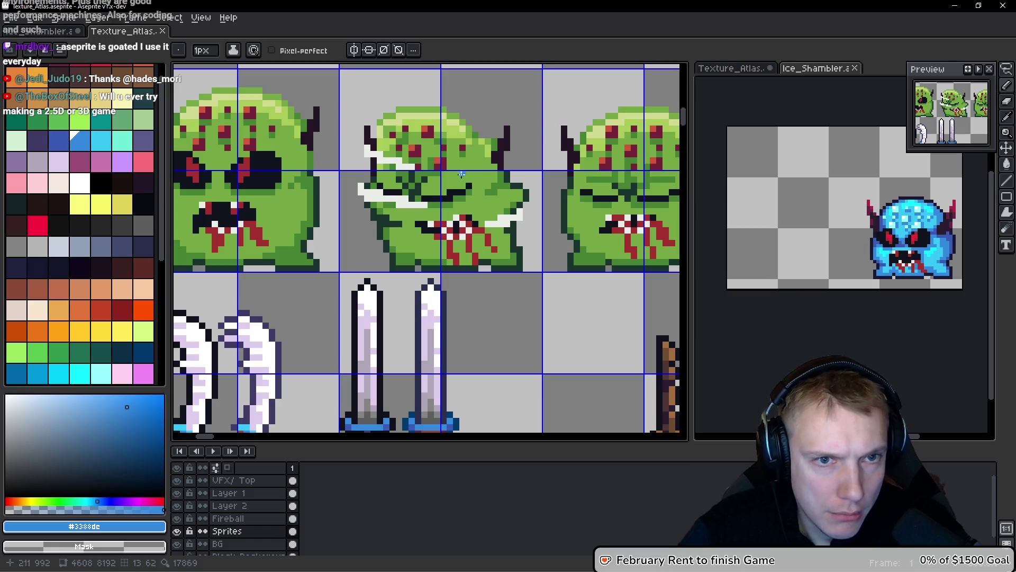
{"action": "key", "text": "ctrl+Tab"}
{"action": "scroll", "coordinate": [471, 143], "scroll_direction": "up", "scroll_amount": 4}
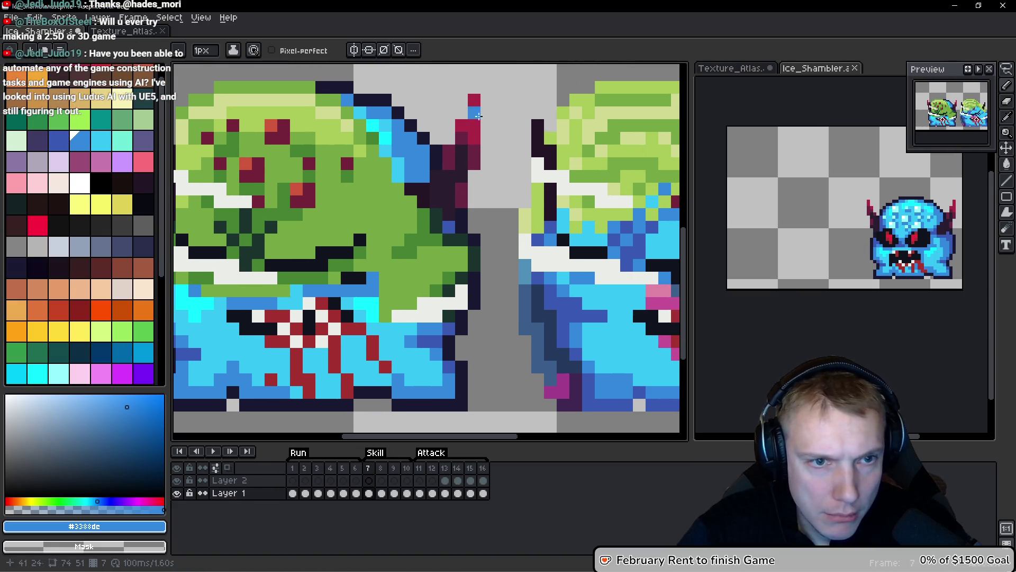
{"action": "scroll", "coordinate": [496, 84], "scroll_direction": "down", "scroll_amount": 2}
{"action": "key", "text": "comma"}
{"action": "scroll", "coordinate": [509, 199], "scroll_direction": "up", "scroll_amount": 2}
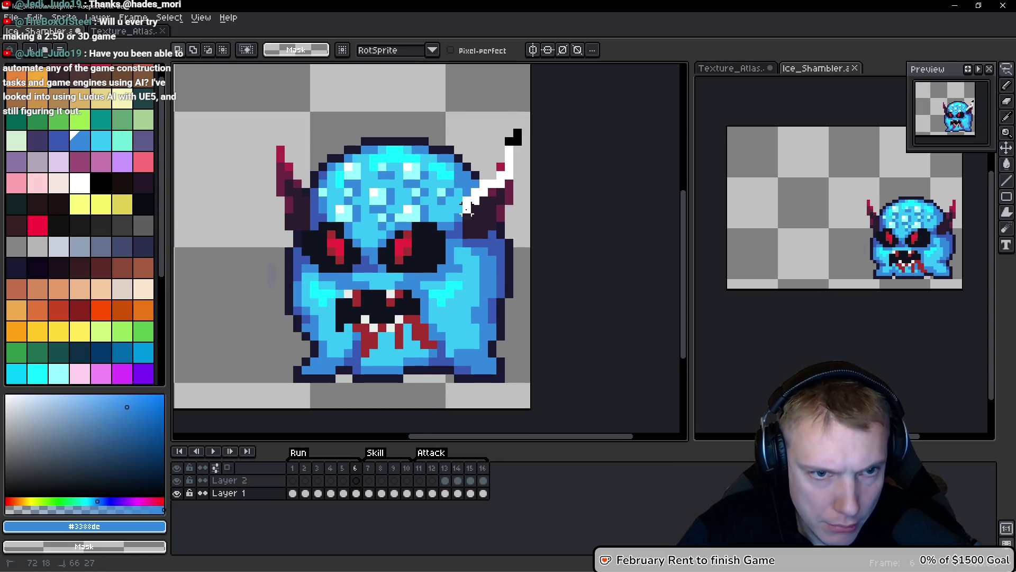
Select the dark right horn, then deselect and step through frames back to frame 7.
{"action": "mouse_move", "coordinate": [459, 240]}
{"action": "left_mouse_down"}
{"action": "mouse_move", "coordinate": [523, 159]}
{"action": "mouse_move", "coordinate": [528, 123]}
{"action": "left_mouse_up"}
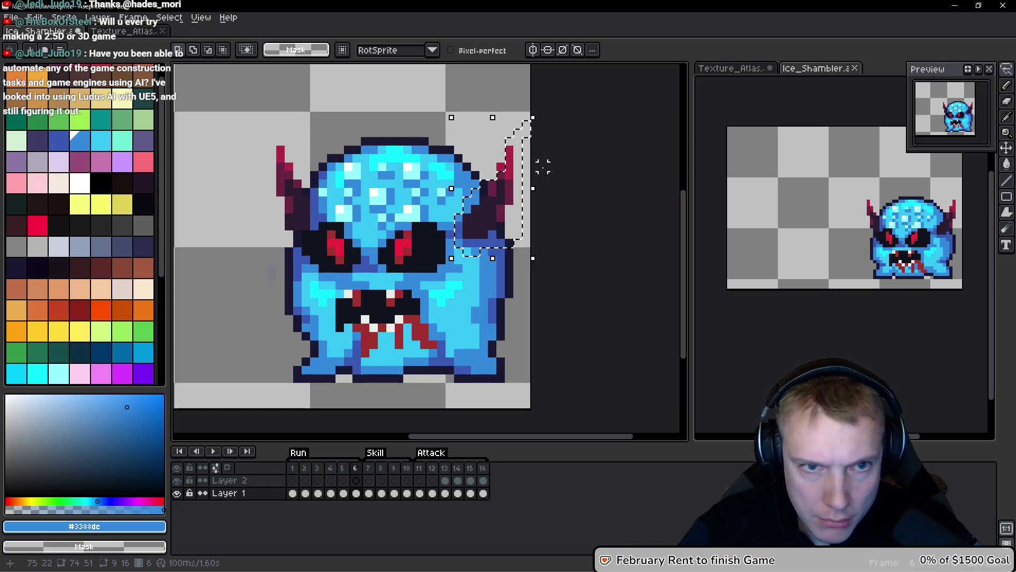
{"action": "scroll", "coordinate": [510, 168], "scroll_direction": "up", "scroll_amount": 2}
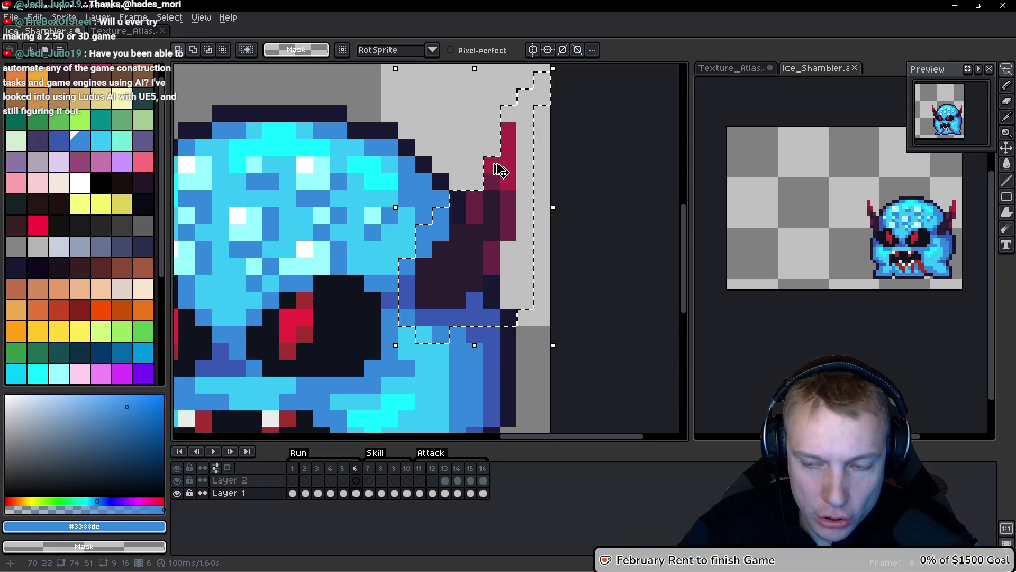
{"action": "key", "text": "ctrl+d"}
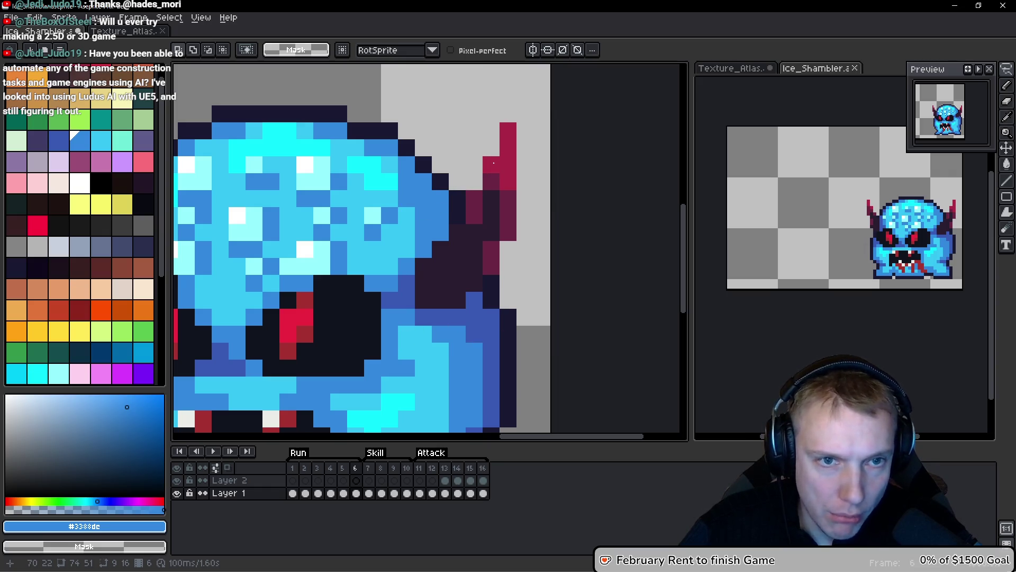
{"action": "key", "text": "Left"}
{"action": "key", "text": "Left"}
{"action": "key", "text": "Right"}
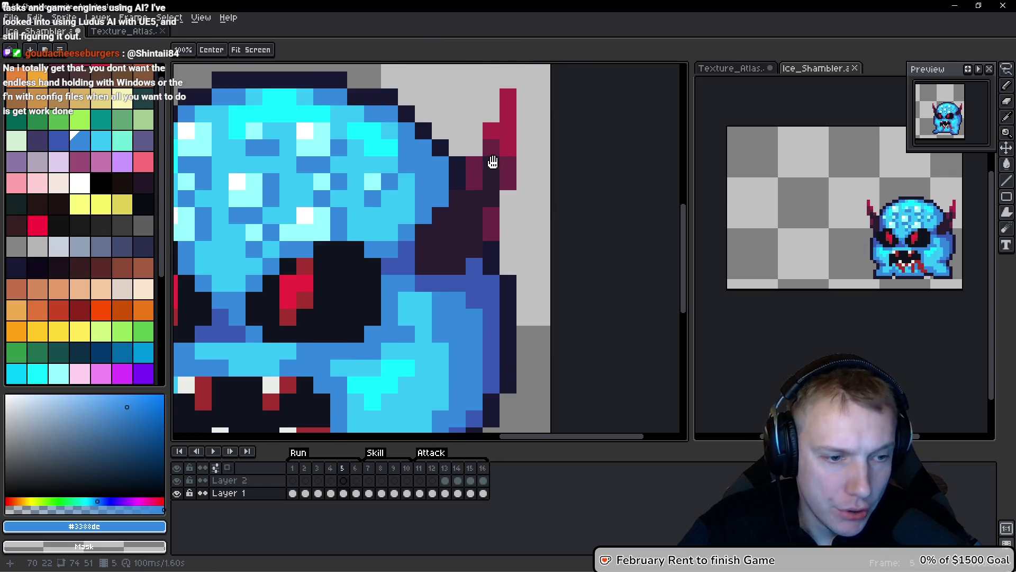
{"action": "key", "text": "Right"}
{"action": "key", "text": "Right"}
{"action": "scroll", "coordinate": [496, 162], "scroll_direction": "down", "scroll_amount": 3}
{"action": "scroll", "coordinate": [545, 242], "scroll_direction": "up", "scroll_amount": 4}
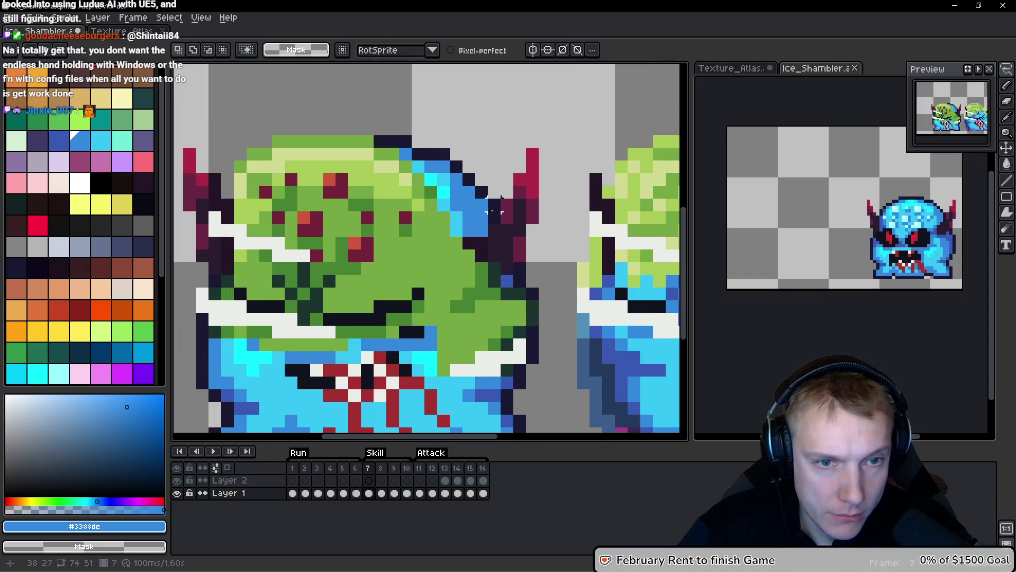
Reselect the horn, shift it about 5 px right and 1 px down, and commit.
{"action": "key", "text": "ctrl+shift+d"}
{"action": "left_click_drag", "start_coordinate": [442, 204], "coordinate": [520, 233]}
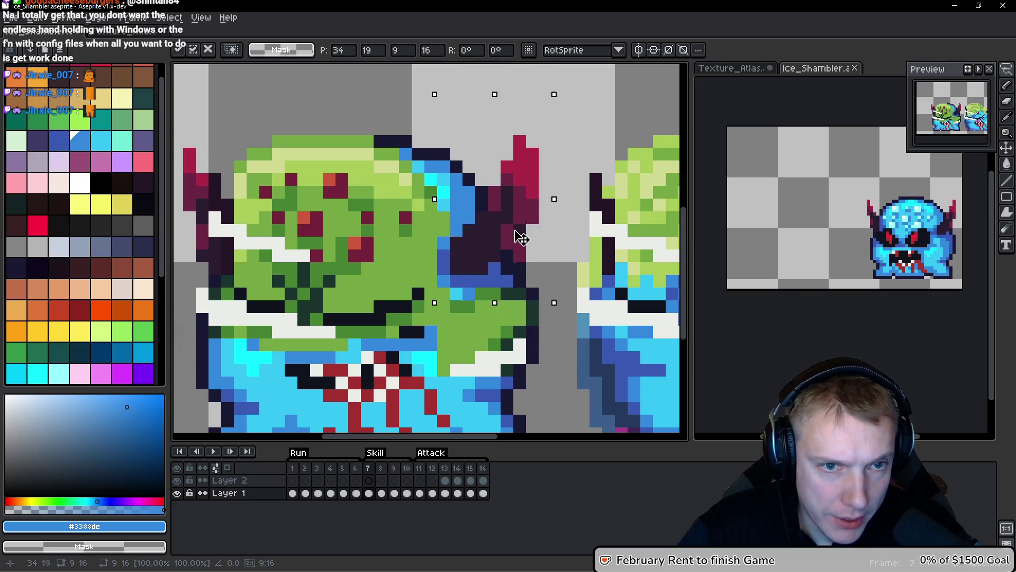
{"action": "mouse_move", "coordinate": [524, 243]}
{"action": "left_mouse_down"}
{"action": "mouse_move", "coordinate": [526, 189]}
{"action": "mouse_move", "coordinate": [476, 299]}
{"action": "mouse_move", "coordinate": [546, 157]}
{"action": "mouse_move", "coordinate": [437, 281]}
{"action": "mouse_move", "coordinate": [439, 352]}
{"action": "mouse_move", "coordinate": [439, 218]}
{"action": "left_mouse_up"}
{"action": "scroll", "coordinate": [526, 189], "scroll_direction": "up", "scroll_amount": 1}
{"action": "key", "text": "ctrl+d"}
Erase the leftover dark row and the stray blue and crimson pixels, patching gaps with head green.
{"action": "key", "text": "b"}
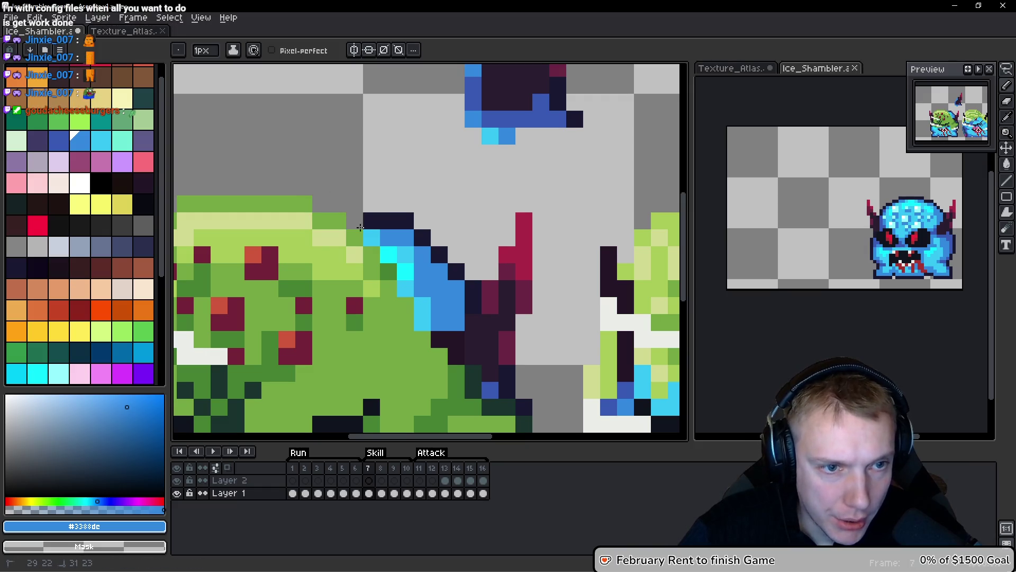
{"action": "left_click_drag", "start_coordinate": [360, 227], "coordinate": [380, 231]}
{"action": "mouse_move", "coordinate": [405, 271]}
{"action": "left_mouse_down"}
{"action": "mouse_move", "coordinate": [422, 288]}
{"action": "mouse_move", "coordinate": [427, 316]}
{"action": "mouse_move", "coordinate": [456, 264]}
{"action": "mouse_move", "coordinate": [521, 222]}
{"action": "mouse_move", "coordinate": [491, 342]}
{"action": "left_mouse_up"}
{"action": "left_click", "coordinate": [439, 254]}
{"action": "left_click", "coordinate": [402, 300], "text": "alt"}
{"action": "left_click", "coordinate": [438, 289]}
{"action": "left_click", "coordinate": [507, 355]}
{"action": "scroll", "coordinate": [508, 312], "scroll_direction": "down", "scroll_amount": 2}
Lasso the horn again, move it down onto the head, nudge it two pixels left, and commit.
{"action": "key", "text": "q"}
{"action": "left_click_drag", "start_coordinate": [566, 74], "coordinate": [583, 249]}
{"action": "mouse_move", "coordinate": [522, 175]}
{"action": "left_mouse_down"}
{"action": "mouse_move", "coordinate": [490, 299]}
{"action": "mouse_move", "coordinate": [504, 312]}
{"action": "left_mouse_up"}
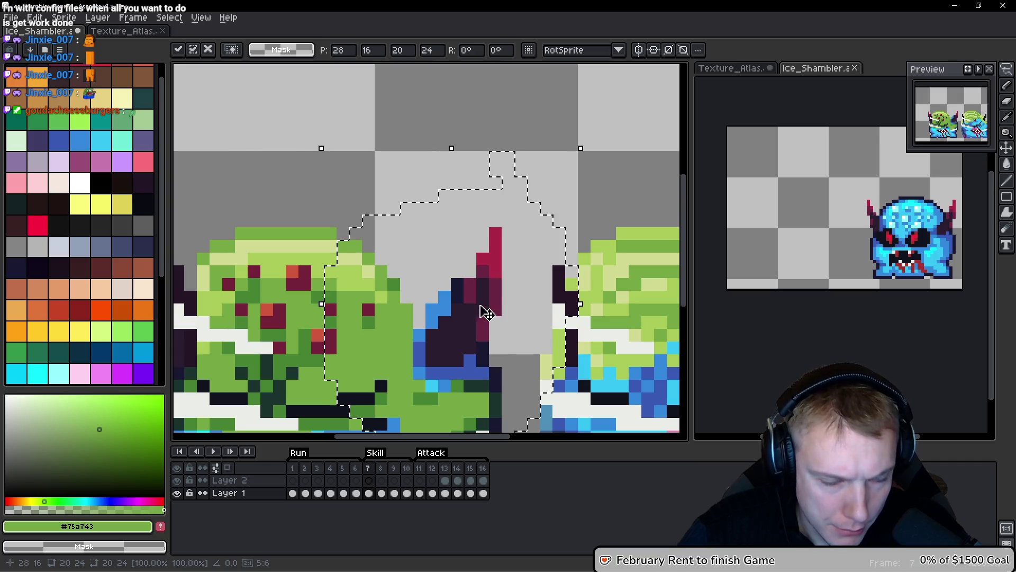
{"action": "scroll", "coordinate": [505, 201], "scroll_direction": "down", "scroll_amount": 3}
{"action": "scroll", "coordinate": [514, 206], "scroll_direction": "up", "scroll_amount": 3}
{"action": "left_click_drag", "start_coordinate": [499, 193], "coordinate": [475, 173]}
{"action": "key", "text": "Return"}
{"action": "scroll", "coordinate": [477, 173], "scroll_direction": "down", "scroll_amount": 3}
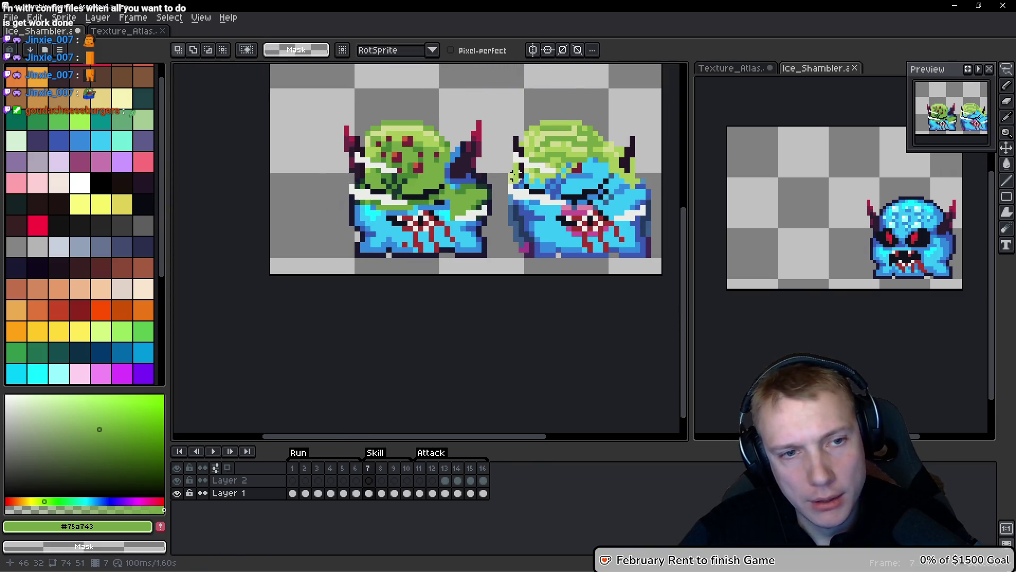
Lasso the left monster's green head and bucket-fill it with light blue #36c5f4.
{"action": "scroll", "coordinate": [456, 197], "scroll_direction": "up", "scroll_amount": 1}
{"action": "scroll", "coordinate": [412, 191], "scroll_direction": "up", "scroll_amount": 2}
{"action": "scroll", "coordinate": [401, 242], "scroll_direction": "down", "scroll_amount": 1}
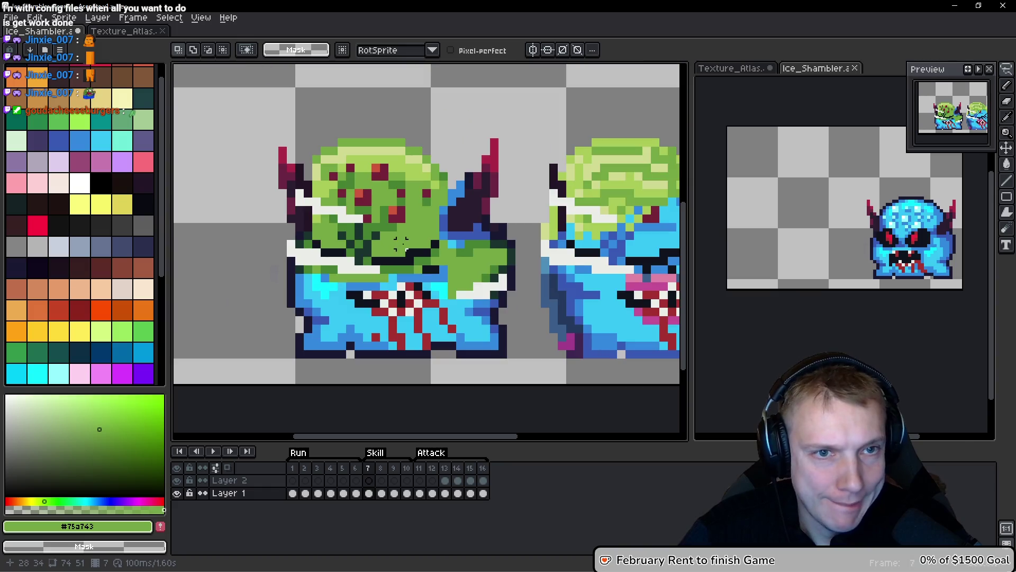
{"action": "mouse_move", "coordinate": [446, 135]}
{"action": "left_mouse_down"}
{"action": "mouse_move", "coordinate": [231, 232]}
{"action": "mouse_move", "coordinate": [495, 305]}
{"action": "left_mouse_up"}
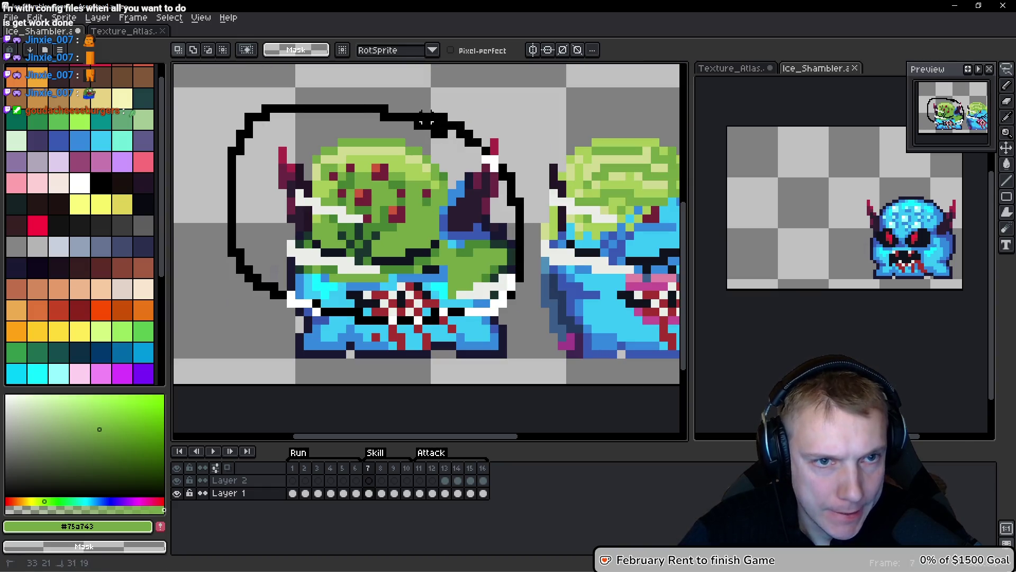
{"action": "left_click_drag", "start_coordinate": [438, 119], "coordinate": [442, 122]}
{"action": "key", "text": "g"}
{"action": "scroll", "coordinate": [384, 200], "scroll_direction": "up", "scroll_amount": 2}
{"action": "left_click", "coordinate": [368, 226], "text": "alt"}
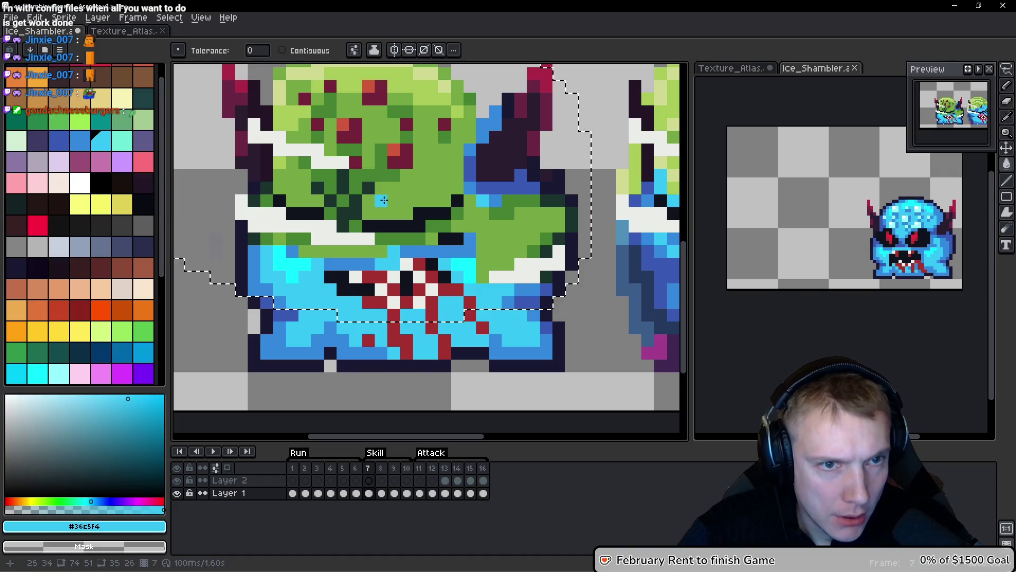
{"action": "left_click", "coordinate": [384, 200]}
{"action": "scroll", "coordinate": [397, 199], "scroll_direction": "down", "scroll_amount": 2}
{"action": "scroll", "coordinate": [415, 198], "scroll_direction": "up", "scroll_amount": 1}
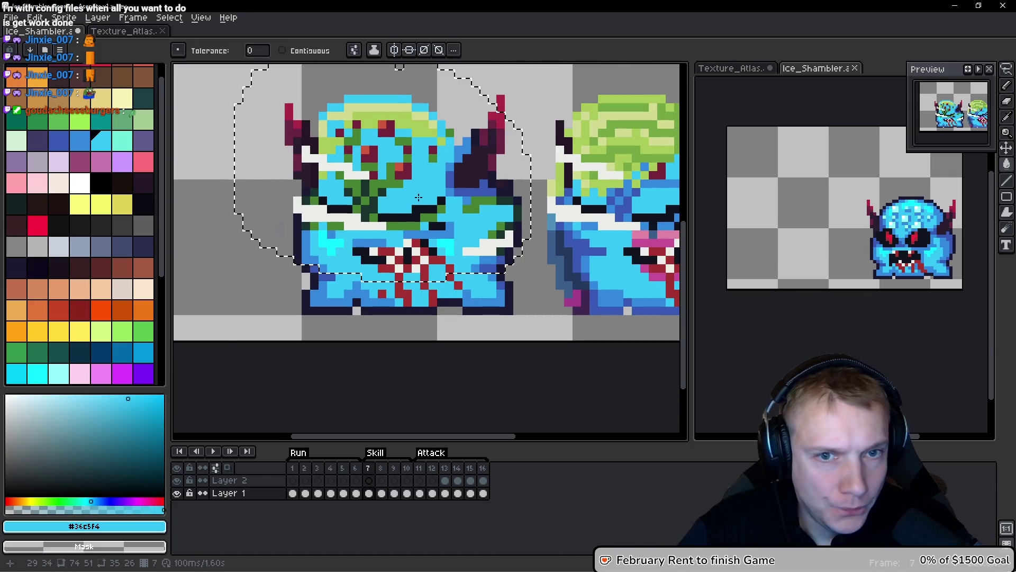
{"action": "scroll", "coordinate": [418, 197], "scroll_direction": "down", "scroll_amount": 1}
Sample the cyan highlight and the mid blue from reference frame 6 for frame 7.
{"action": "key", "text": "Left"}
{"action": "left_click", "coordinate": [594, 129], "text": "alt"}
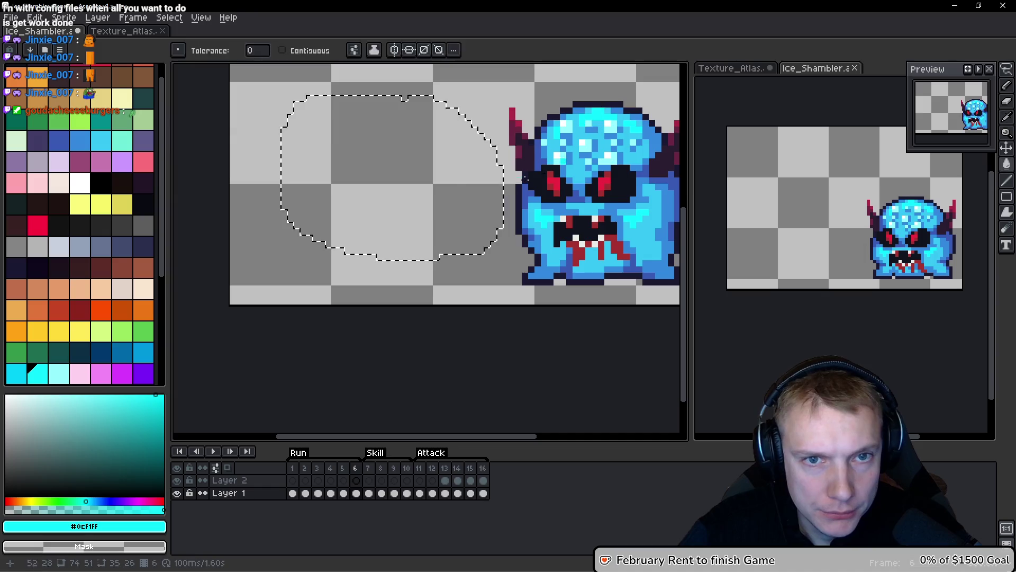
{"action": "key", "text": "Right"}
{"action": "scroll", "coordinate": [387, 131], "scroll_direction": "up", "scroll_amount": 2}
{"action": "scroll", "coordinate": [382, 117], "scroll_direction": "down", "scroll_amount": 2}
{"action": "scroll", "coordinate": [391, 158], "scroll_direction": "down", "scroll_amount": 1}
{"action": "scroll", "coordinate": [407, 201], "scroll_direction": "up", "scroll_amount": 2}
{"action": "key", "text": "Left"}
{"action": "scroll", "coordinate": [423, 229], "scroll_direction": "up", "scroll_amount": 2}
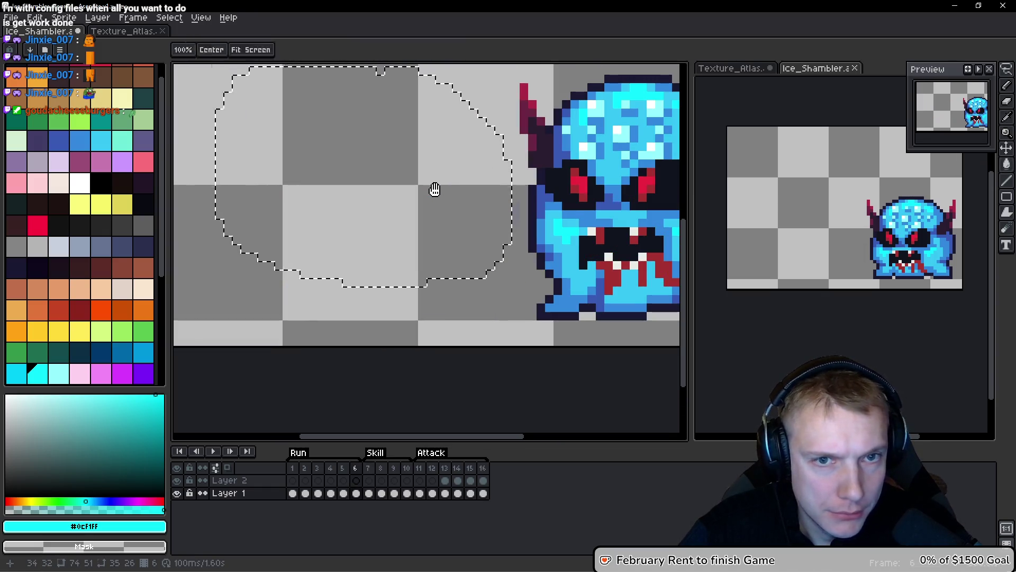
{"action": "left_click", "coordinate": [604, 117], "text": "alt"}
{"action": "key", "text": "Right"}
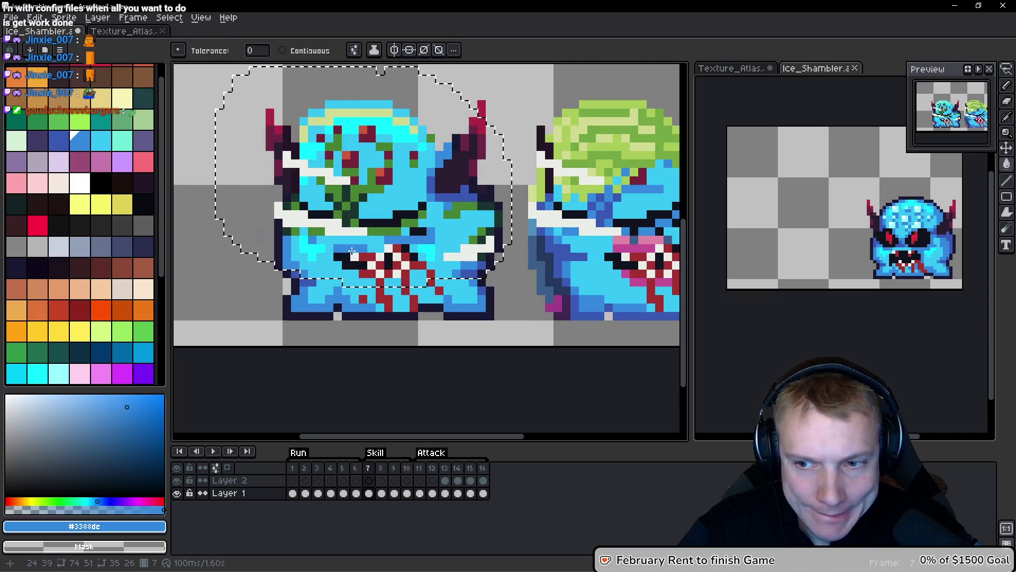
{"action": "scroll", "coordinate": [366, 178], "scroll_direction": "up", "scroll_amount": 2}
{"action": "scroll", "coordinate": [365, 183], "scroll_direction": "down", "scroll_amount": 4}
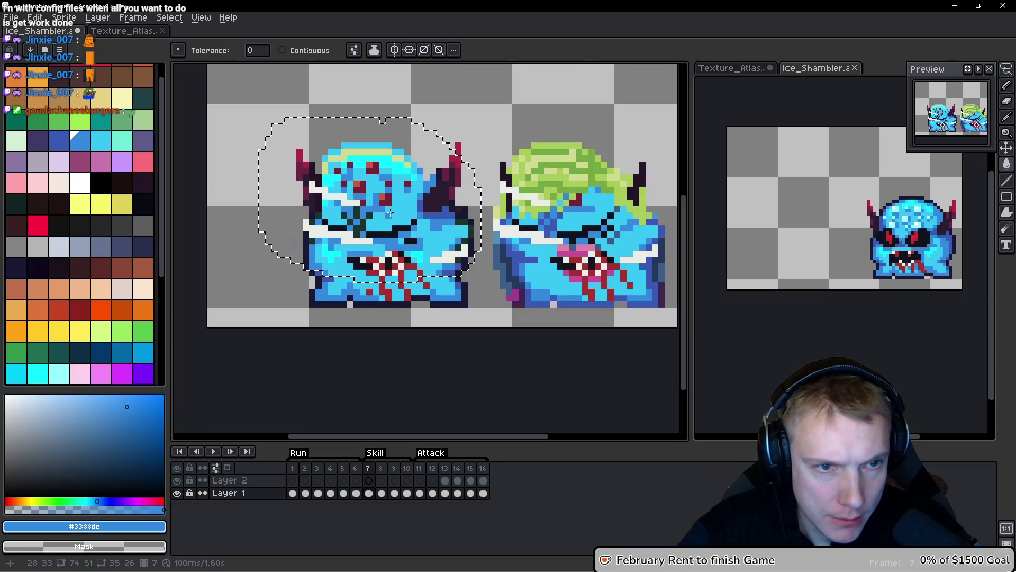
{"action": "scroll", "coordinate": [392, 214], "scroll_direction": "up", "scroll_amount": 6}
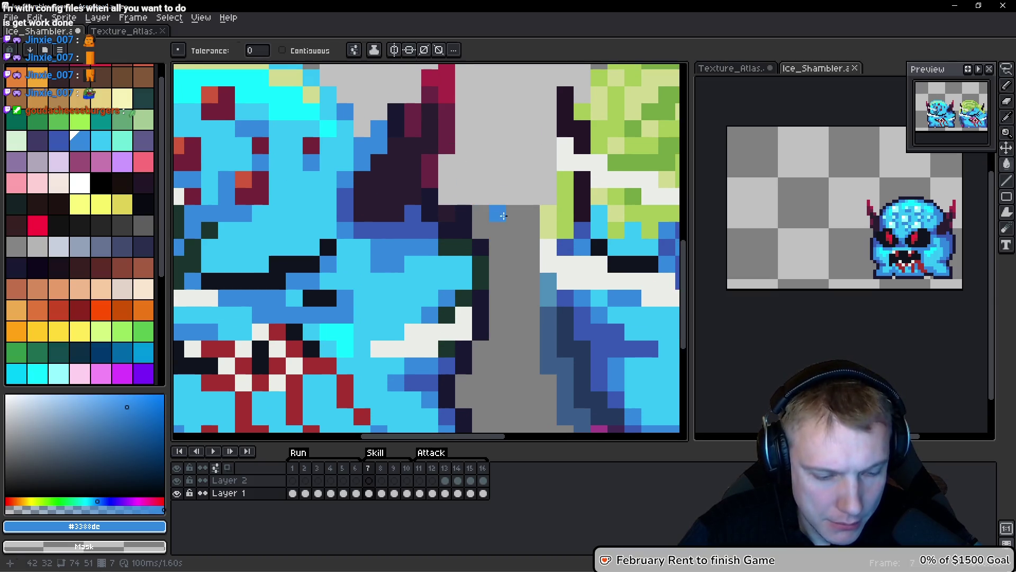
Repaint the dark-green outline pixels along the right cheek with navy #1a1932.
{"action": "key", "text": "b"}
{"action": "scroll", "coordinate": [519, 328], "scroll_direction": "down", "scroll_amount": 3}
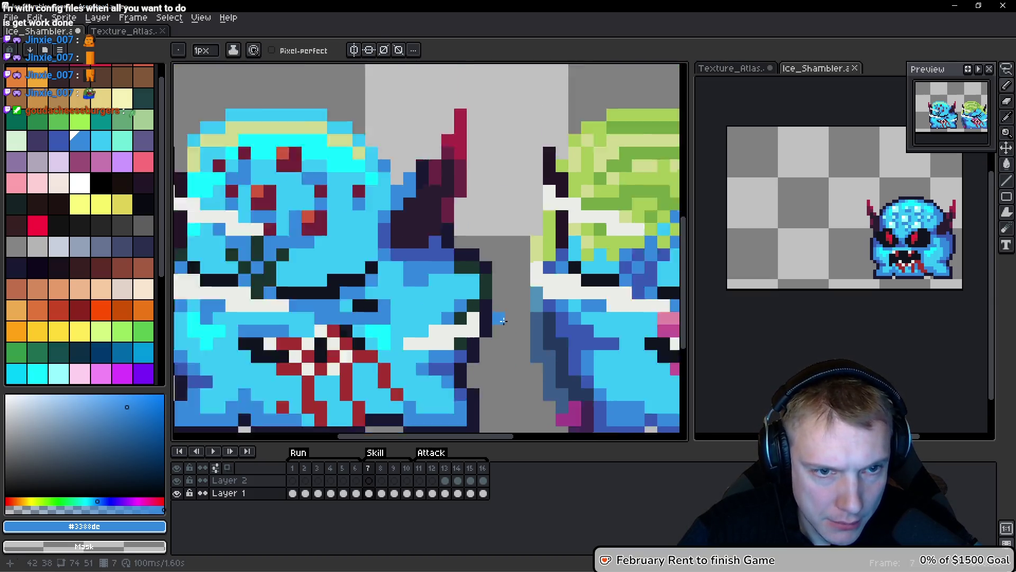
{"action": "scroll", "coordinate": [419, 279], "scroll_direction": "up", "scroll_amount": 2}
{"action": "key", "text": "i"}
{"action": "mouse_move", "coordinate": [441, 268]}
{"action": "left_mouse_down"}
{"action": "mouse_move", "coordinate": [370, 297]}
{"action": "mouse_move", "coordinate": [363, 274]}
{"action": "mouse_move", "coordinate": [378, 302]}
{"action": "mouse_move", "coordinate": [423, 316]}
{"action": "mouse_move", "coordinate": [455, 305]}
{"action": "mouse_move", "coordinate": [443, 328]}
{"action": "left_mouse_up"}
{"action": "key", "text": "b"}
{"action": "left_click", "coordinate": [378, 275], "text": "alt"}
{"action": "left_click", "coordinate": [356, 309], "text": "alt"}
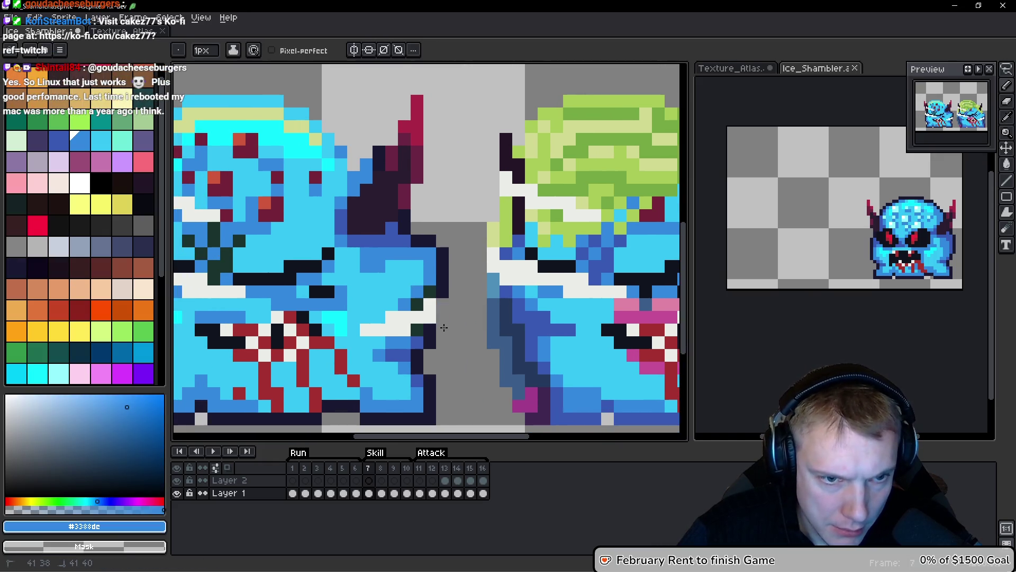
{"action": "left_click", "coordinate": [446, 283], "text": "alt"}
{"action": "left_click", "coordinate": [430, 291]}
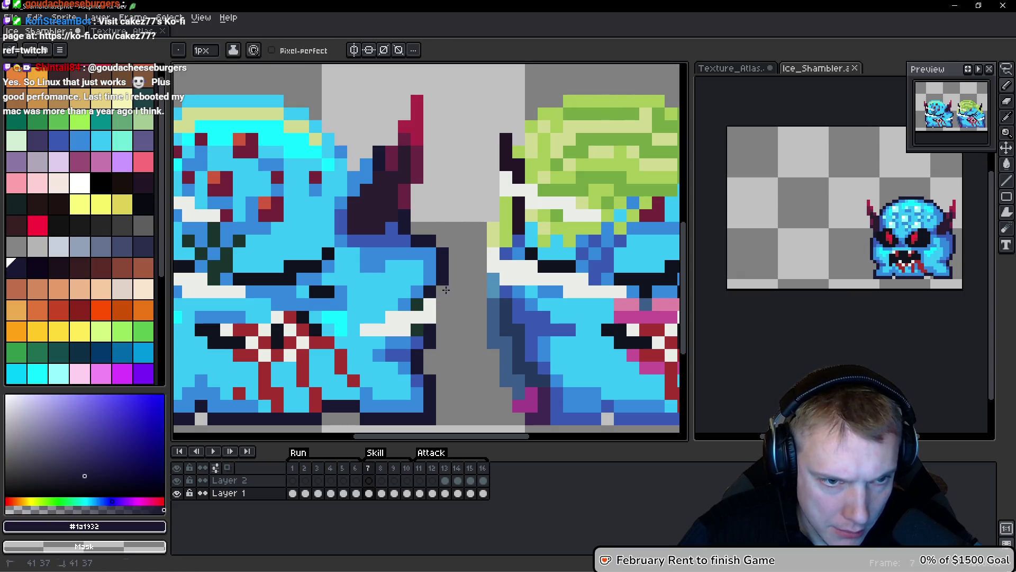
{"action": "left_click", "coordinate": [418, 306]}
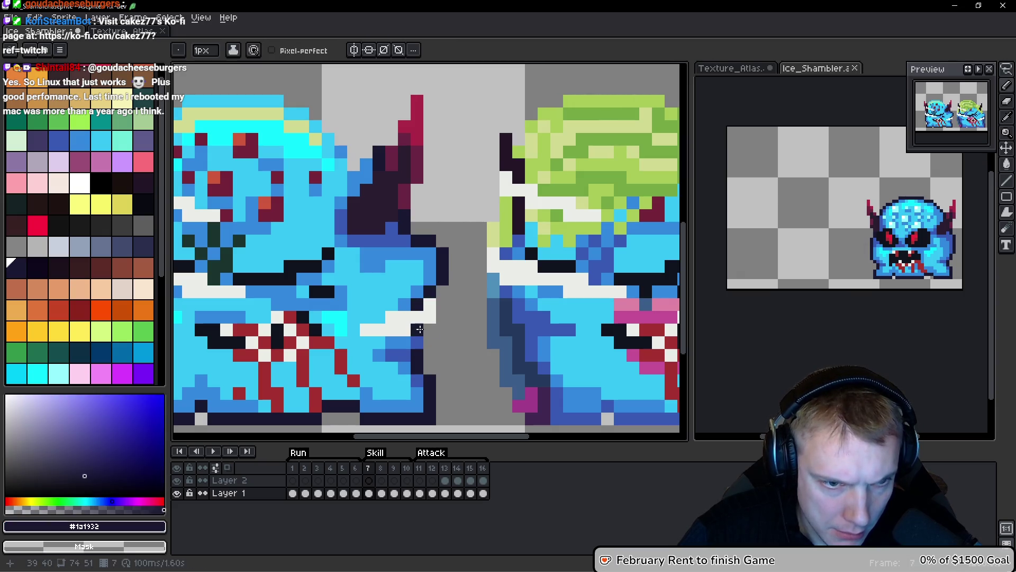
Paint mid-blue pixels along the top of the head after checking the reference frame.
{"action": "scroll", "coordinate": [430, 330], "scroll_direction": "down", "scroll_amount": 2}
{"action": "key", "text": "Left"}
{"action": "key", "text": "Right"}
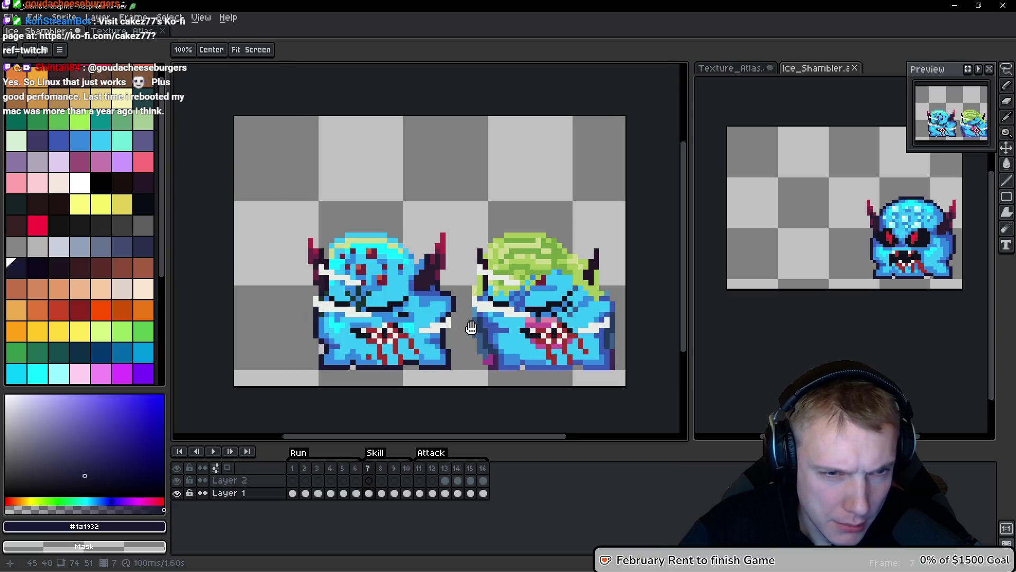
{"action": "scroll", "coordinate": [323, 321], "scroll_direction": "up", "scroll_amount": 2}
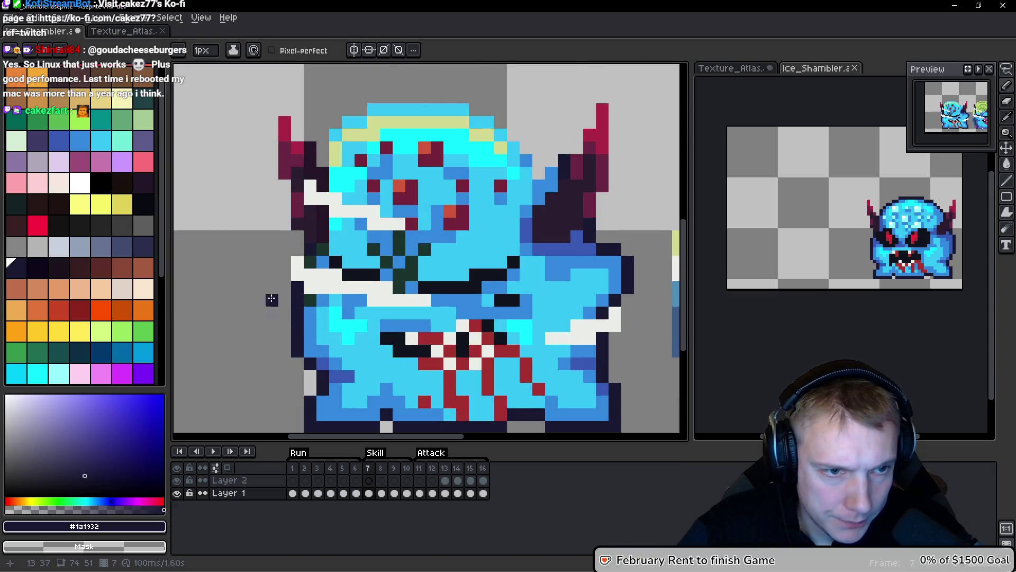
{"action": "scroll", "coordinate": [272, 307], "scroll_direction": "left", "scroll_amount": 2}
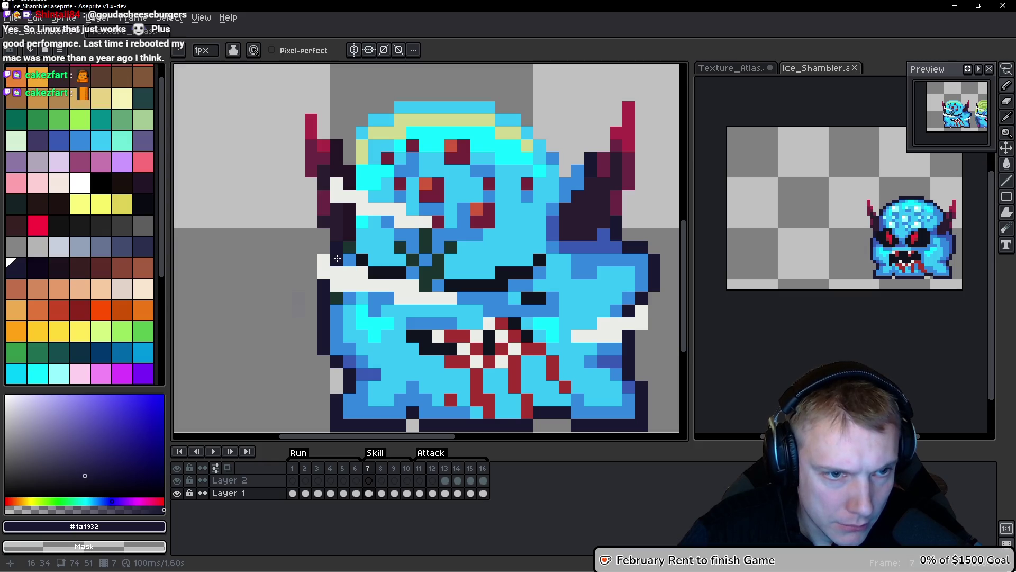
{"action": "key", "text": "alt"}
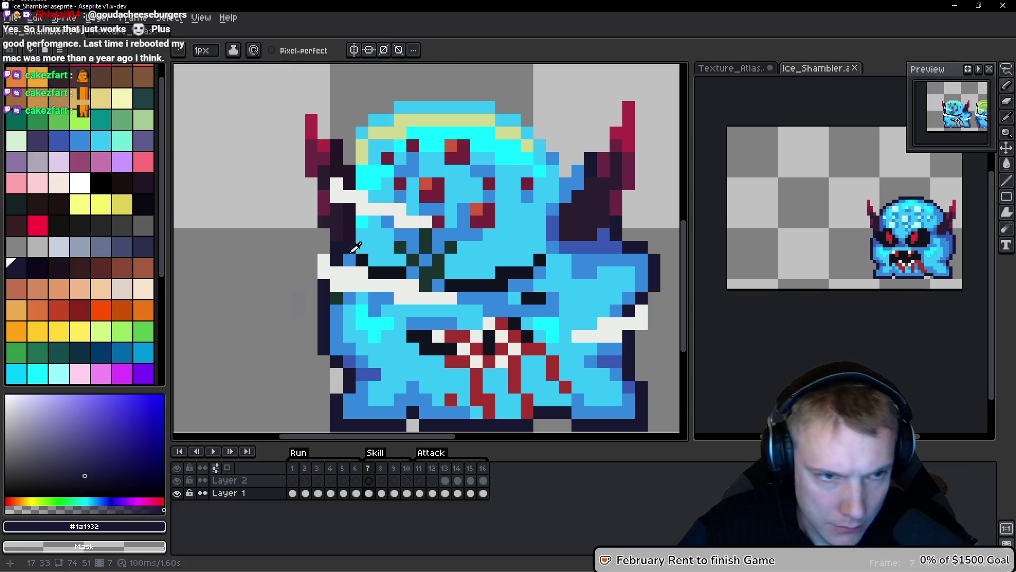
{"action": "left_click", "coordinate": [349, 248], "text": "alt"}
{"action": "left_click", "coordinate": [370, 116]}
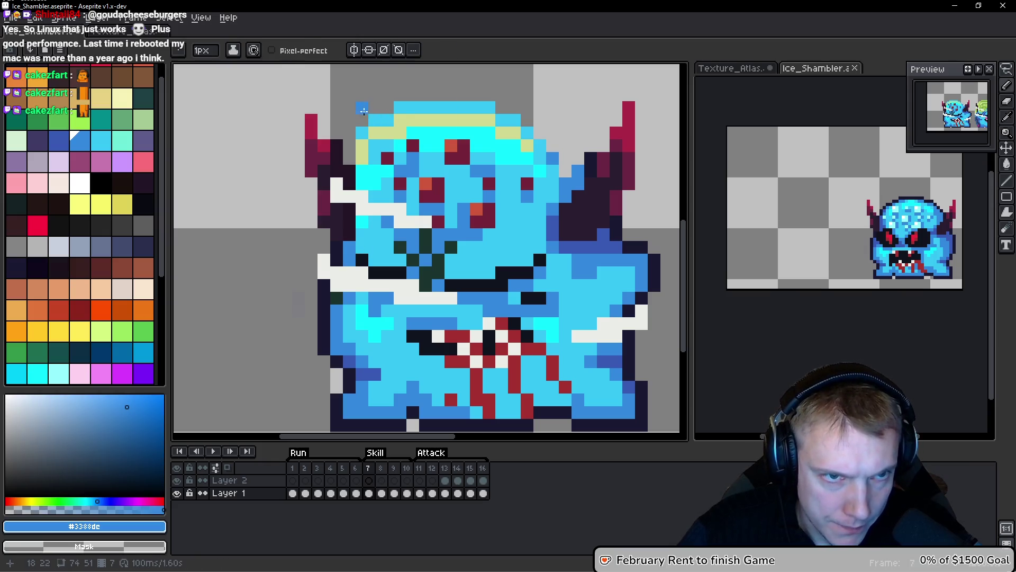
{"action": "mouse_move", "coordinate": [400, 107]}
{"action": "left_mouse_down"}
{"action": "mouse_move", "coordinate": [492, 107]}
{"action": "mouse_move", "coordinate": [502, 121]}
{"action": "left_mouse_up"}
{"action": "scroll", "coordinate": [554, 114], "scroll_direction": "down", "scroll_amount": 3}
{"action": "scroll", "coordinate": [554, 115], "scroll_direction": "up", "scroll_amount": 2}
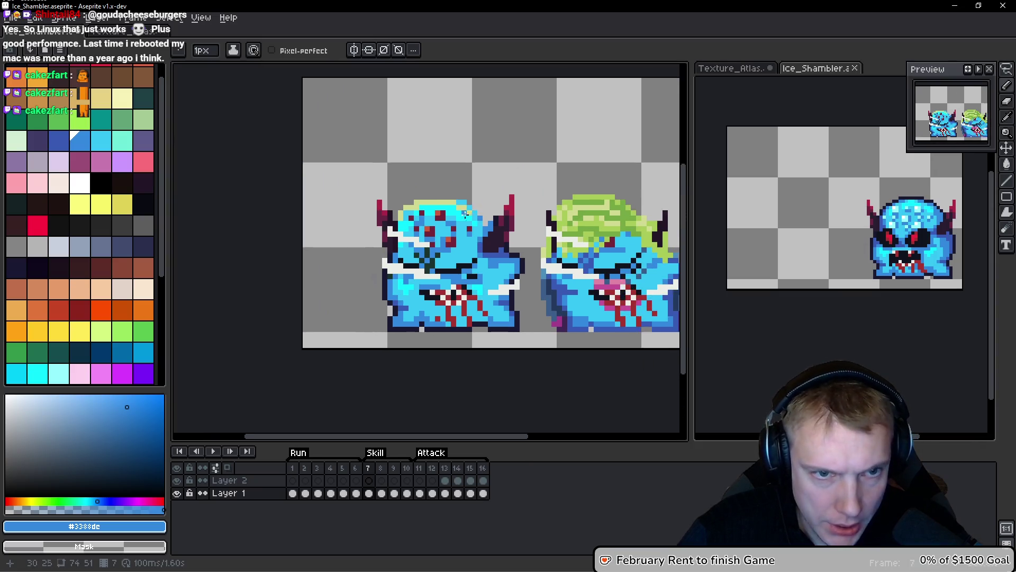
{"action": "scroll", "coordinate": [486, 193], "scroll_direction": "down", "scroll_amount": 2}
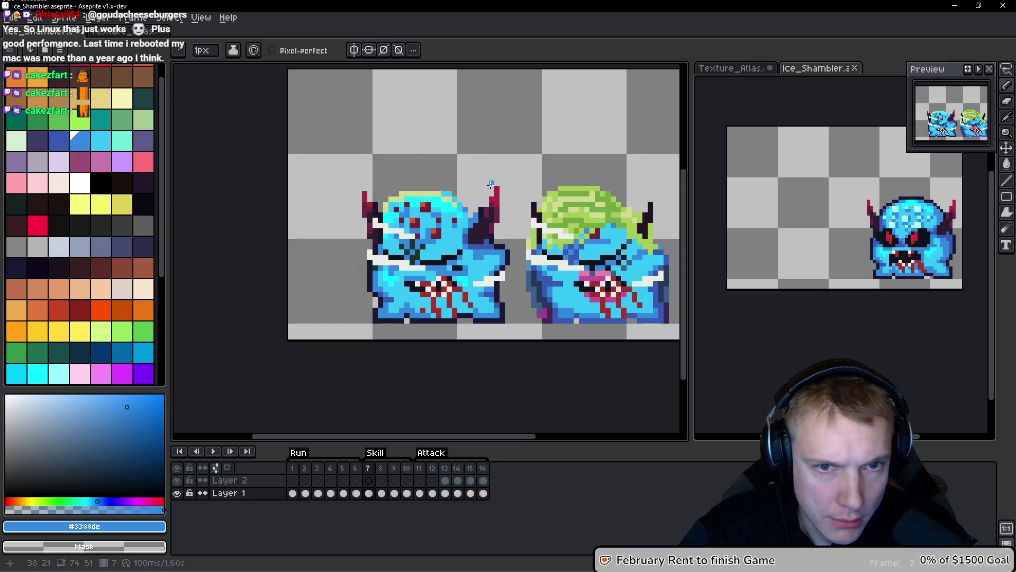
Glance at the Texture_Atlas document, return to Ice_Shambler, and undo the blue head stroke.
{"action": "left_click", "coordinate": [122, 32]}
{"action": "scroll", "coordinate": [512, 217], "scroll_direction": "down", "scroll_amount": 1}
{"action": "scroll", "coordinate": [513, 217], "scroll_direction": "up", "scroll_amount": 1}
{"action": "key", "text": "ctrl+Tab"}
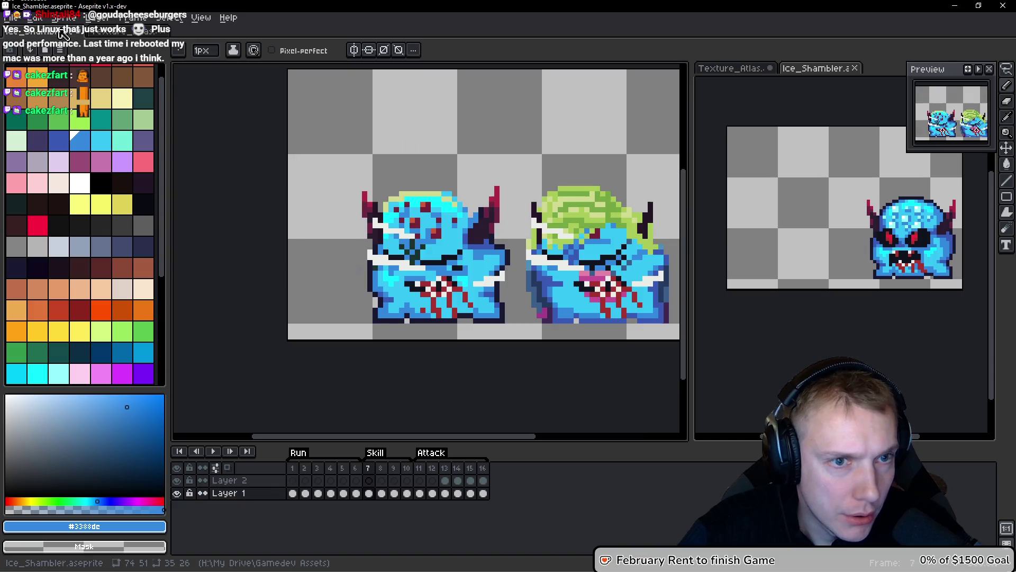
{"action": "scroll", "coordinate": [448, 185], "scroll_direction": "up", "scroll_amount": 2}
{"action": "key", "text": "ctrl+z"}
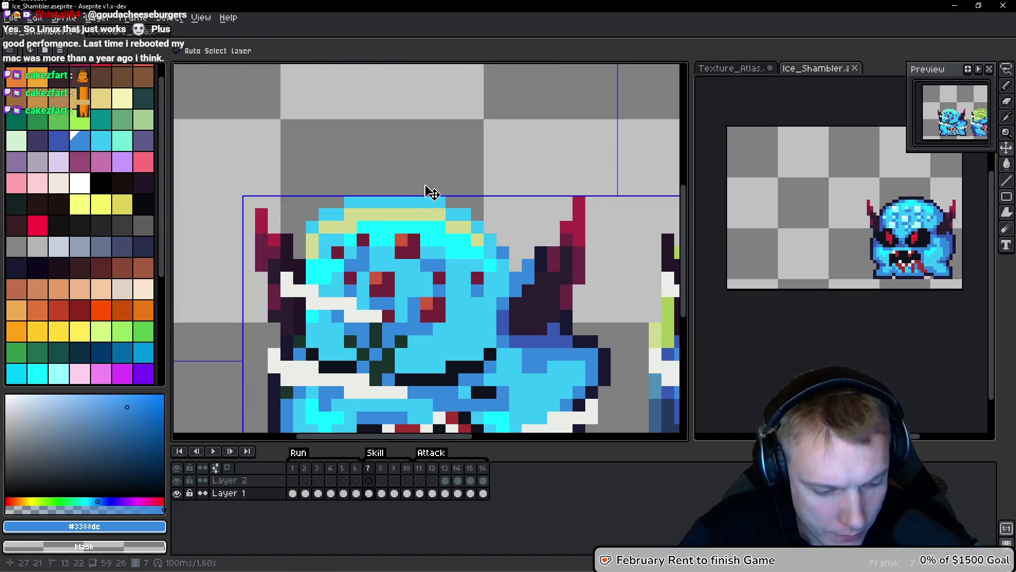
Draw a navy #1a1932 outline along the head's top edge and beside the horn.
{"action": "left_click_drag", "start_coordinate": [430, 197], "coordinate": [418, 118]}
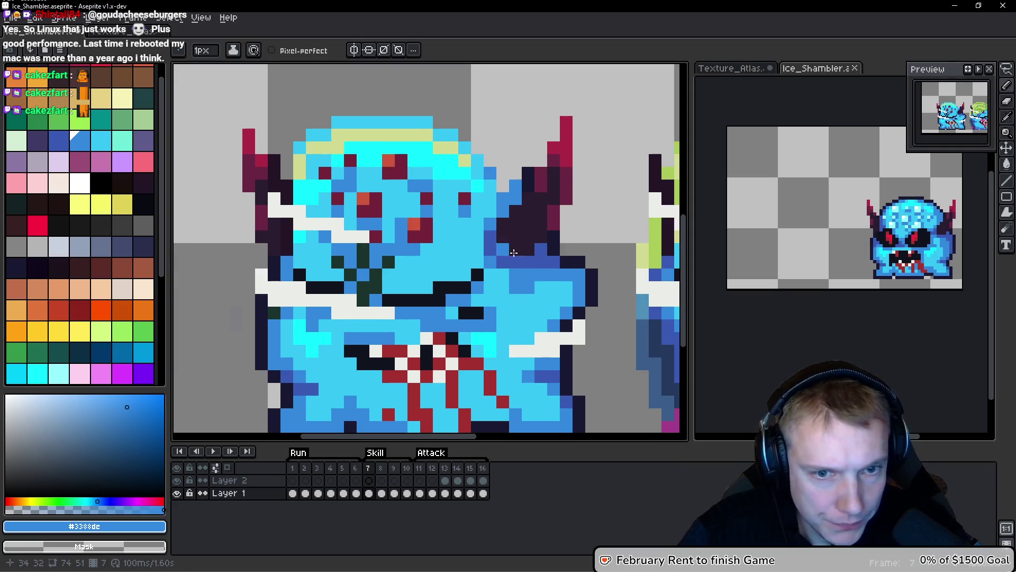
{"action": "key", "text": "b"}
{"action": "left_click", "coordinate": [575, 275], "text": "alt"}
{"action": "left_click", "coordinate": [453, 171]}
{"action": "scroll", "coordinate": [453, 172], "scroll_direction": "up", "scroll_amount": 1}
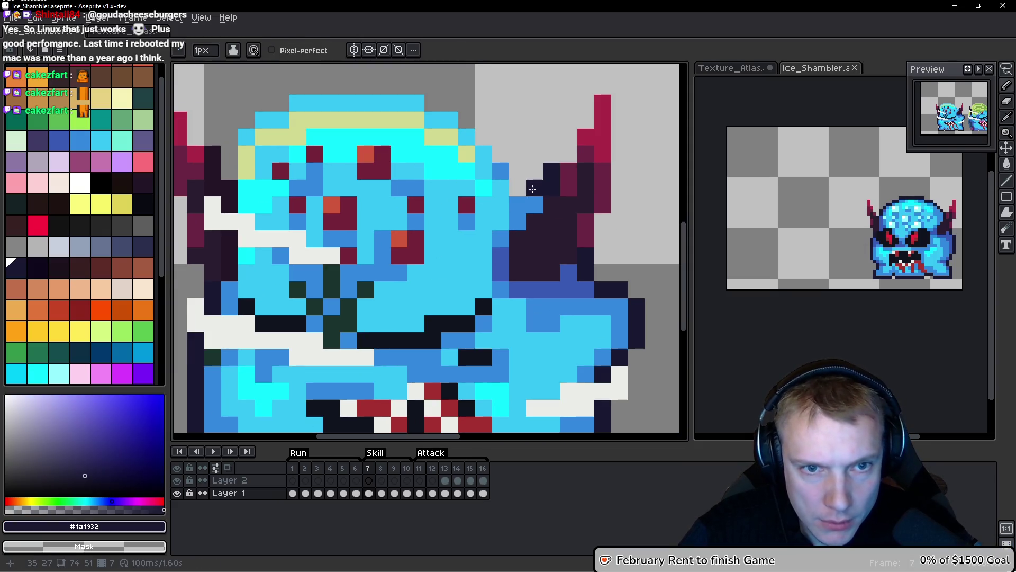
{"action": "left_click_drag", "start_coordinate": [518, 205], "coordinate": [520, 189]}
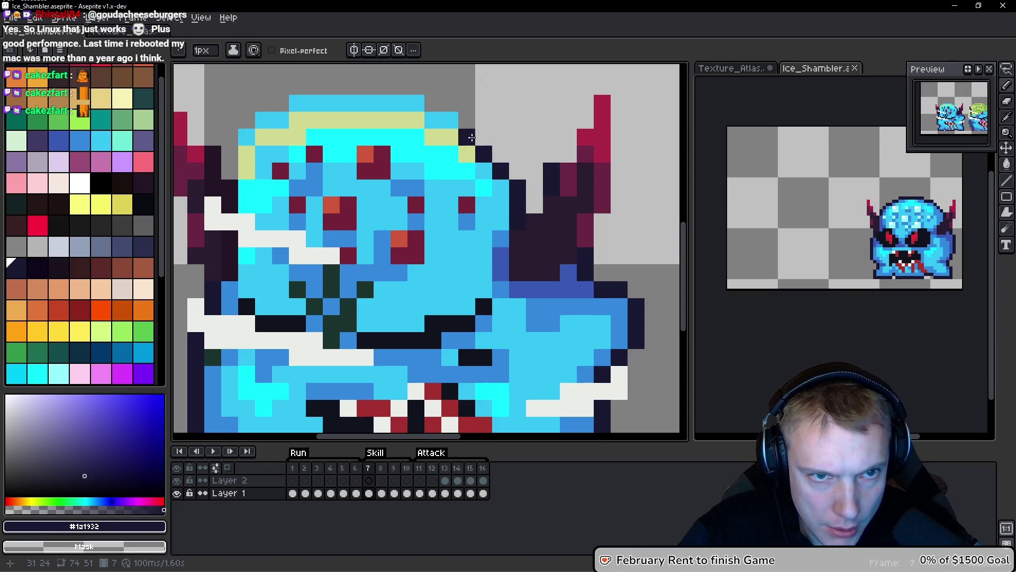
{"action": "mouse_move", "coordinate": [442, 117]}
{"action": "left_mouse_down"}
{"action": "mouse_move", "coordinate": [412, 102]}
{"action": "mouse_move", "coordinate": [319, 102]}
{"action": "mouse_move", "coordinate": [264, 120]}
{"action": "mouse_move", "coordinate": [231, 173]}
{"action": "left_mouse_up"}
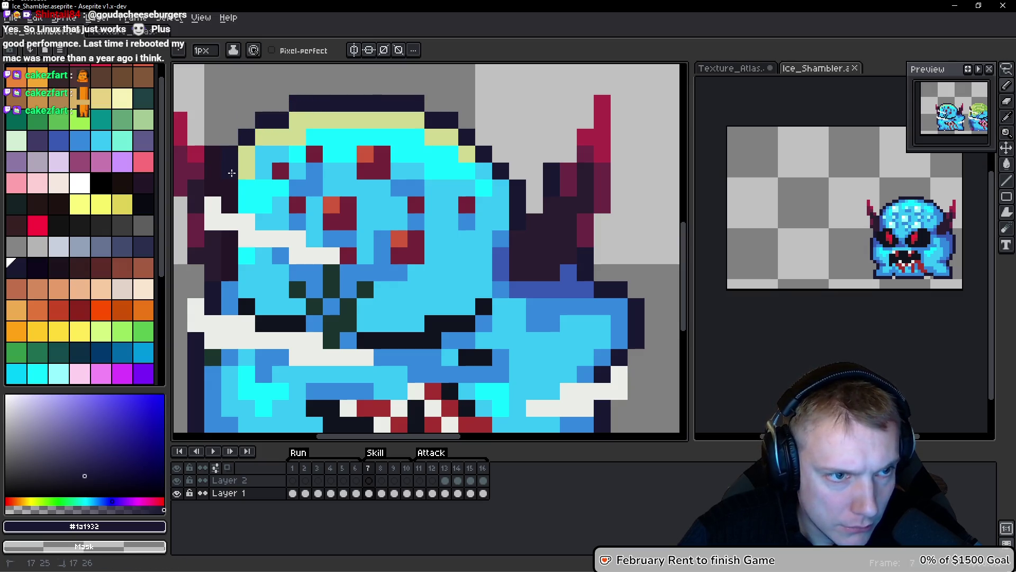
Repaint the yellow-green top row of the head with light blue #36c5f4.
{"action": "left_click", "coordinate": [272, 149], "text": "alt"}
{"action": "mouse_move", "coordinate": [299, 131]}
{"action": "left_mouse_down"}
{"action": "mouse_move", "coordinate": [391, 120]}
{"action": "mouse_move", "coordinate": [434, 137]}
{"action": "mouse_move", "coordinate": [429, 119]}
{"action": "mouse_move", "coordinate": [446, 137]}
{"action": "left_mouse_up"}
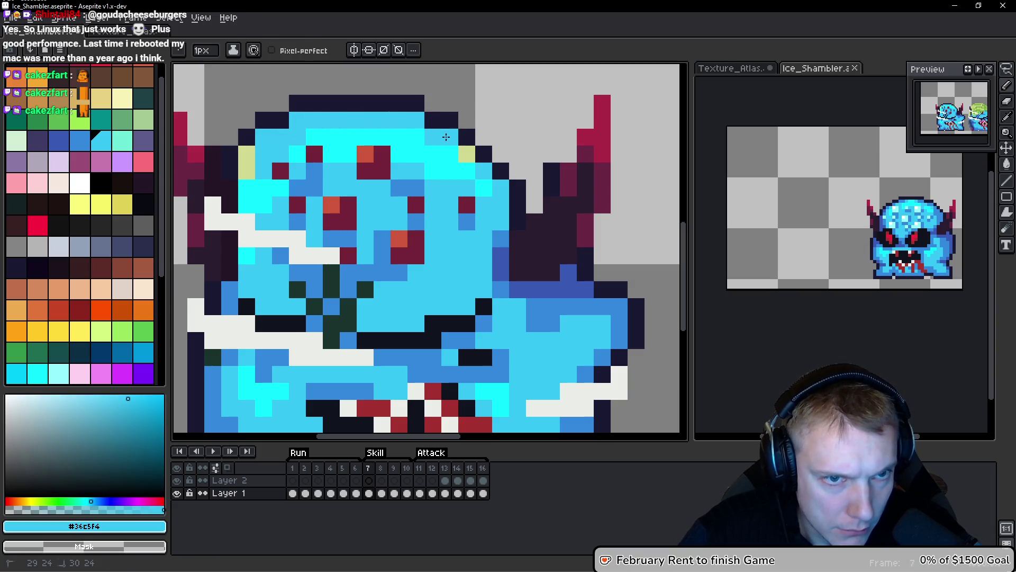
{"action": "scroll", "coordinate": [246, 166], "scroll_direction": "down", "scroll_amount": 7}
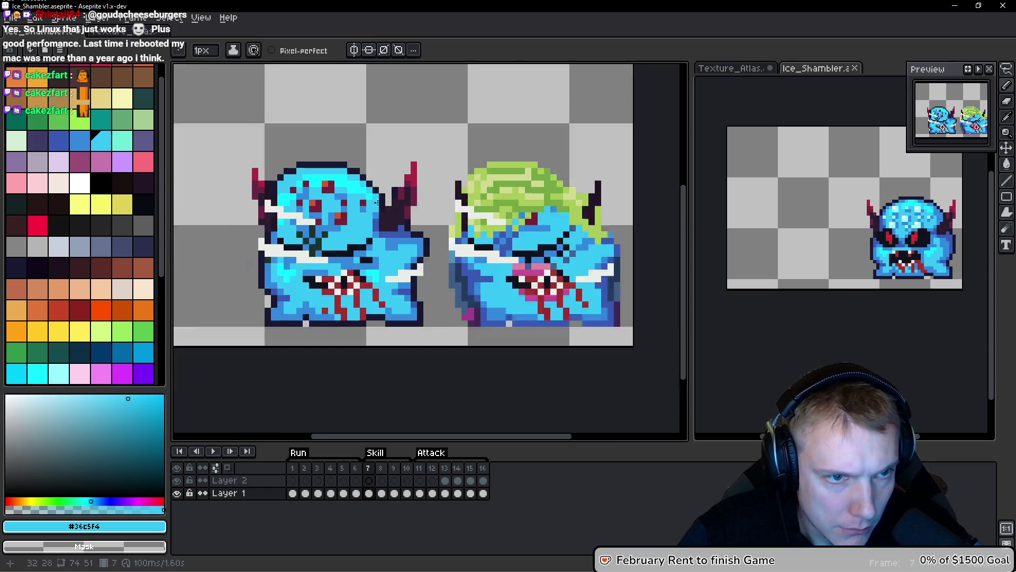
Repaint the bright cyan head pixels with light blue #36c5f4.
{"action": "scroll", "coordinate": [345, 203], "scroll_direction": "up", "scroll_amount": 7}
{"action": "left_click_drag", "start_coordinate": [291, 161], "coordinate": [304, 170]}
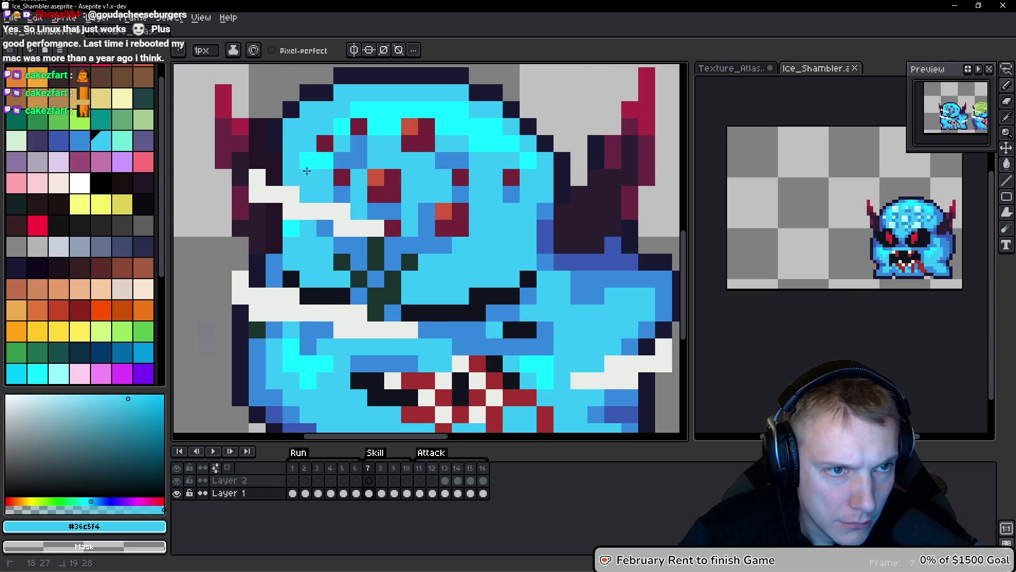
{"action": "left_click", "coordinate": [291, 228]}
{"action": "scroll", "coordinate": [398, 230], "scroll_direction": "down", "scroll_amount": 5}
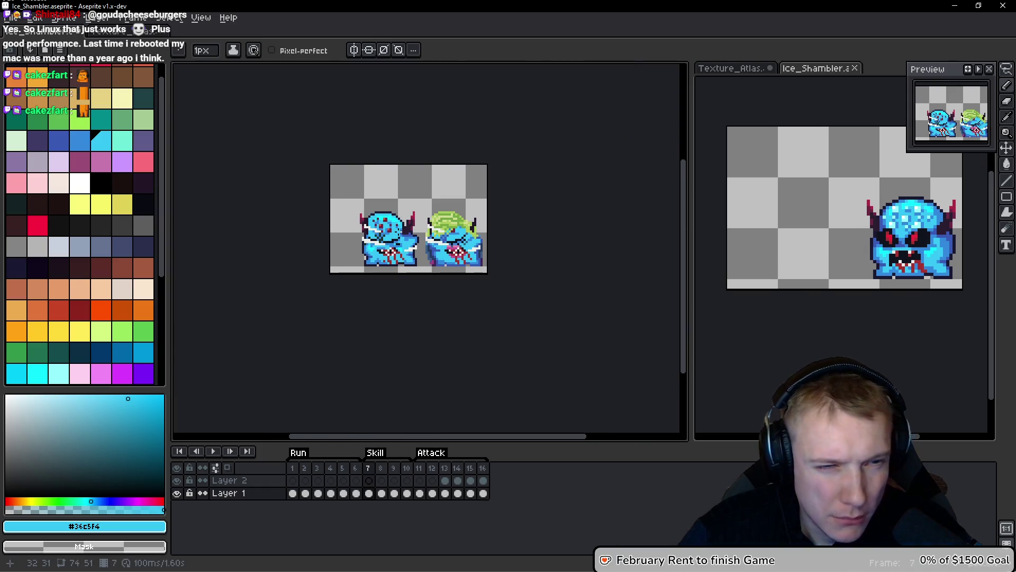
{"action": "scroll", "coordinate": [382, 258], "scroll_direction": "up", "scroll_amount": 2}
{"action": "scroll", "coordinate": [423, 270], "scroll_direction": "down", "scroll_amount": 2}
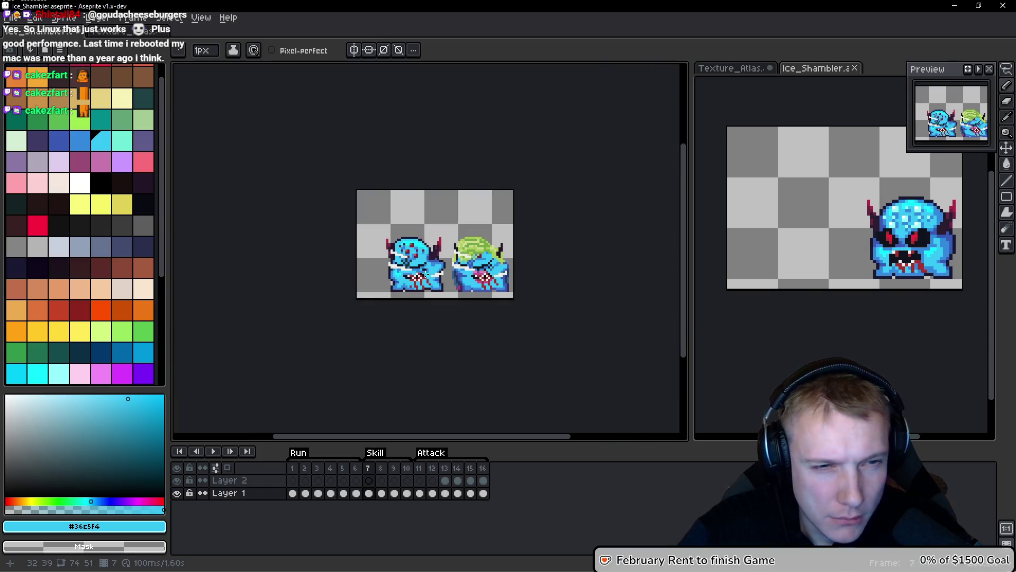
{"action": "scroll", "coordinate": [445, 275], "scroll_direction": "up", "scroll_amount": 4}
{"action": "scroll", "coordinate": [444, 275], "scroll_direction": "right", "scroll_amount": 3}
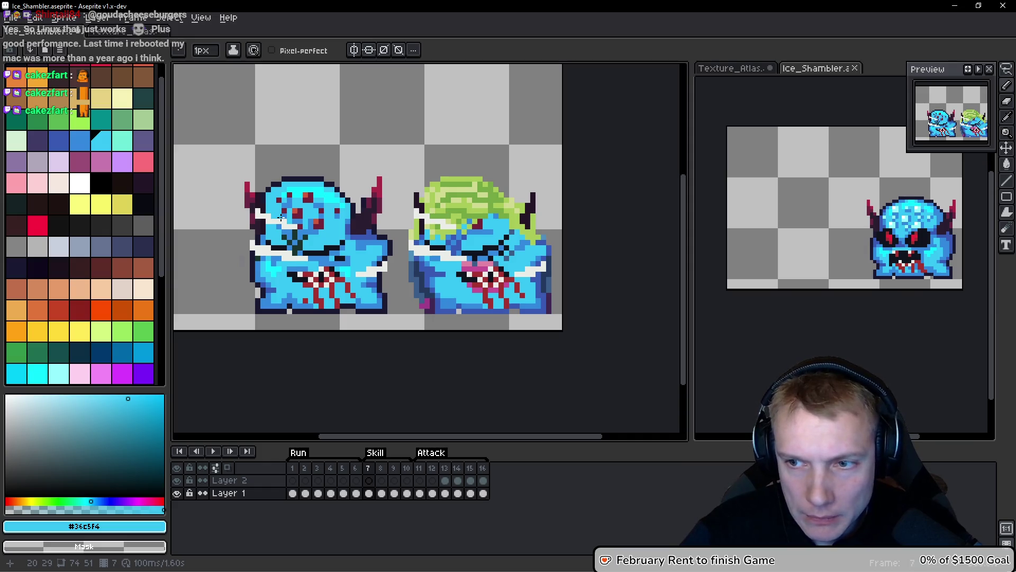
{"action": "scroll", "coordinate": [336, 300], "scroll_direction": "up", "scroll_amount": 3}
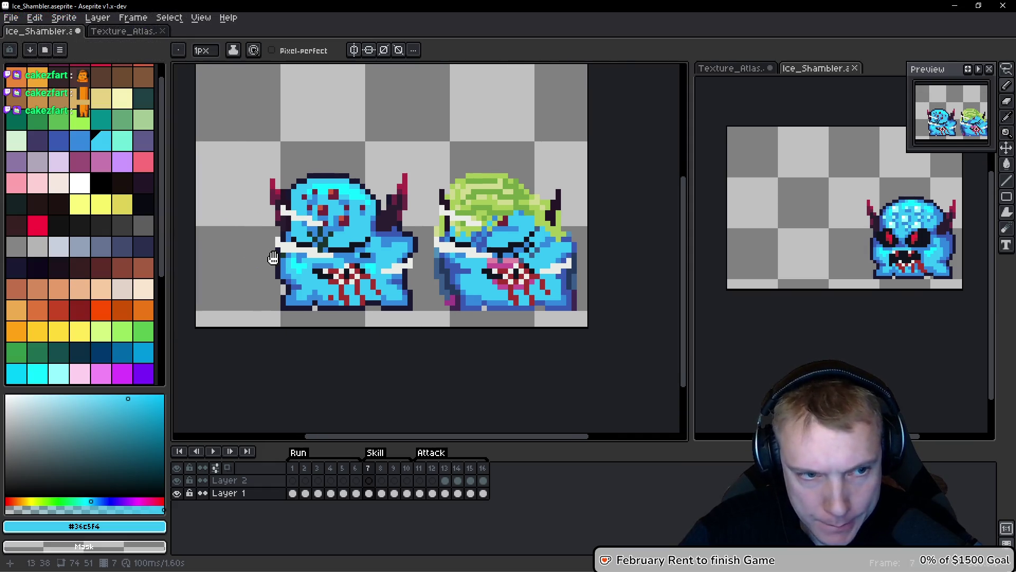
{"action": "scroll", "coordinate": [335, 300], "scroll_direction": "down", "scroll_amount": 1}
Pick darker blue #3388de from frame 6, try shading the left edge, then undo it.
{"action": "key", "text": "Left"}
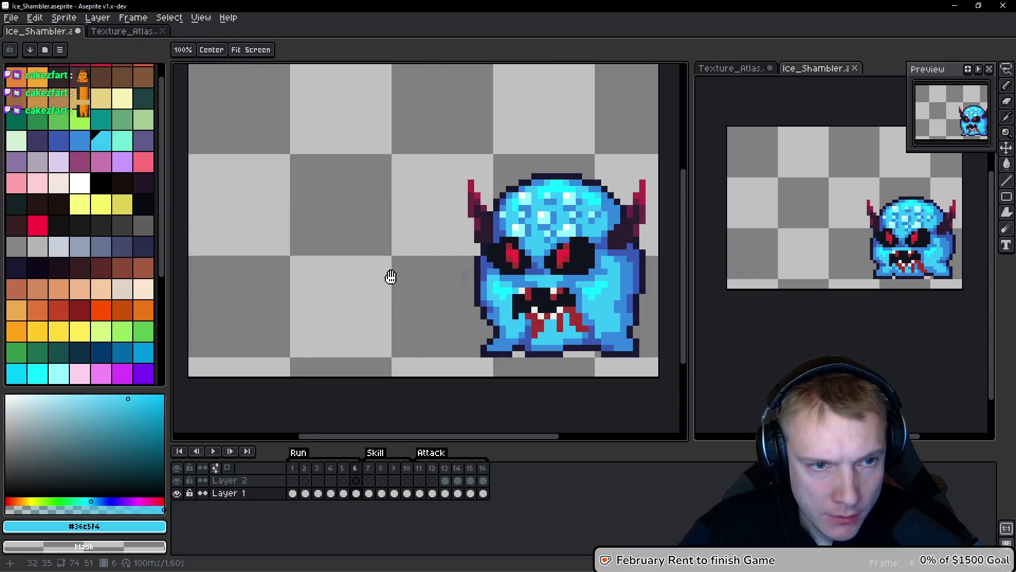
{"action": "scroll", "coordinate": [390, 277], "scroll_direction": "up", "scroll_amount": 2}
{"action": "left_click", "coordinate": [517, 192], "text": "alt"}
{"action": "scroll", "coordinate": [477, 201], "scroll_direction": "down", "scroll_amount": 2}
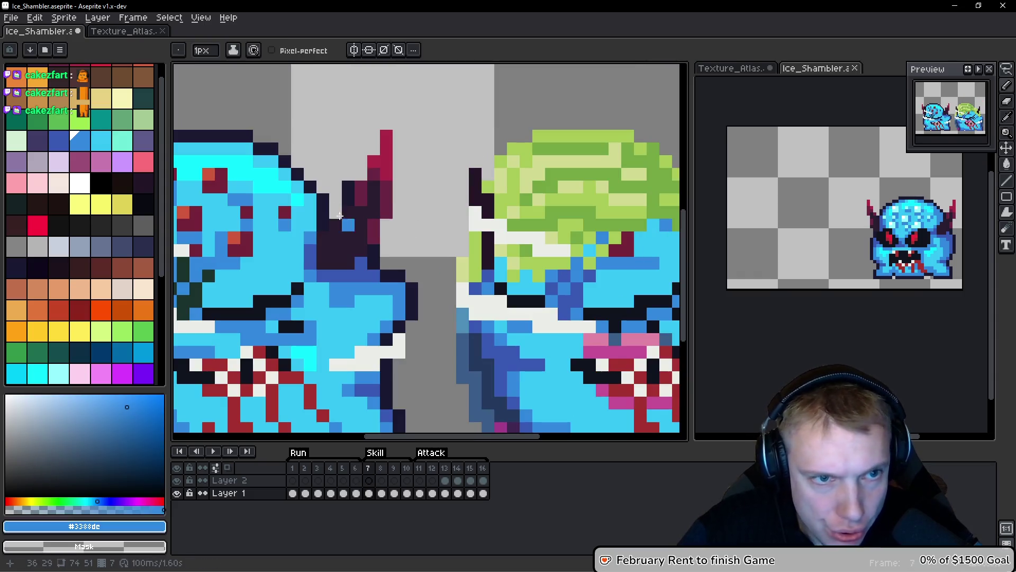
{"action": "key", "text": "Right"}
{"action": "scroll", "coordinate": [410, 211], "scroll_direction": "up", "scroll_amount": 2}
{"action": "mouse_move", "coordinate": [360, 173]}
{"action": "left_mouse_down"}
{"action": "mouse_move", "coordinate": [341, 244]}
{"action": "mouse_move", "coordinate": [368, 281]}
{"action": "mouse_move", "coordinate": [389, 278]}
{"action": "mouse_move", "coordinate": [364, 268]}
{"action": "left_mouse_up"}
{"action": "key", "text": "ctrl+z"}
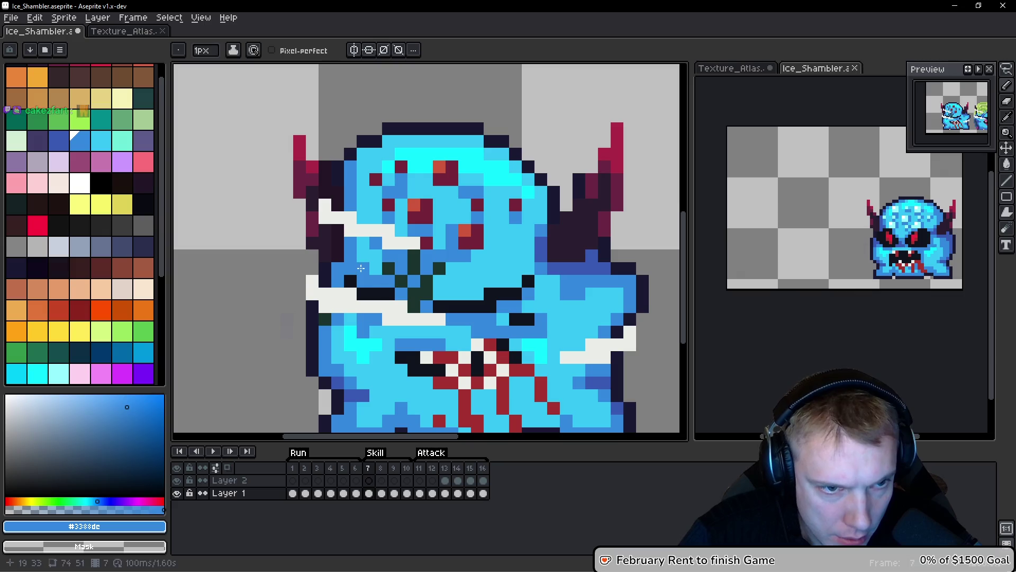
Shade the head's upper-left, top pixels and right edge with darker blue #3388de.
{"action": "left_click_drag", "start_coordinate": [374, 154], "coordinate": [393, 146]}
{"action": "left_click", "coordinate": [469, 142]}
{"action": "left_click", "coordinate": [507, 156]}
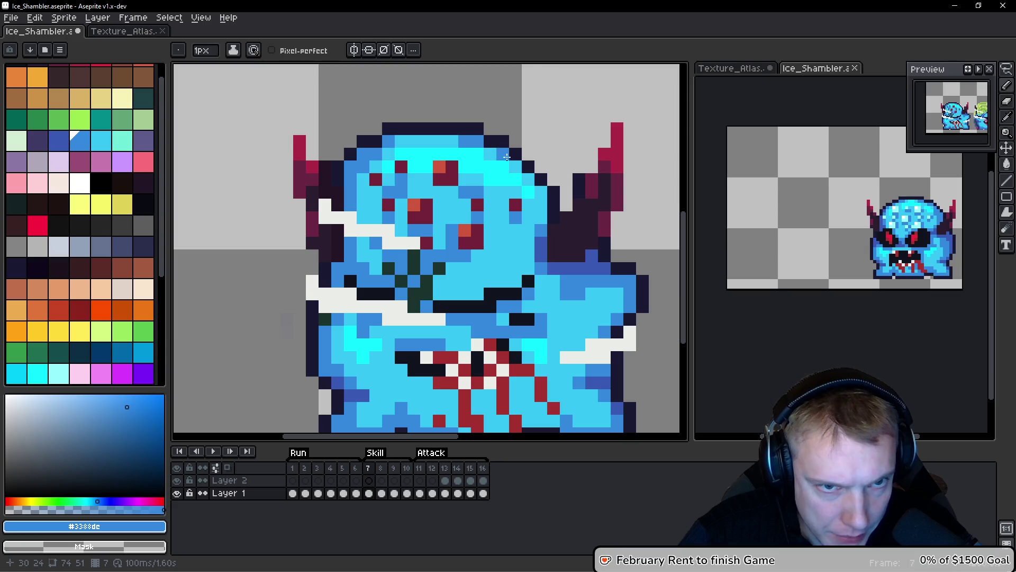
{"action": "mouse_move", "coordinate": [541, 196]}
{"action": "left_mouse_down"}
{"action": "mouse_move", "coordinate": [528, 259]}
{"action": "mouse_move", "coordinate": [514, 267]}
{"action": "left_mouse_up"}
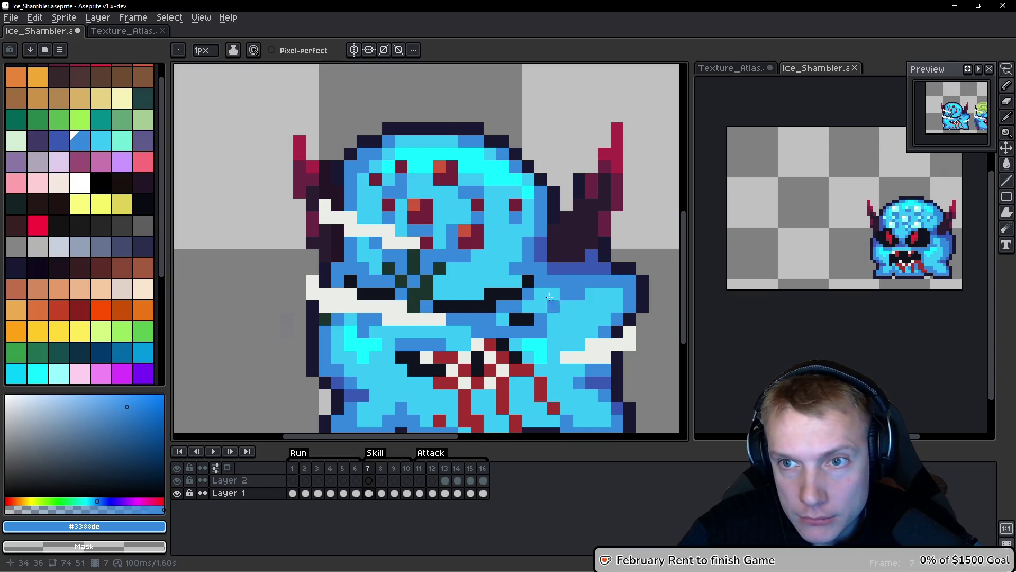
{"action": "scroll", "coordinate": [563, 233], "scroll_direction": "up", "scroll_amount": 1}
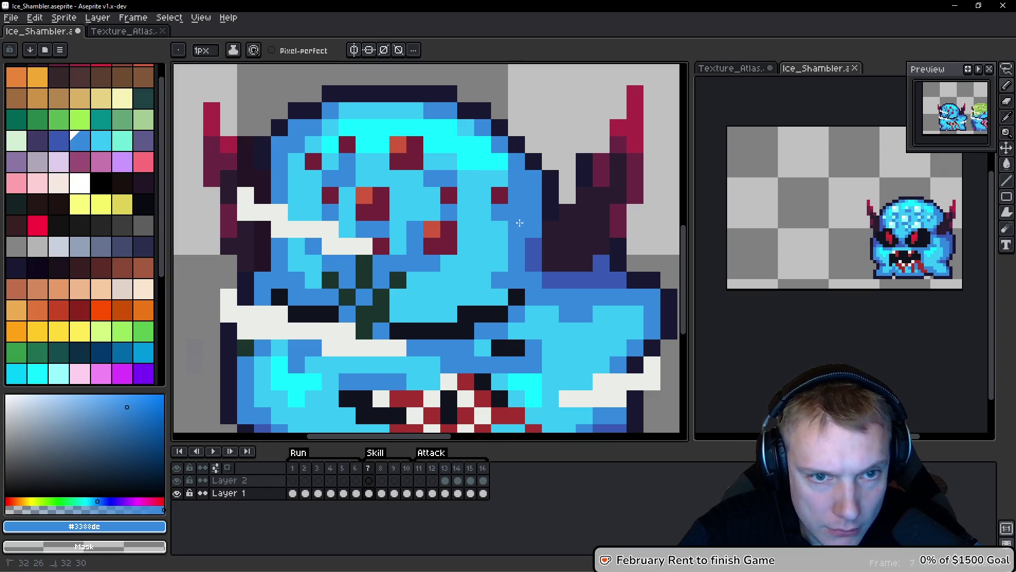
{"action": "scroll", "coordinate": [517, 166], "scroll_direction": "down", "scroll_amount": 6}
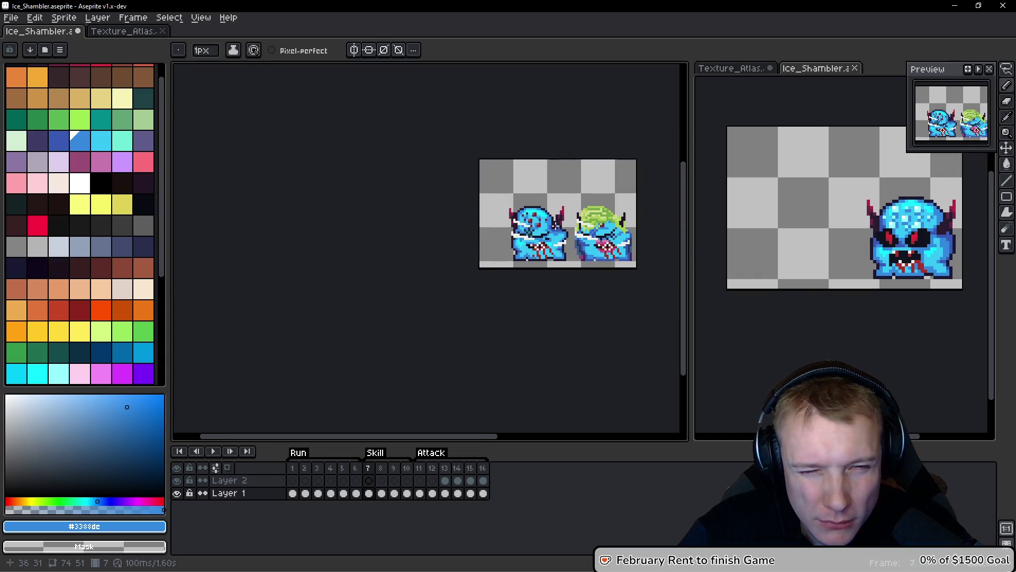
{"action": "scroll", "coordinate": [555, 225], "scroll_direction": "up", "scroll_amount": 7}
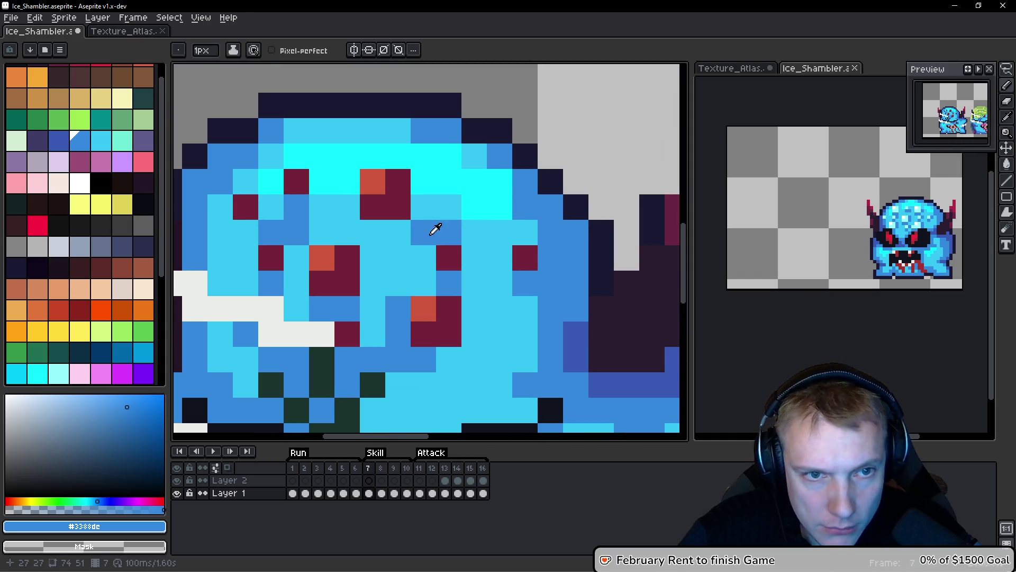
Turn several head pixels back to light blue, then view reference frame 6.
{"action": "left_click", "coordinate": [476, 227], "text": "alt"}
{"action": "left_click_drag", "start_coordinate": [497, 206], "coordinate": [497, 190]}
{"action": "left_click", "coordinate": [426, 154]}
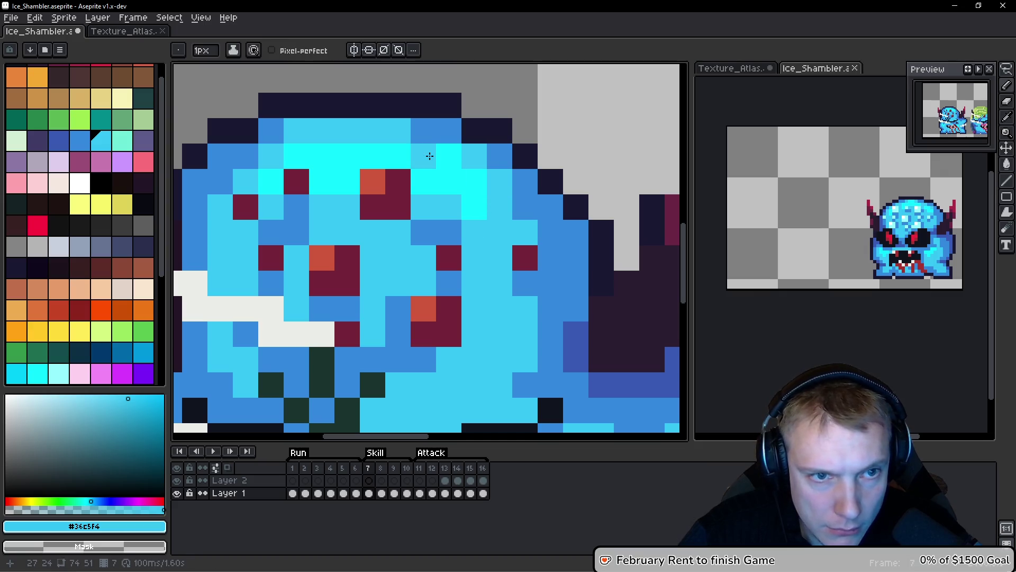
{"action": "left_click_drag", "start_coordinate": [347, 153], "coordinate": [372, 149]}
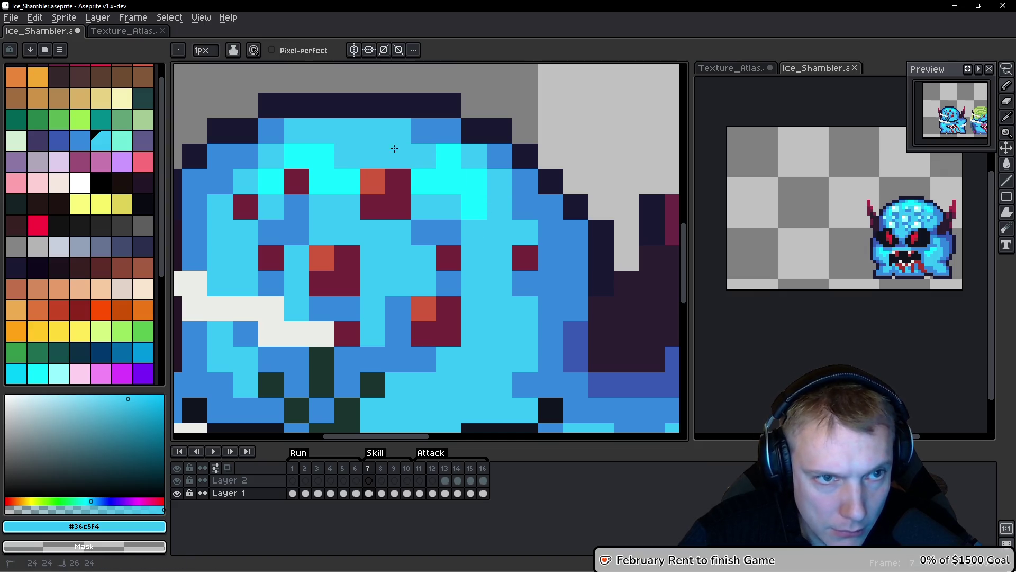
{"action": "scroll", "coordinate": [402, 158], "scroll_direction": "down", "scroll_amount": 6}
{"action": "scroll", "coordinate": [443, 202], "scroll_direction": "up", "scroll_amount": 1}
{"action": "scroll", "coordinate": [443, 201], "scroll_direction": "up", "scroll_amount": 2}
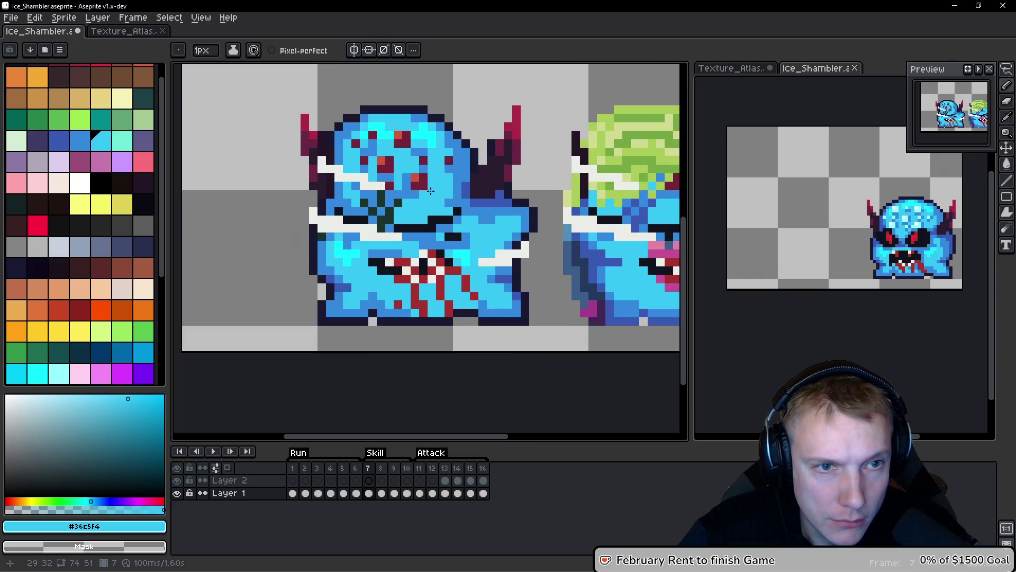
{"action": "scroll", "coordinate": [442, 202], "scroll_direction": "down", "scroll_amount": 1}
{"action": "key", "text": "Left"}
{"action": "scroll", "coordinate": [461, 226], "scroll_direction": "up", "scroll_amount": 1}
{"action": "scroll", "coordinate": [461, 226], "scroll_direction": "up", "scroll_amount": 2}
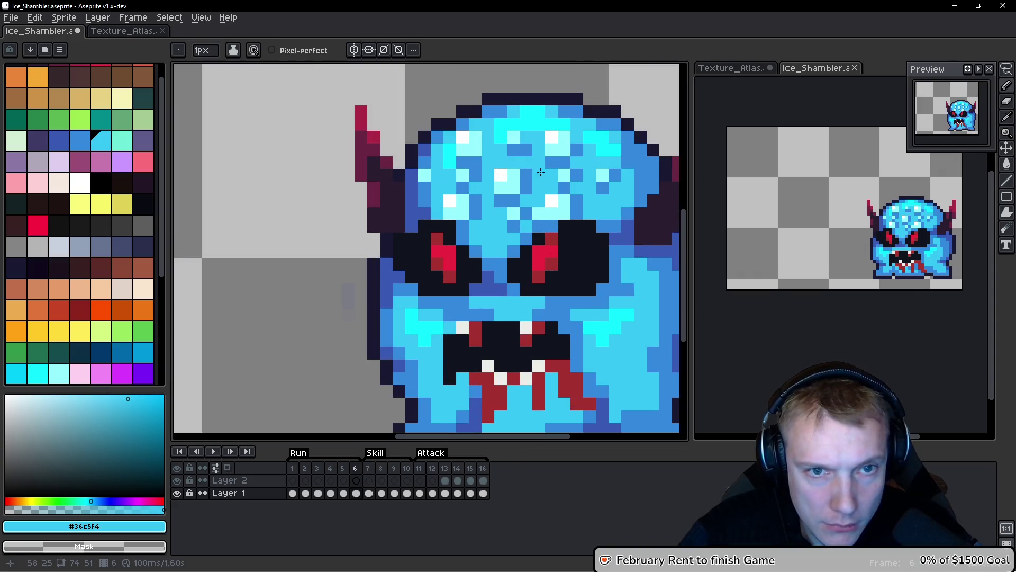
Sample the pale cyan #94fdff from frame 6's head and return to frame 7 with the pencil.
{"action": "key", "text": "m"}
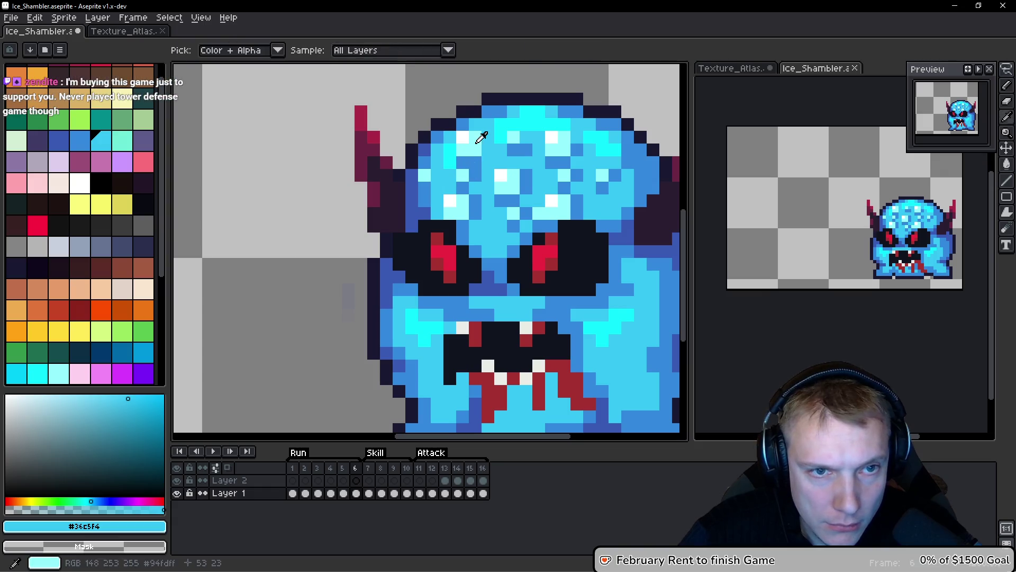
{"action": "left_click", "coordinate": [474, 146], "text": "alt"}
{"action": "key", "text": "Right"}
{"action": "key", "text": "b"}
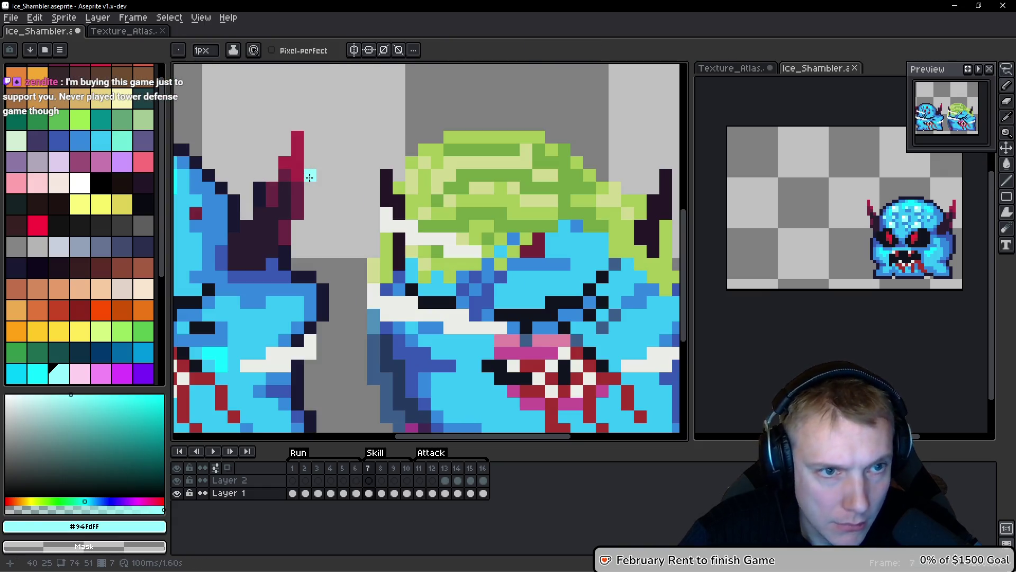
{"action": "scroll", "coordinate": [442, 185], "scroll_direction": "down", "scroll_amount": 2}
Dot pale cyan #94fdff speckles across frame 7's head.
{"action": "left_click_drag", "start_coordinate": [424, 195], "coordinate": [408, 195]}
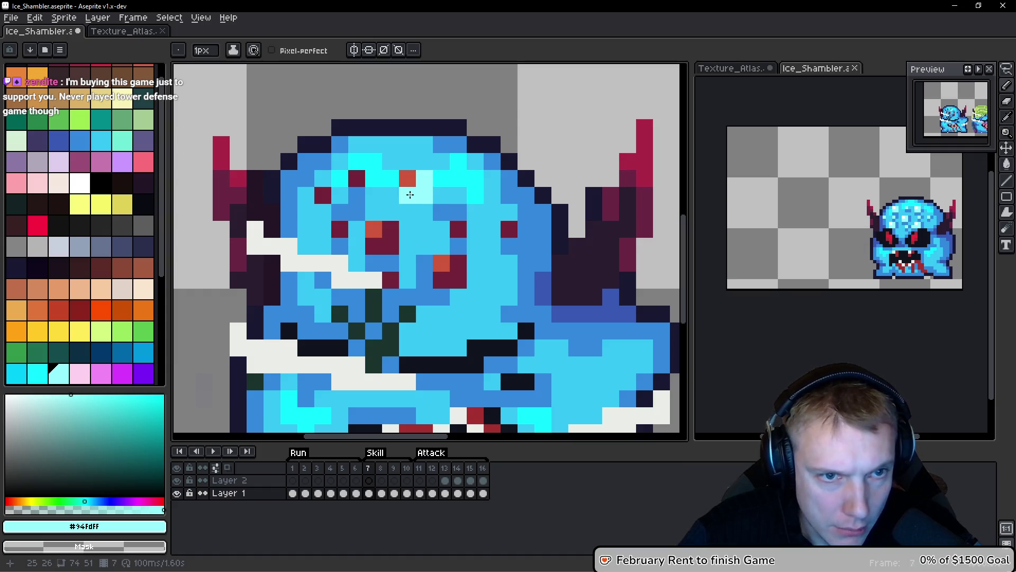
{"action": "left_click", "coordinate": [458, 229]}
{"action": "left_click", "coordinate": [509, 230]}
{"action": "left_click", "coordinate": [390, 229]}
{"action": "left_click", "coordinate": [390, 242]}
{"action": "left_click", "coordinate": [373, 246]}
{"action": "left_click", "coordinate": [407, 280]}
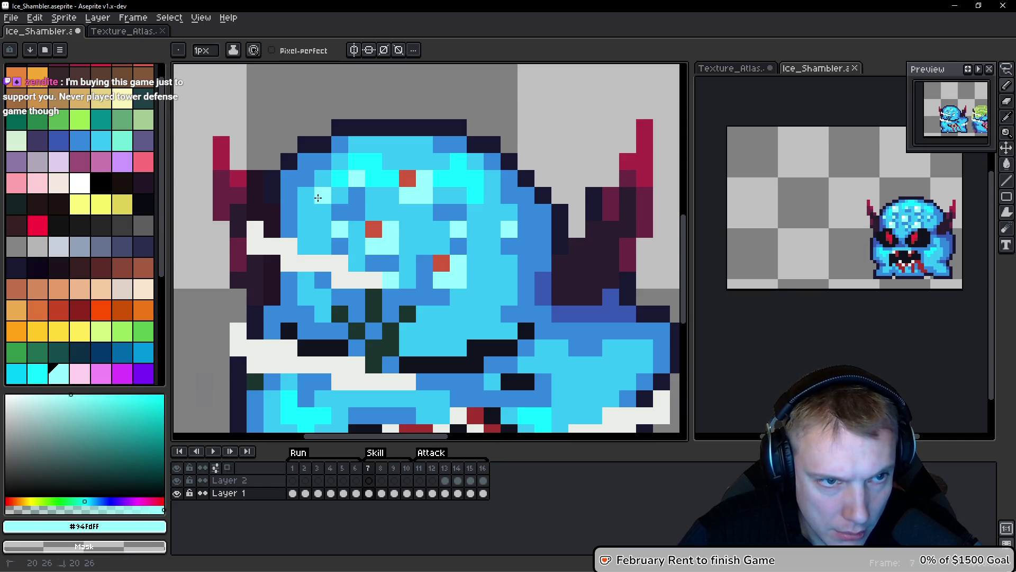
Turn two red head spots into white highlights.
{"action": "left_click", "coordinate": [79, 183]}
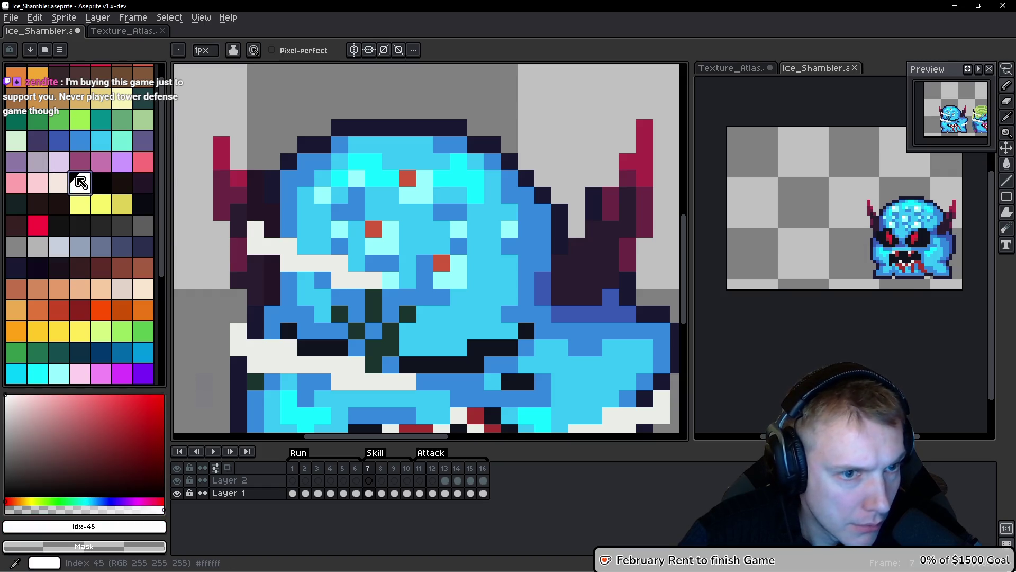
{"action": "left_click", "coordinate": [374, 229]}
{"action": "left_click", "coordinate": [442, 263]}
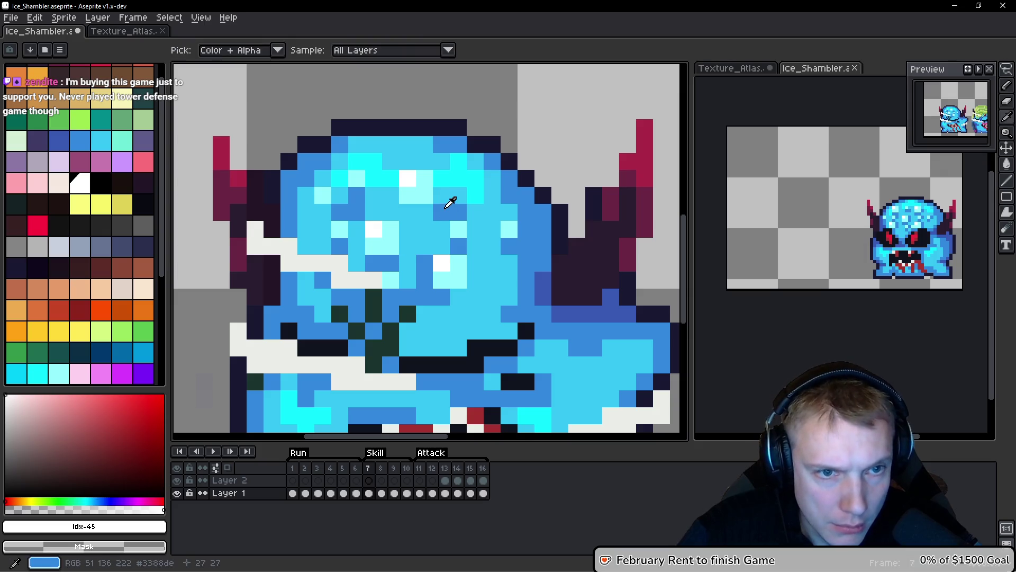
Touch up the head speckles and shading pixels with darker blue #3388dc.
{"action": "left_click", "coordinate": [449, 208], "text": "alt"}
{"action": "left_click", "coordinate": [482, 212], "text": "alt"}
{"action": "mouse_move", "coordinate": [442, 211]}
{"action": "left_mouse_down"}
{"action": "mouse_move", "coordinate": [458, 212]}
{"action": "mouse_move", "coordinate": [475, 280]}
{"action": "left_mouse_up"}
{"action": "left_click", "coordinate": [481, 232], "text": "alt"}
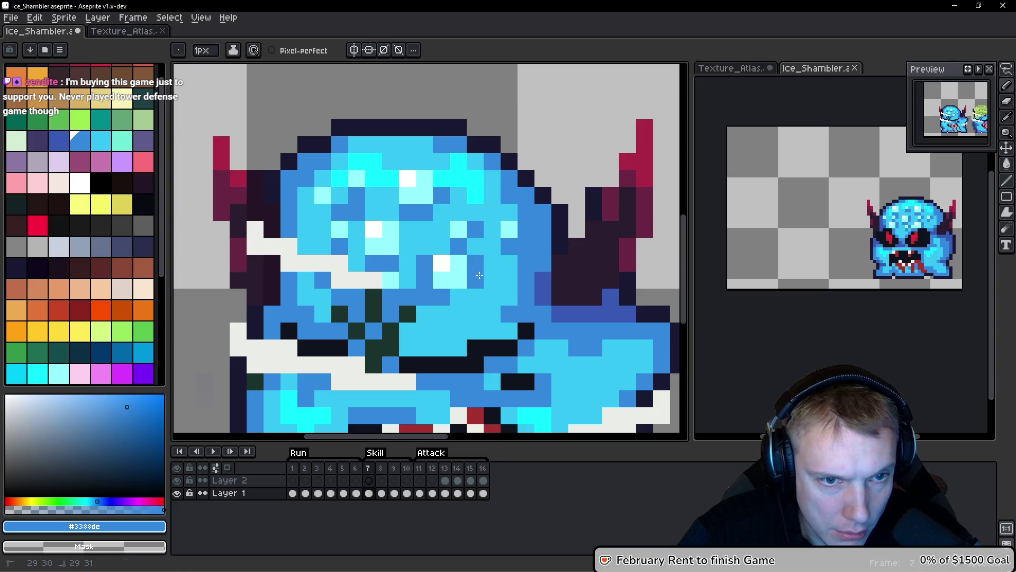
{"action": "left_click", "coordinate": [424, 264], "text": "alt"}
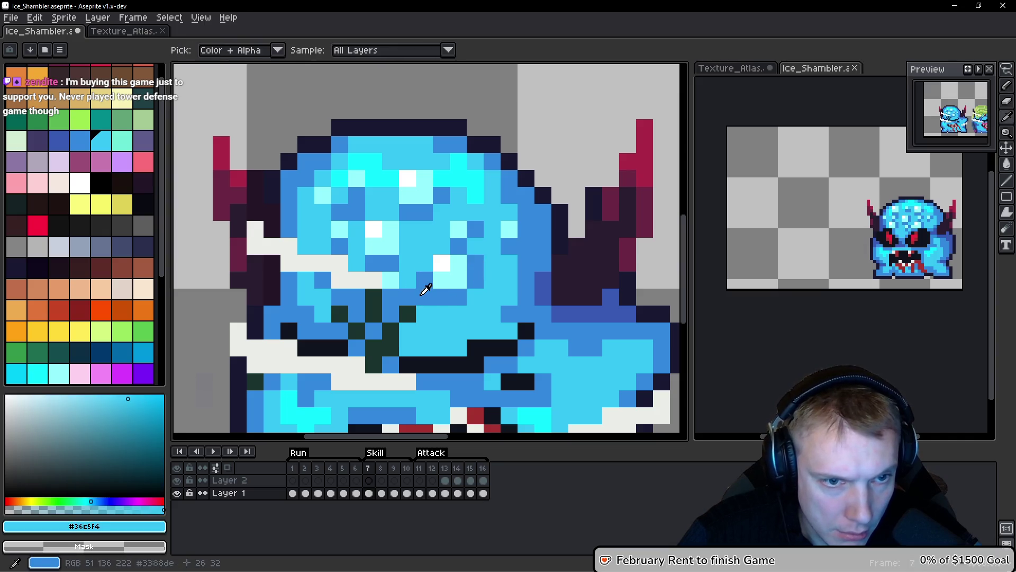
{"action": "left_click", "coordinate": [423, 296], "text": "alt"}
{"action": "left_click_drag", "start_coordinate": [356, 196], "coordinate": [336, 198]}
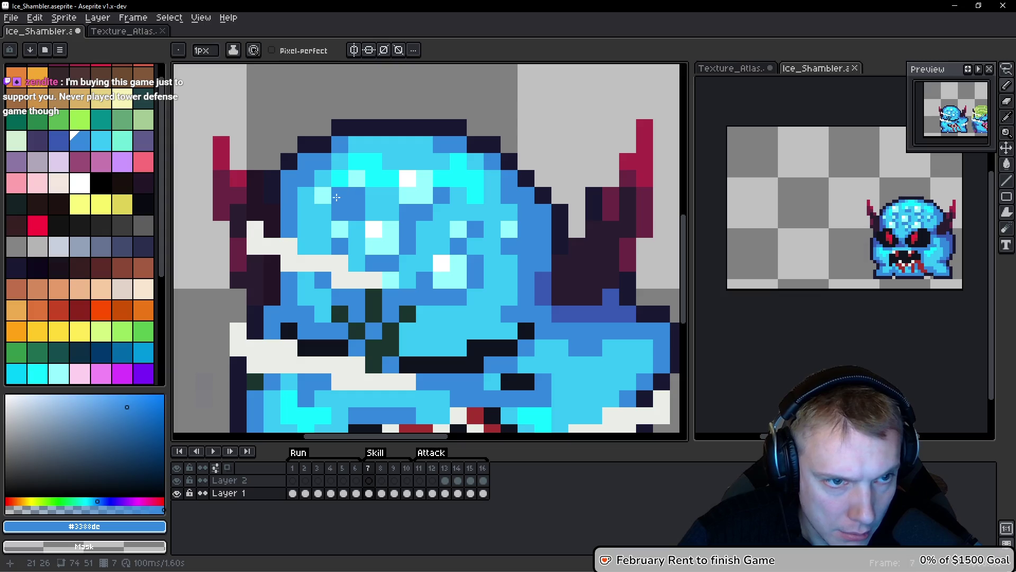
{"action": "left_click", "coordinate": [365, 211], "text": "alt"}
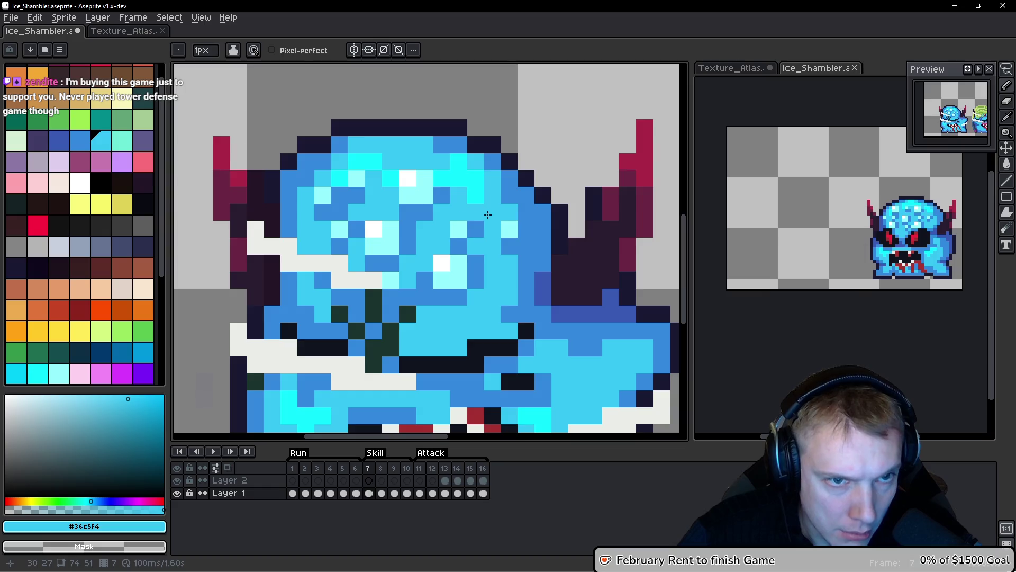
{"action": "scroll", "coordinate": [487, 213], "scroll_direction": "down", "scroll_amount": 5}
{"action": "scroll", "coordinate": [487, 213], "scroll_direction": "up", "scroll_amount": 5}
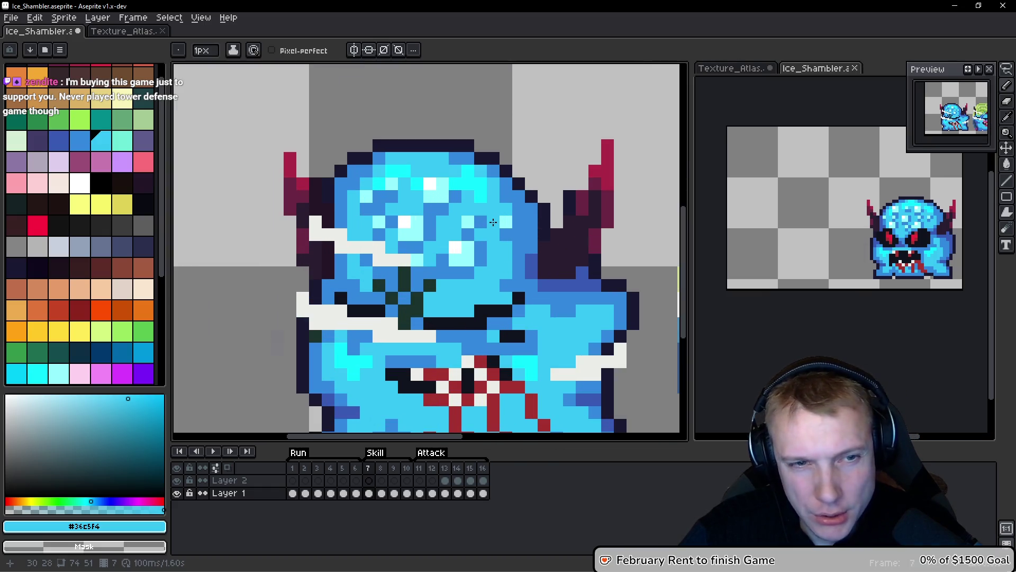
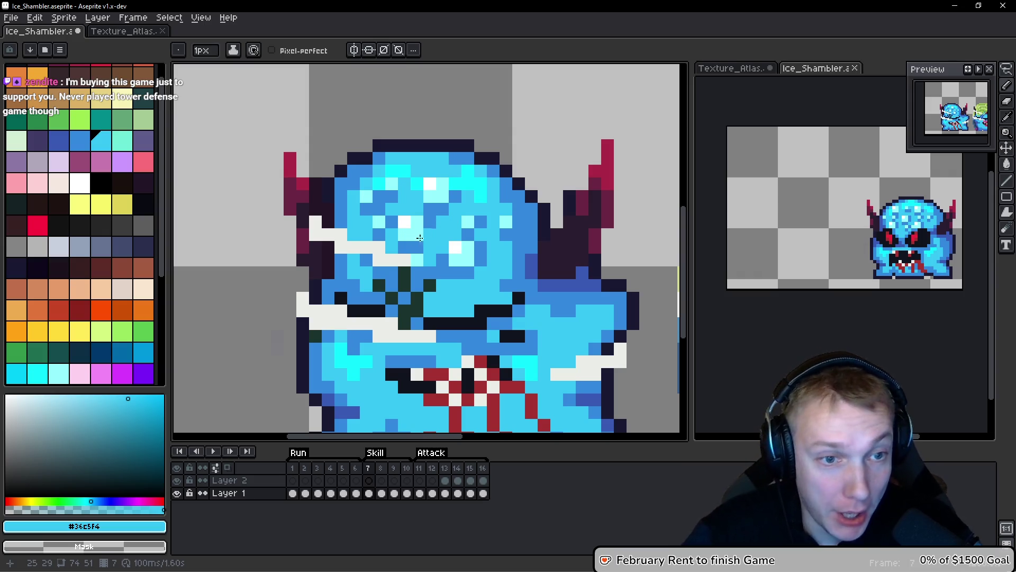
Lasso the dark patch beside the monster's right side and move it one pixel down-left.
{"action": "scroll", "coordinate": [462, 241], "scroll_direction": "down", "scroll_amount": 2}
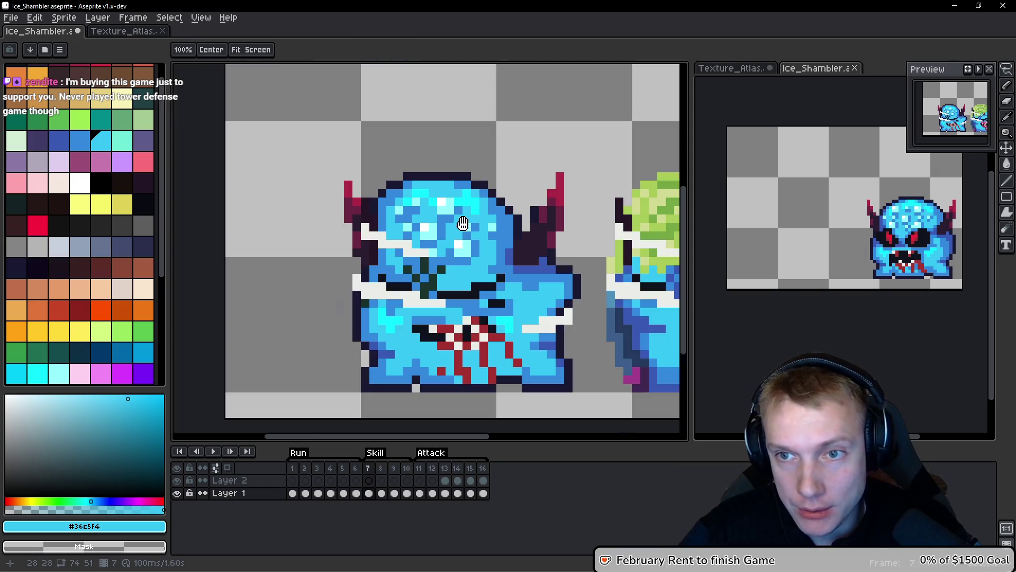
{"action": "scroll", "coordinate": [481, 248], "scroll_direction": "down", "scroll_amount": 1}
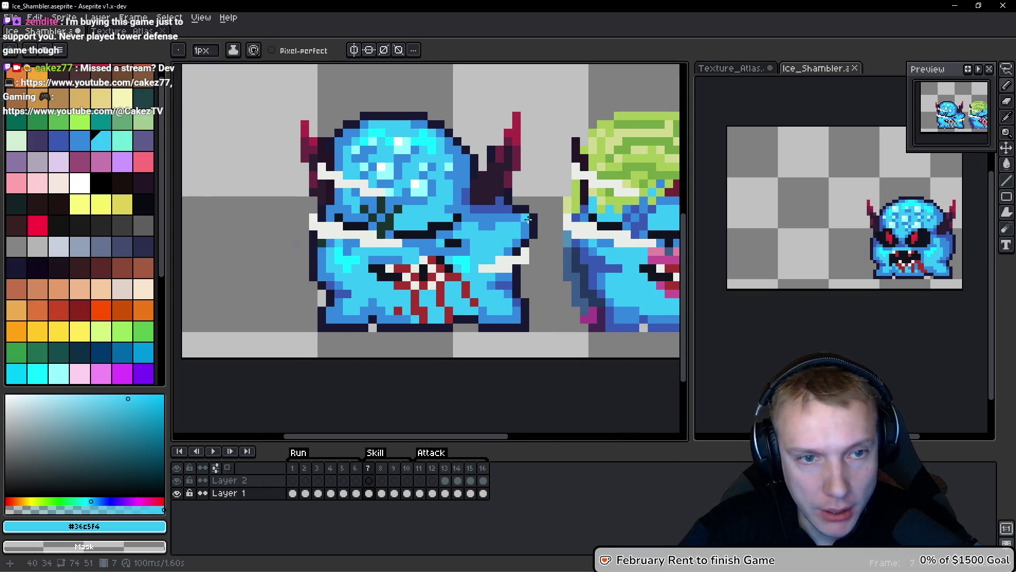
{"action": "scroll", "coordinate": [538, 234], "scroll_direction": "down", "scroll_amount": 1}
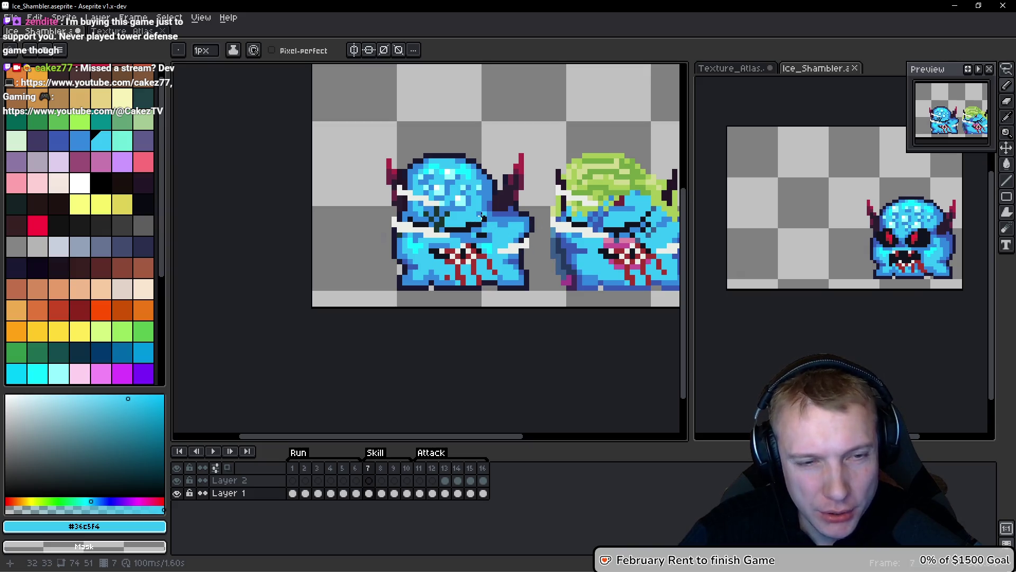
{"action": "scroll", "coordinate": [533, 214], "scroll_direction": "down", "scroll_amount": 1}
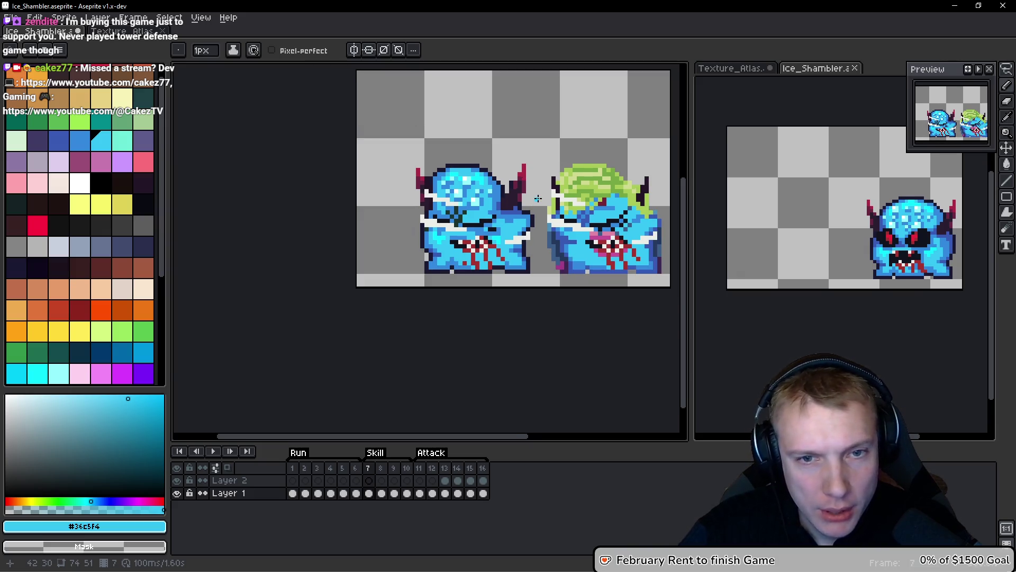
{"action": "scroll", "coordinate": [529, 180], "scroll_direction": "up", "scroll_amount": 4}
{"action": "scroll", "coordinate": [436, 216], "scroll_direction": "down", "scroll_amount": 3}
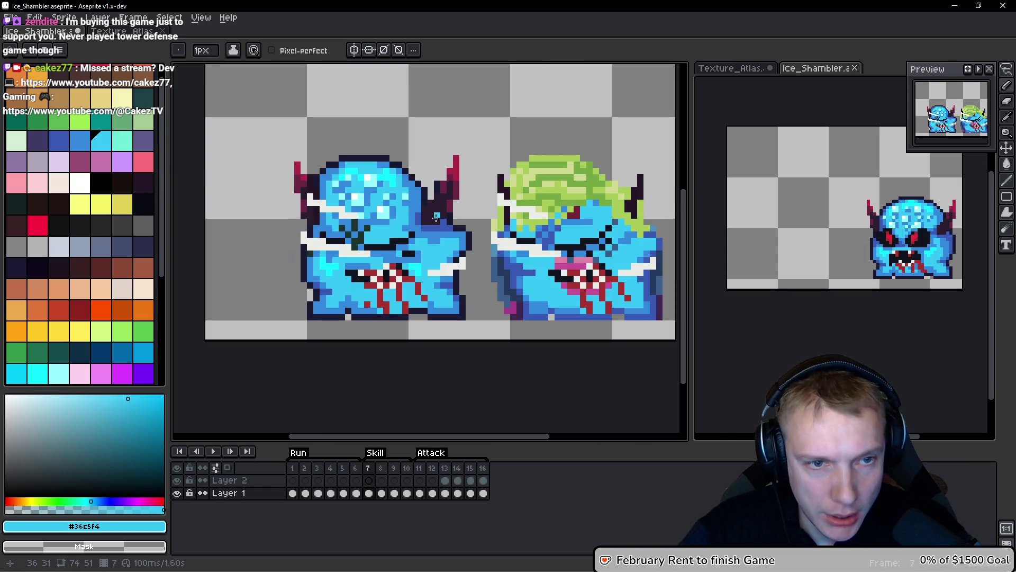
{"action": "scroll", "coordinate": [435, 216], "scroll_direction": "down", "scroll_amount": 2}
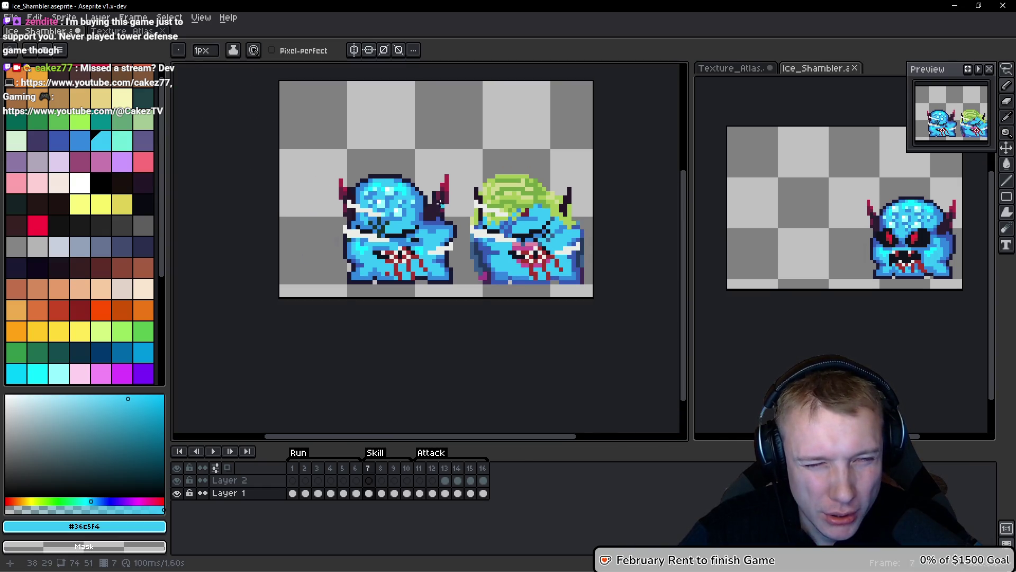
{"action": "scroll", "coordinate": [443, 195], "scroll_direction": "up", "scroll_amount": 4}
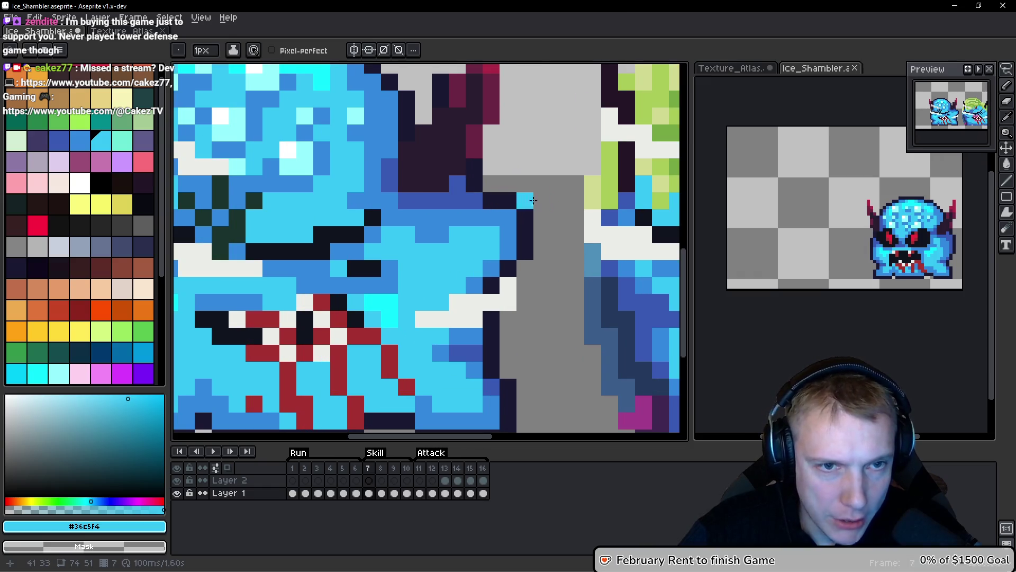
{"action": "key", "text": "m"}
{"action": "mouse_move", "coordinate": [493, 182]}
{"action": "left_mouse_down"}
{"action": "mouse_move", "coordinate": [435, 164]}
{"action": "mouse_move", "coordinate": [418, 241]}
{"action": "mouse_move", "coordinate": [478, 318]}
{"action": "mouse_move", "coordinate": [530, 185]}
{"action": "left_mouse_up"}
{"action": "left_click_drag", "start_coordinate": [503, 226], "coordinate": [492, 240]}
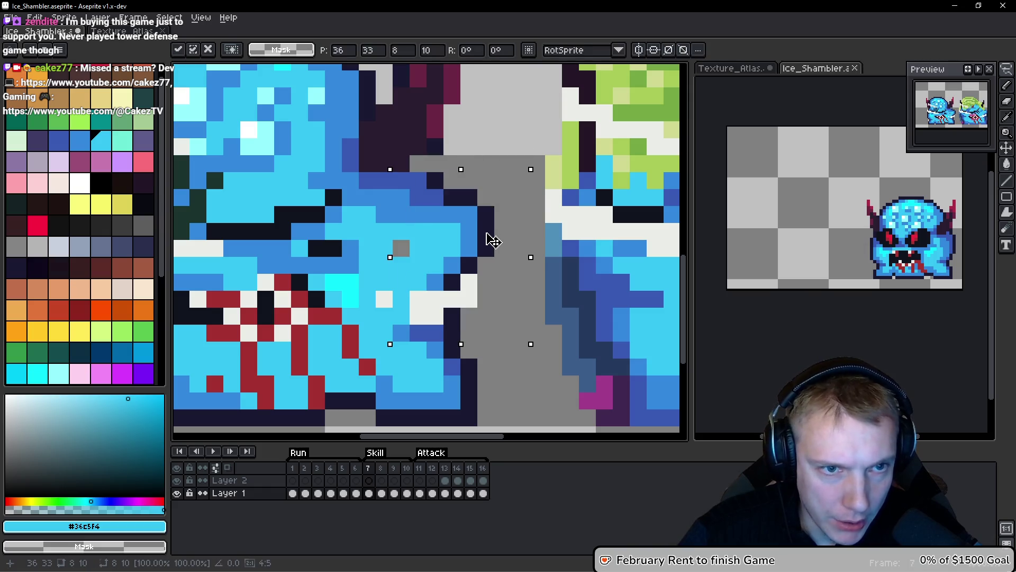
Paint the stray grey pixel cyan and add dark navy outline pixels along the edge.
{"action": "scroll", "coordinate": [492, 241], "scroll_direction": "down", "scroll_amount": 3}
{"action": "key", "text": "b"}
{"action": "scroll", "coordinate": [414, 216], "scroll_direction": "up", "scroll_amount": 4}
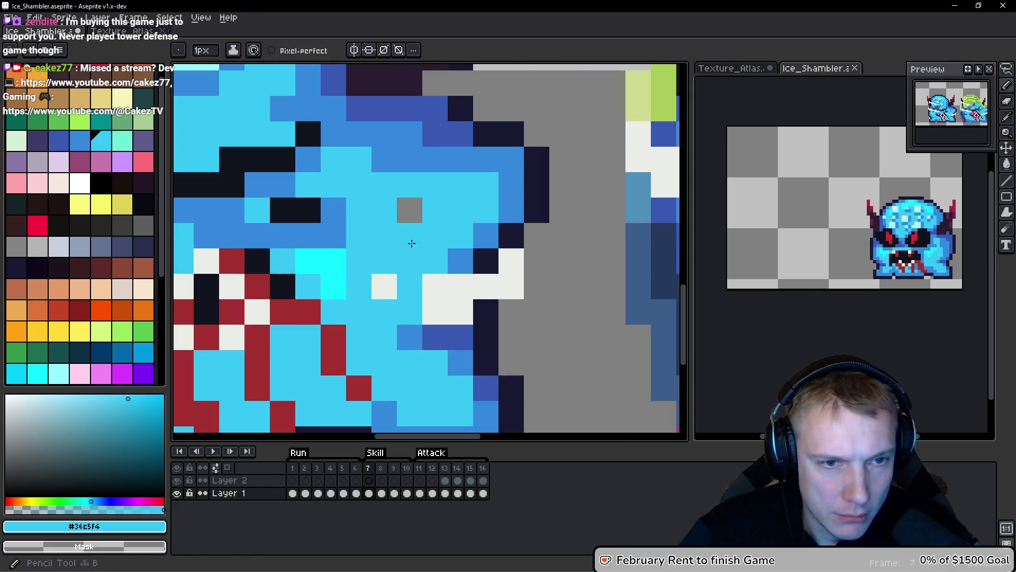
{"action": "left_click", "coordinate": [414, 217]}
{"action": "scroll", "coordinate": [413, 216], "scroll_direction": "up", "scroll_amount": 3}
{"action": "left_click", "coordinate": [469, 199], "text": "alt"}
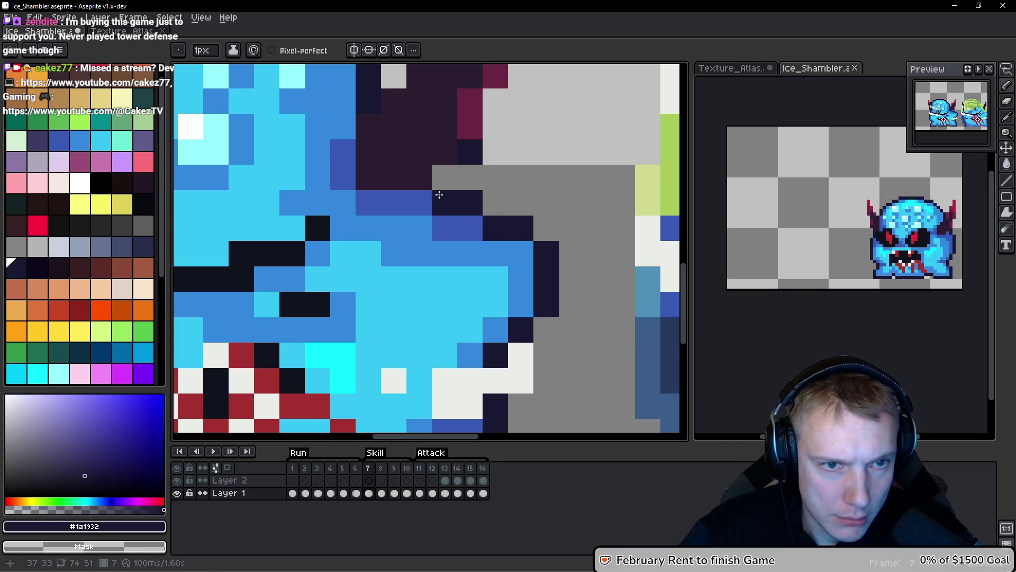
{"action": "left_click", "coordinate": [444, 177]}
{"action": "left_click", "coordinate": [492, 174]}
{"action": "key", "text": "ctrl+z"}
After comparing with frame 6, extend the dark outline beside the head, undoing the last blue pixel.
{"action": "scroll", "coordinate": [544, 159], "scroll_direction": "down", "scroll_amount": 5}
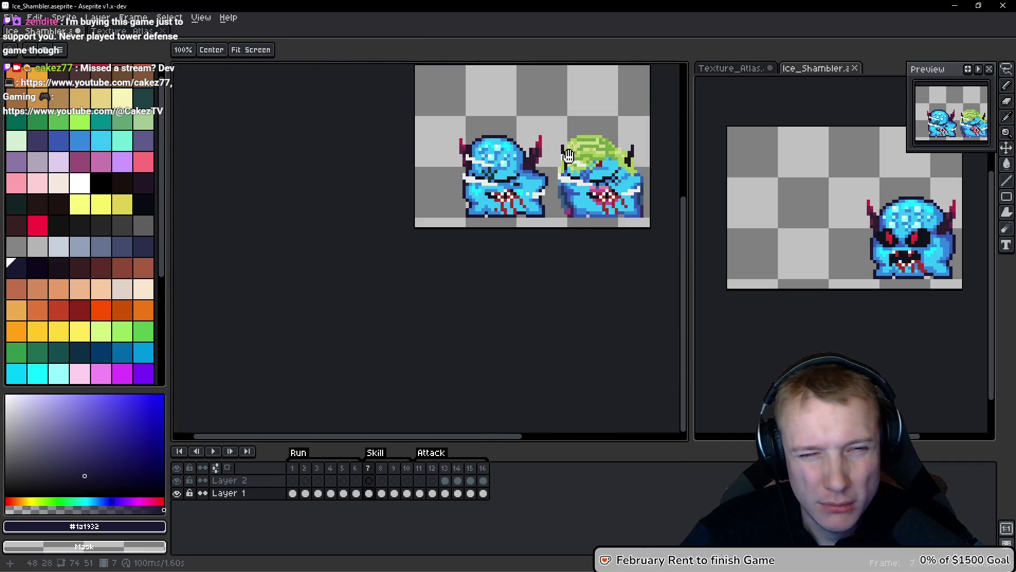
{"action": "key", "text": "comma"}
{"action": "key", "text": "period"}
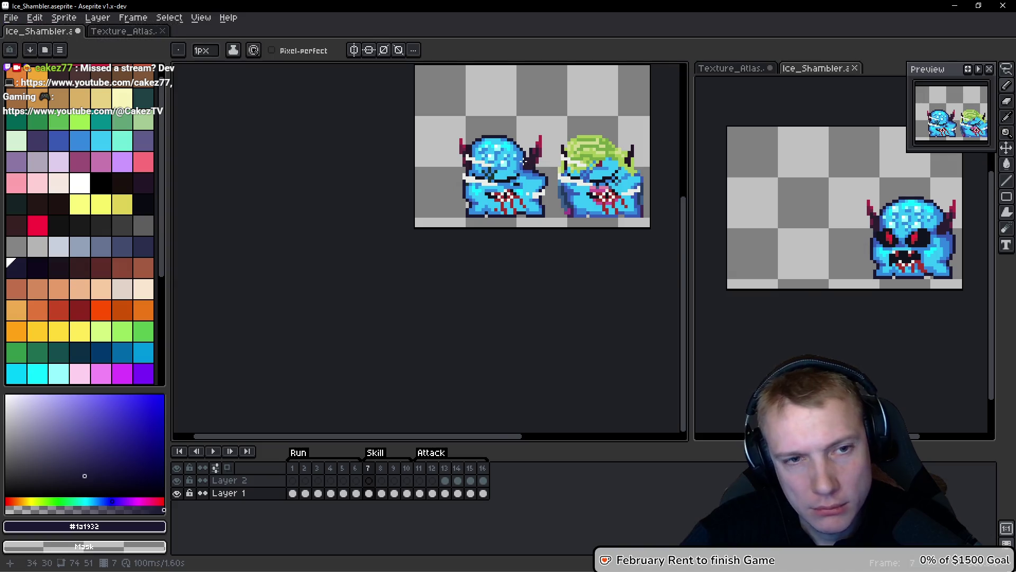
{"action": "scroll", "coordinate": [523, 160], "scroll_direction": "up", "scroll_amount": 4}
{"action": "scroll", "coordinate": [427, 163], "scroll_direction": "up", "scroll_amount": 2}
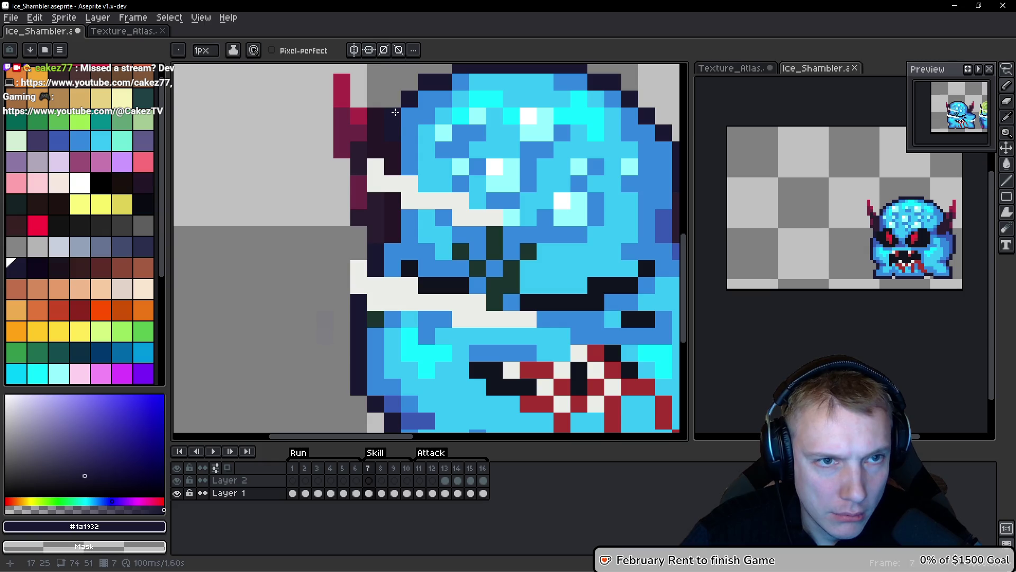
{"action": "left_click_drag", "start_coordinate": [410, 114], "coordinate": [410, 118]}
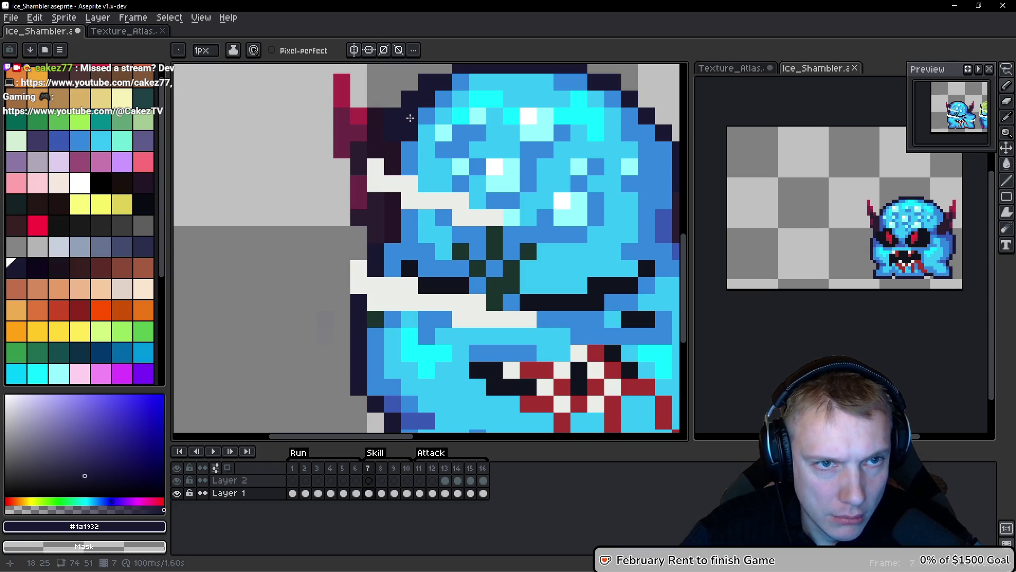
{"action": "left_click", "coordinate": [412, 156], "text": "alt"}
{"action": "left_click", "coordinate": [391, 105]}
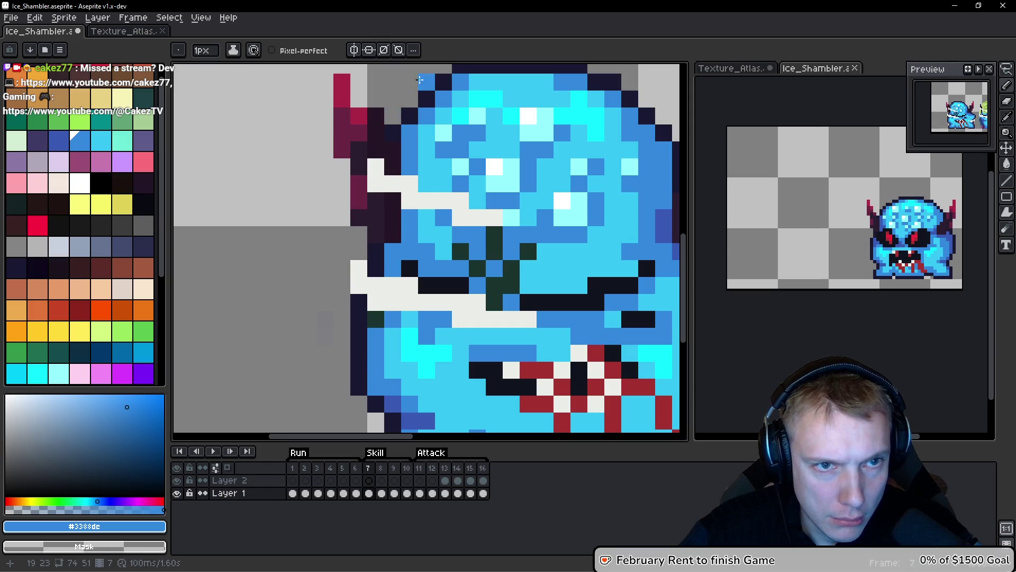
{"action": "scroll", "coordinate": [435, 93], "scroll_direction": "down", "scroll_amount": 5}
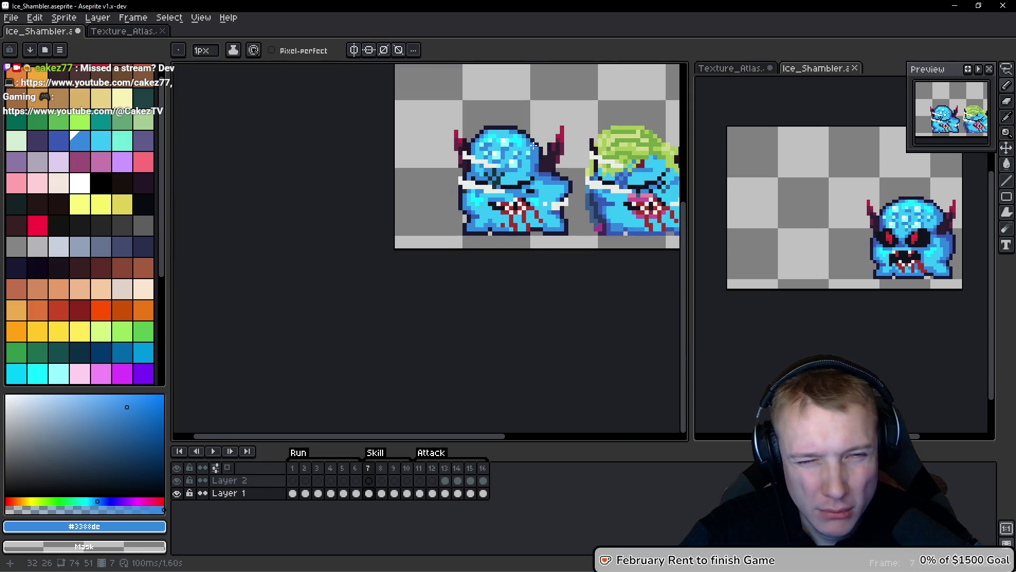
{"action": "key", "text": "ctrl+z"}
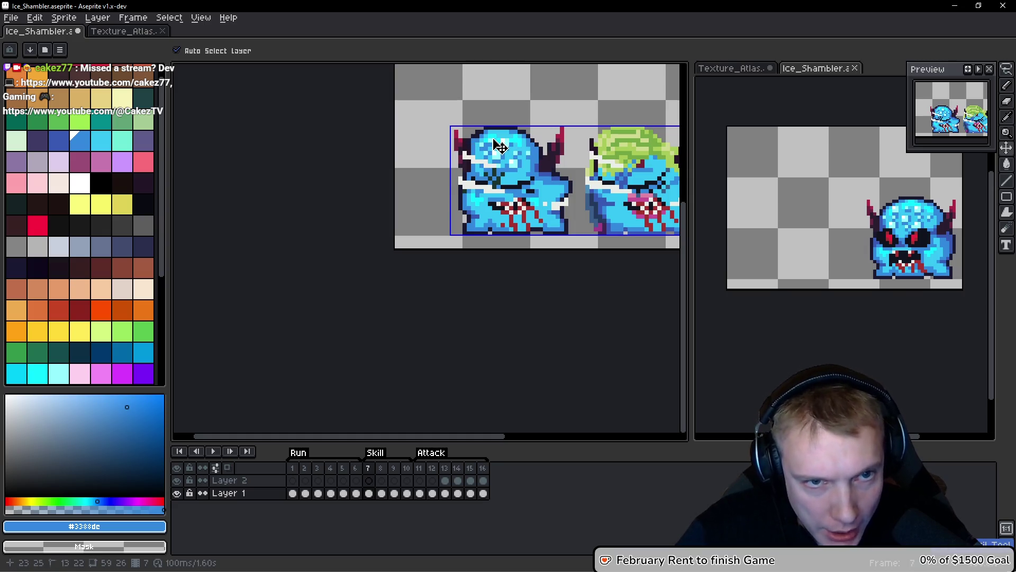
Add a dark navy outline pixel at the head's top-right, then undo the recent pencil edits.
{"action": "key", "text": "b"}
{"action": "scroll", "coordinate": [491, 134], "scroll_direction": "up", "scroll_amount": 3}
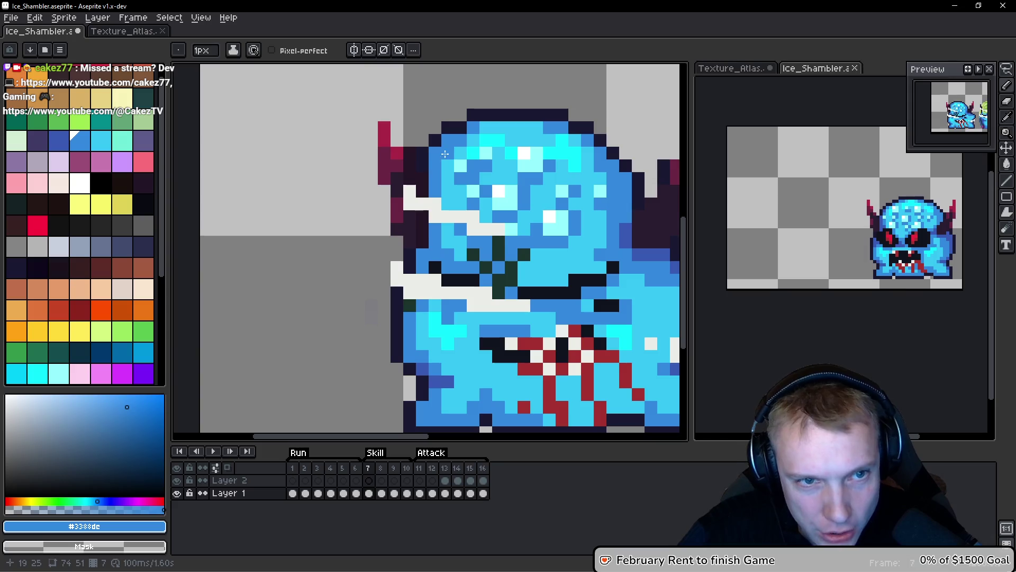
{"action": "left_click", "coordinate": [433, 141], "text": "alt"}
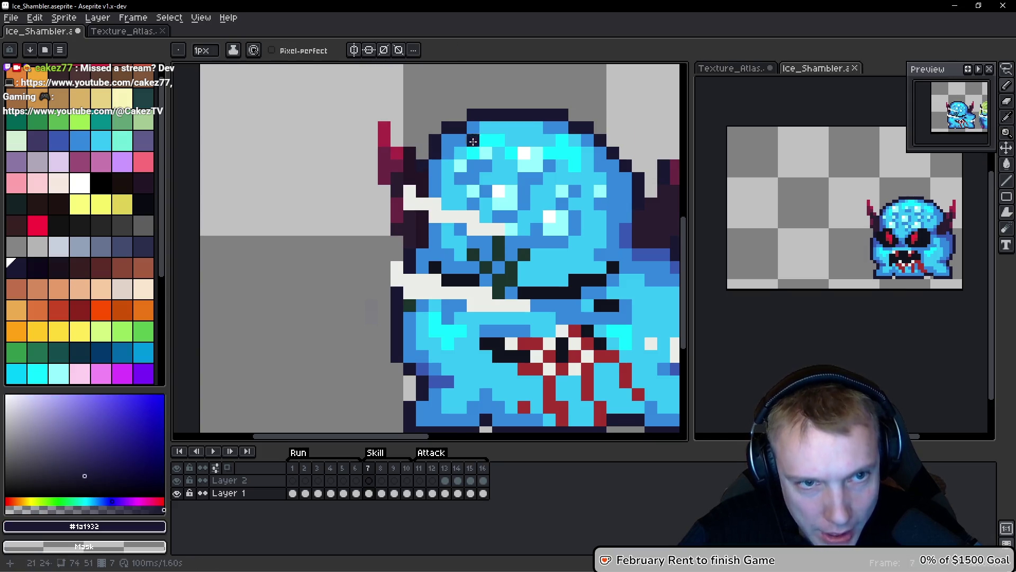
{"action": "scroll", "coordinate": [466, 143], "scroll_direction": "down", "scroll_amount": 5}
{"action": "scroll", "coordinate": [523, 153], "scroll_direction": "up", "scroll_amount": 5}
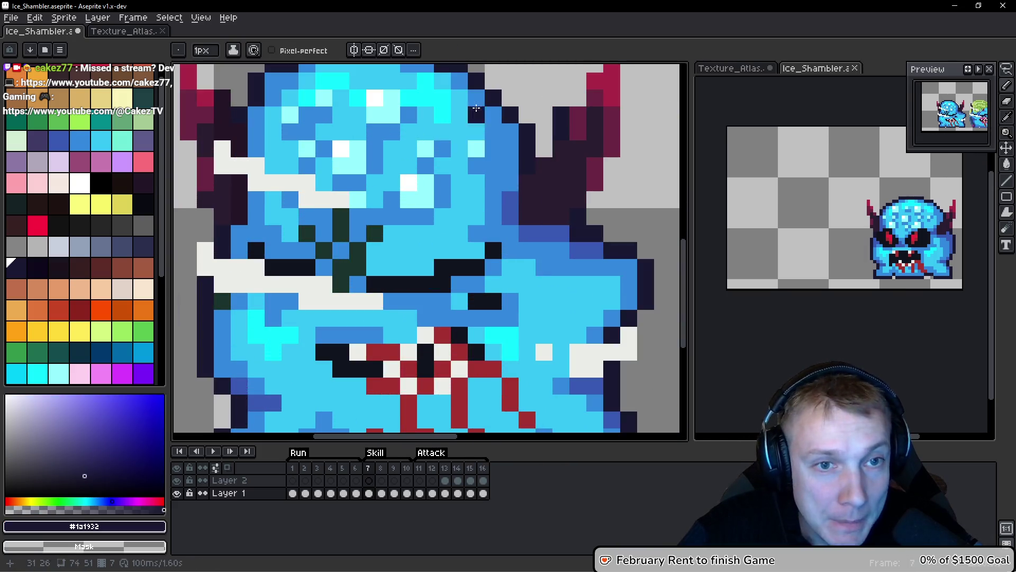
{"action": "left_click", "coordinate": [485, 198], "text": "alt"}
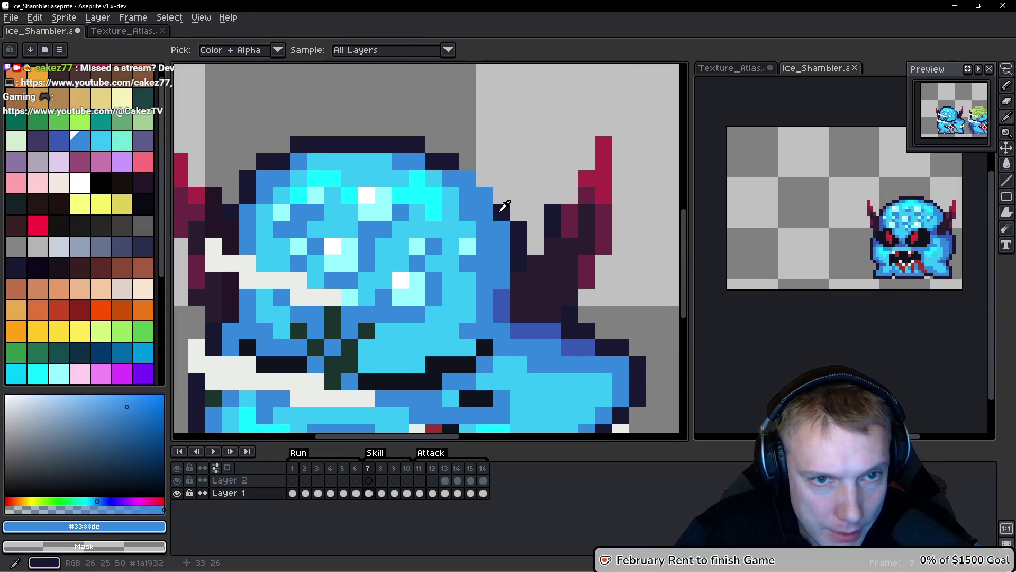
{"action": "left_click", "coordinate": [501, 205], "text": "alt"}
{"action": "left_click", "coordinate": [468, 162]}
{"action": "scroll", "coordinate": [479, 180], "scroll_direction": "down", "scroll_amount": 4}
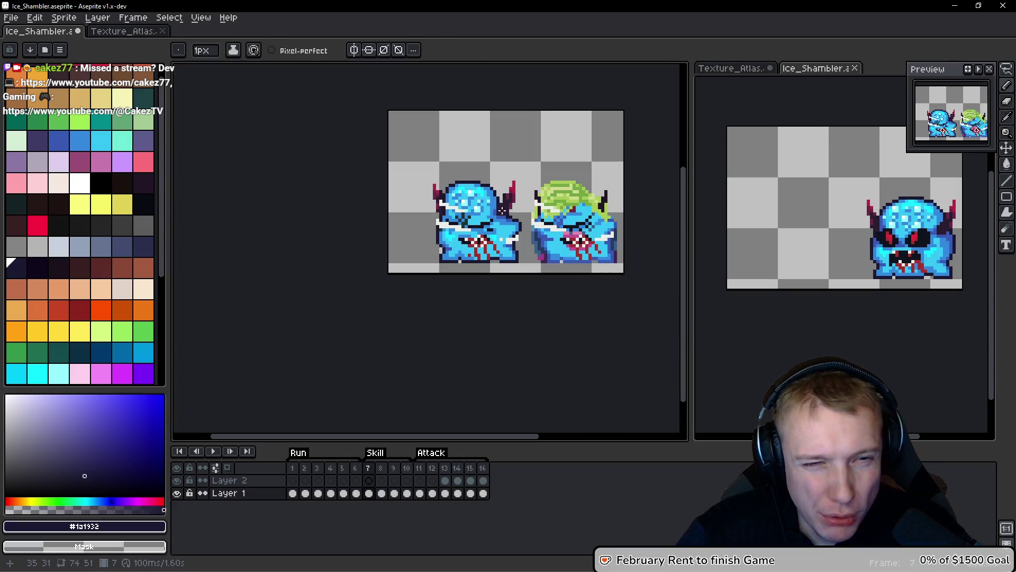
{"action": "scroll", "coordinate": [476, 183], "scroll_direction": "up", "scroll_amount": 4}
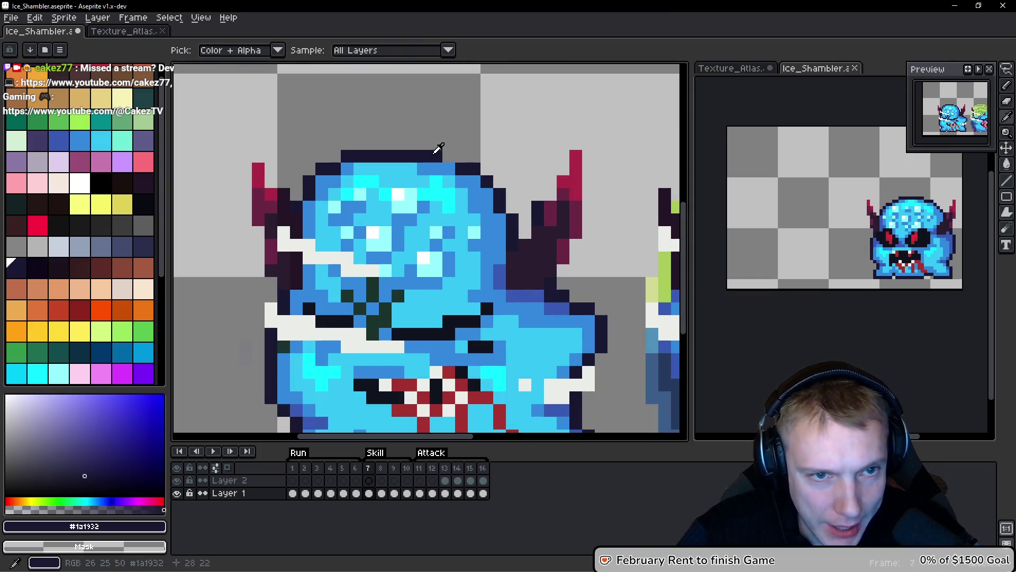
{"action": "scroll", "coordinate": [508, 175], "scroll_direction": "down", "scroll_amount": 4}
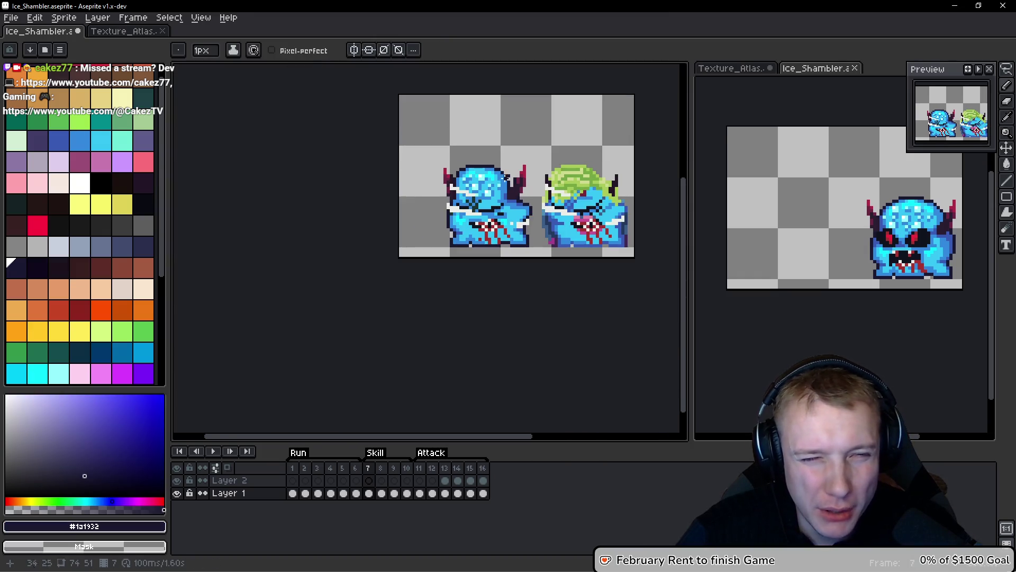
{"action": "scroll", "coordinate": [523, 200], "scroll_direction": "up", "scroll_amount": 1}
{"action": "scroll", "coordinate": [509, 188], "scroll_direction": "up", "scroll_amount": 1}
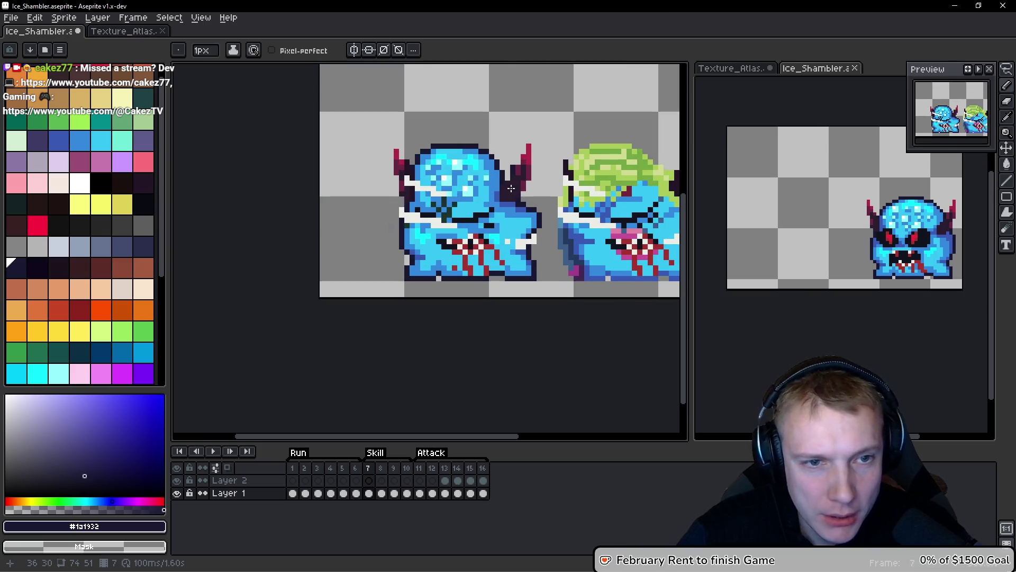
{"action": "scroll", "coordinate": [511, 188], "scroll_direction": "down", "scroll_amount": 1}
{"action": "scroll", "coordinate": [503, 201], "scroll_direction": "up", "scroll_amount": 1}
{"action": "key", "text": "v"}
{"action": "key", "text": "ctrl+z"}
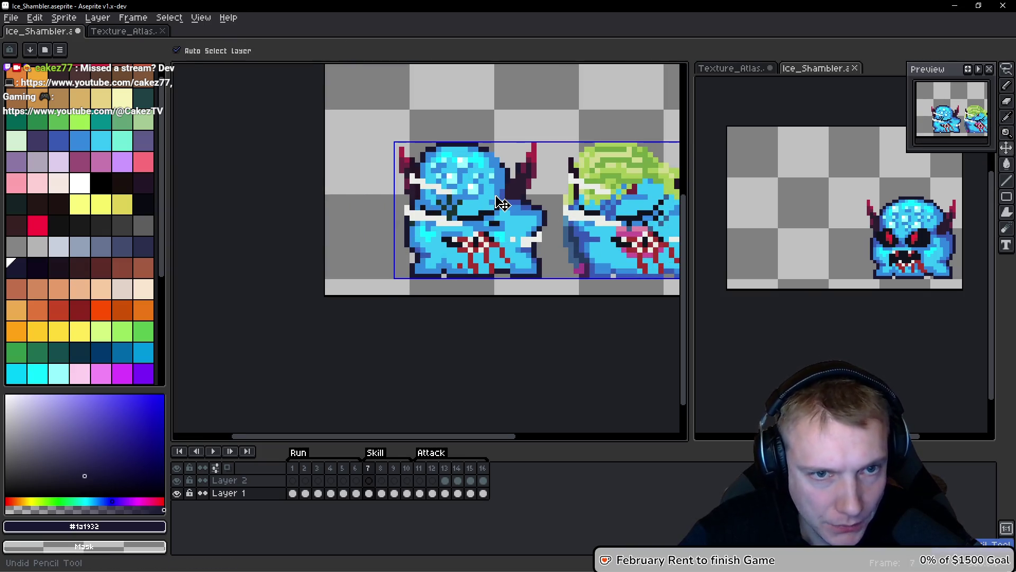
{"action": "key", "text": "b"}
Paint #3388de blue over the lower body, including bottom pixels between the red streaks.
{"action": "scroll", "coordinate": [471, 174], "scroll_direction": "down", "scroll_amount": 2}
{"action": "scroll", "coordinate": [487, 191], "scroll_direction": "up", "scroll_amount": 1}
{"action": "scroll", "coordinate": [503, 206], "scroll_direction": "up", "scroll_amount": 1}
{"action": "scroll", "coordinate": [515, 214], "scroll_direction": "down", "scroll_amount": 1}
{"action": "scroll", "coordinate": [510, 223], "scroll_direction": "up", "scroll_amount": 4}
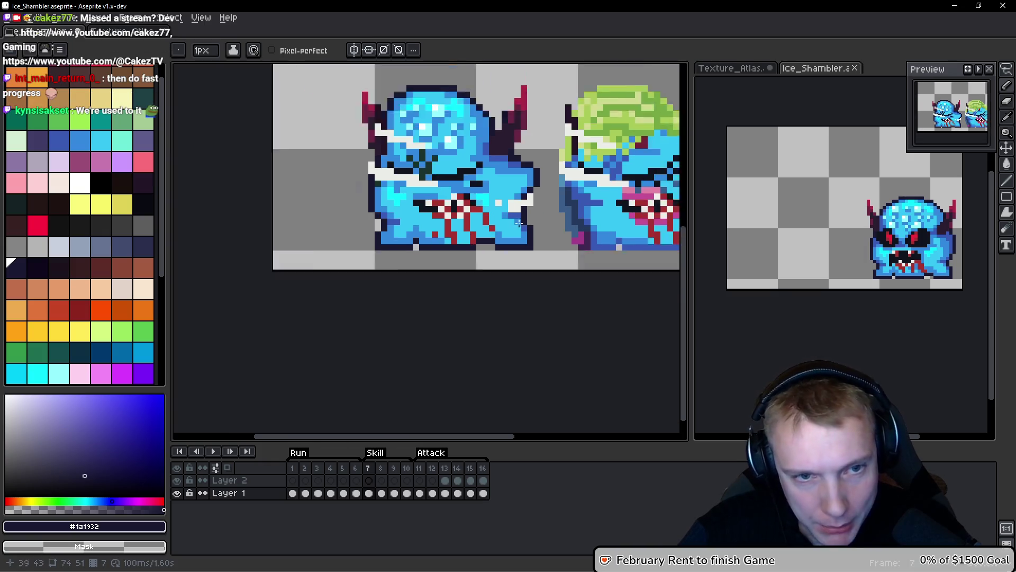
{"action": "left_click", "coordinate": [504, 233], "text": "alt"}
{"action": "mouse_move", "coordinate": [464, 278]}
{"action": "left_mouse_down"}
{"action": "mouse_move", "coordinate": [479, 241]}
{"action": "mouse_move", "coordinate": [499, 254]}
{"action": "left_mouse_up"}
{"action": "left_click_drag", "start_coordinate": [389, 293], "coordinate": [477, 282]}
{"action": "mouse_move", "coordinate": [357, 256]}
{"action": "left_mouse_down"}
{"action": "mouse_move", "coordinate": [374, 256]}
{"action": "mouse_move", "coordinate": [375, 239]}
{"action": "mouse_move", "coordinate": [374, 273]}
{"action": "left_mouse_up"}
Pick the light cyan #36c5f4, go back to frame 6 and centre the shambler in view.
{"action": "scroll", "coordinate": [349, 231], "scroll_direction": "down", "scroll_amount": 3}
{"action": "left_click", "coordinate": [348, 231], "text": "alt"}
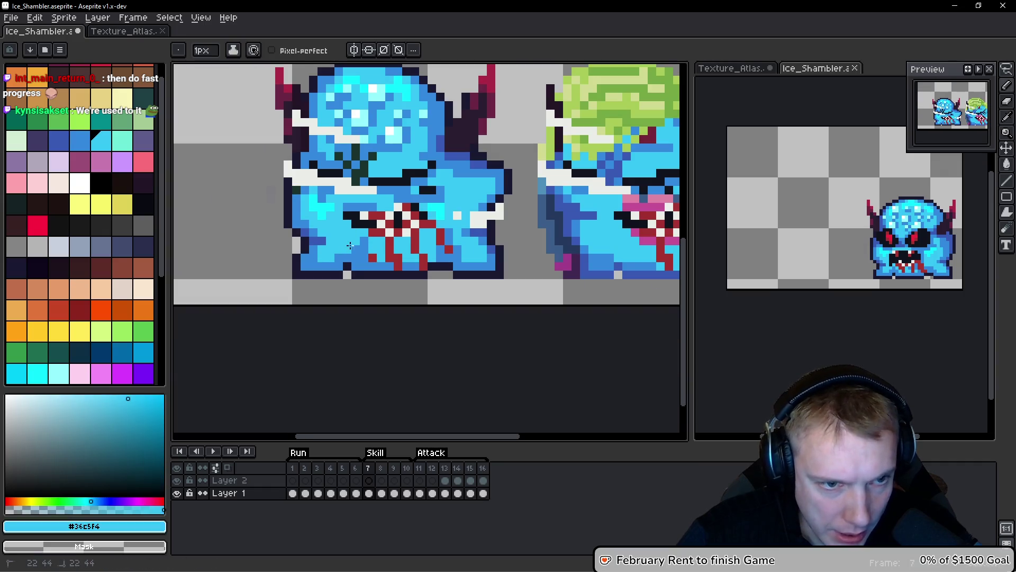
{"action": "scroll", "coordinate": [348, 231], "scroll_direction": "up", "scroll_amount": 3}
{"action": "scroll", "coordinate": [294, 201], "scroll_direction": "down", "scroll_amount": 4}
{"action": "scroll", "coordinate": [294, 200], "scroll_direction": "up", "scroll_amount": 4}
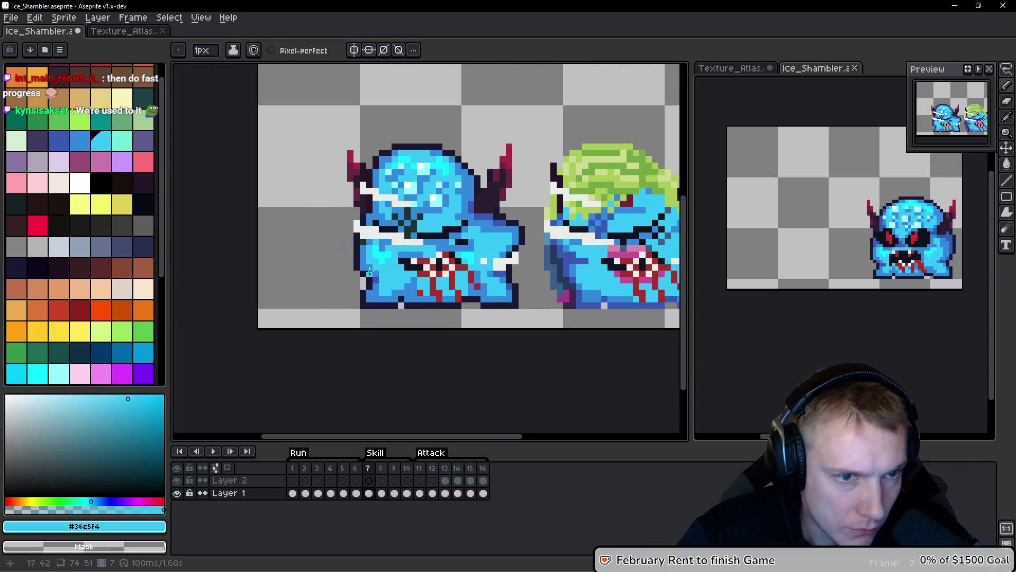
{"action": "scroll", "coordinate": [294, 200], "scroll_direction": "down", "scroll_amount": 4}
{"action": "key", "text": "Left"}
{"action": "mouse_move", "coordinate": [448, 237]}
{"action": "left_mouse_down"}
{"action": "mouse_move", "coordinate": [477, 238]}
{"action": "mouse_move", "coordinate": [418, 233]}
{"action": "left_mouse_up"}
{"action": "scroll", "coordinate": [418, 233], "scroll_direction": "up", "scroll_amount": 1}
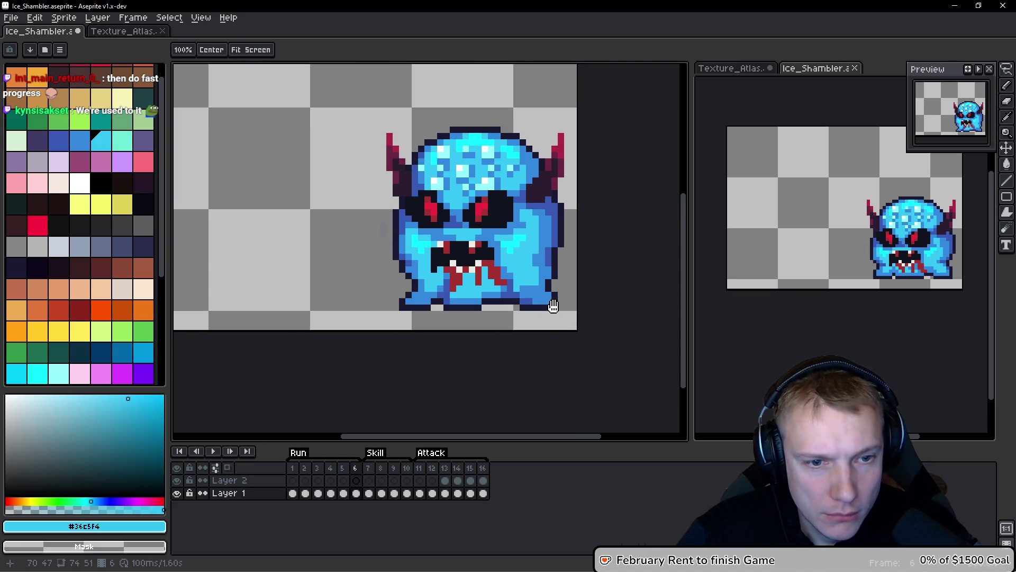
On frame 7, paint dark blue shading strokes and pixels across the shambler's body.
{"action": "scroll", "coordinate": [536, 327], "scroll_direction": "up", "scroll_amount": 1}
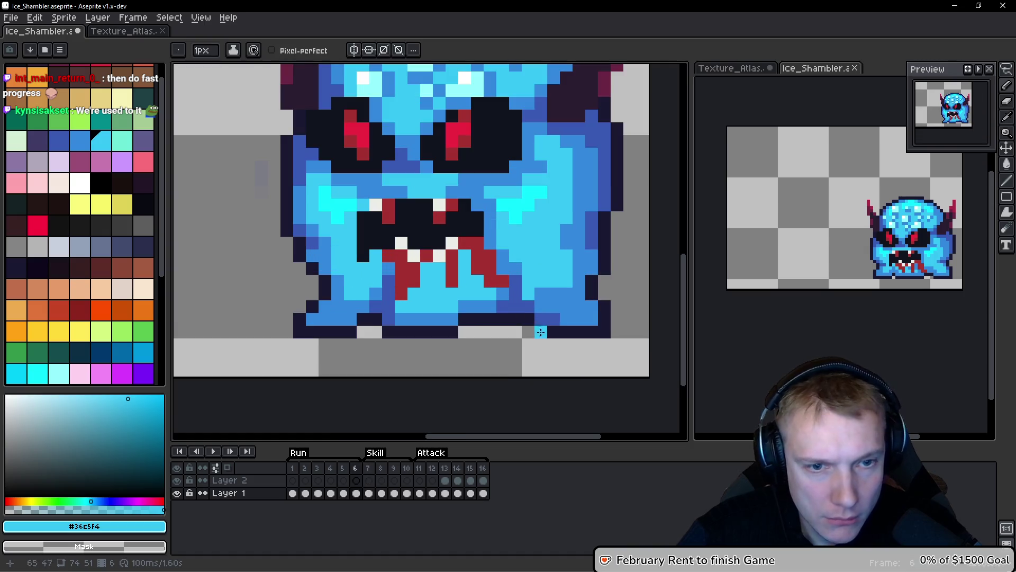
{"action": "left_click", "coordinate": [527, 298], "text": "alt"}
{"action": "key", "text": "period"}
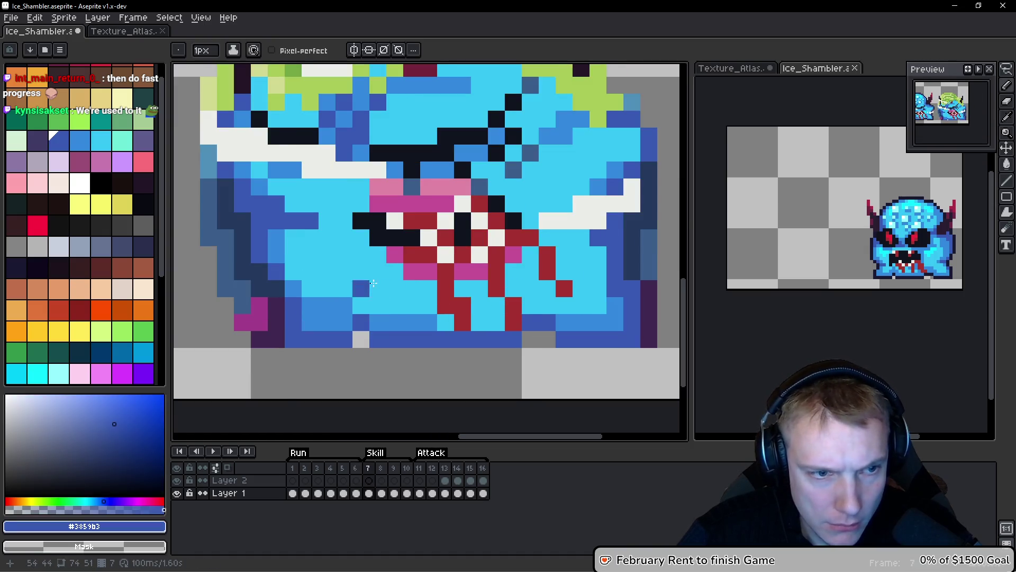
{"action": "scroll", "coordinate": [300, 293], "scroll_direction": "up", "scroll_amount": 2}
{"action": "left_click_drag", "start_coordinate": [301, 294], "coordinate": [443, 310]}
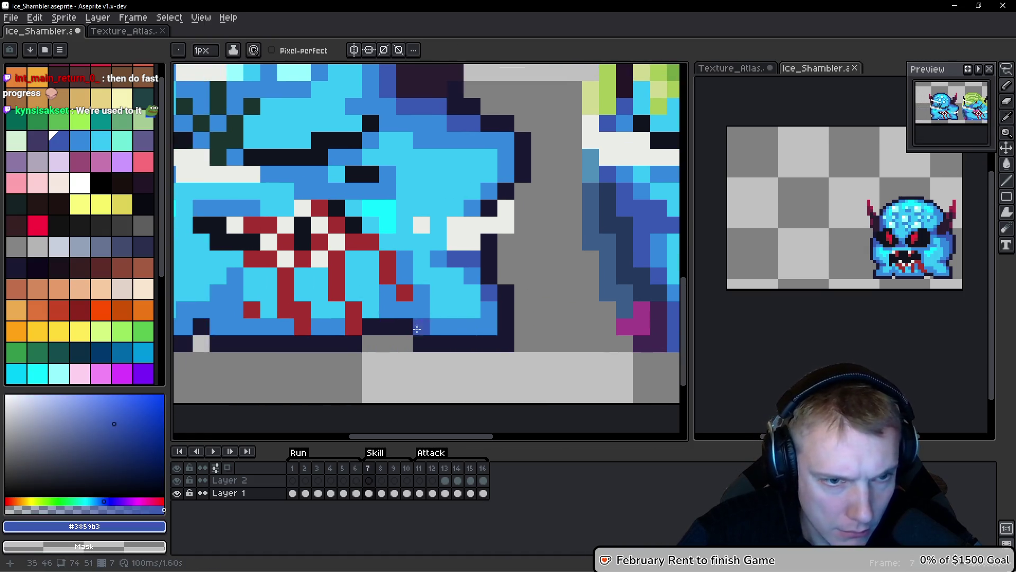
{"action": "left_click", "coordinate": [392, 308]}
{"action": "left_click", "coordinate": [404, 275]}
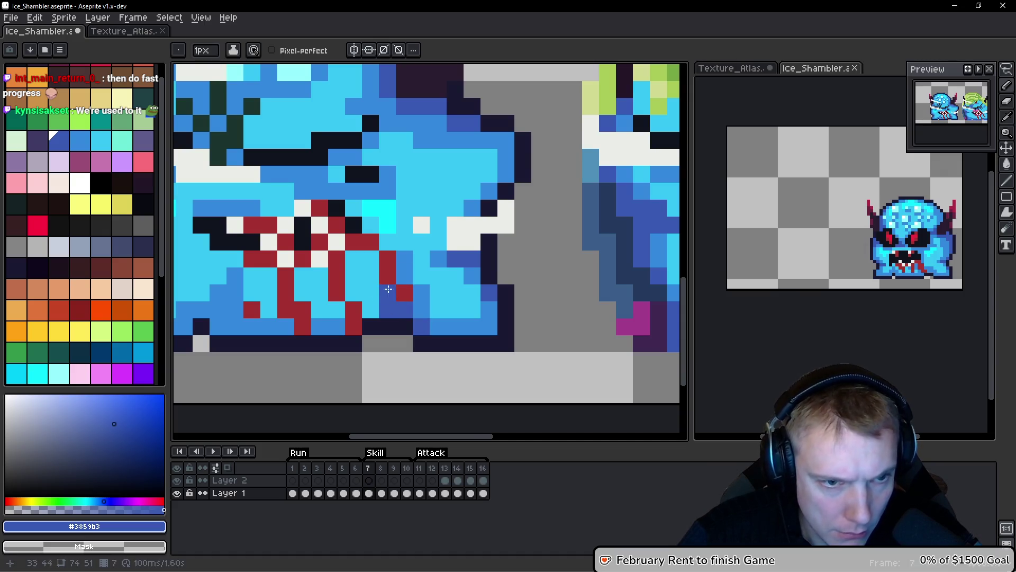
{"action": "left_click_drag", "start_coordinate": [404, 275], "coordinate": [479, 260]}
{"action": "left_click", "coordinate": [294, 314]}
{"action": "left_click", "coordinate": [299, 292]}
{"action": "left_click", "coordinate": [276, 257]}
{"action": "left_click_drag", "start_coordinate": [277, 257], "coordinate": [358, 282]}
{"action": "scroll", "coordinate": [359, 282], "scroll_direction": "down", "scroll_amount": 4}
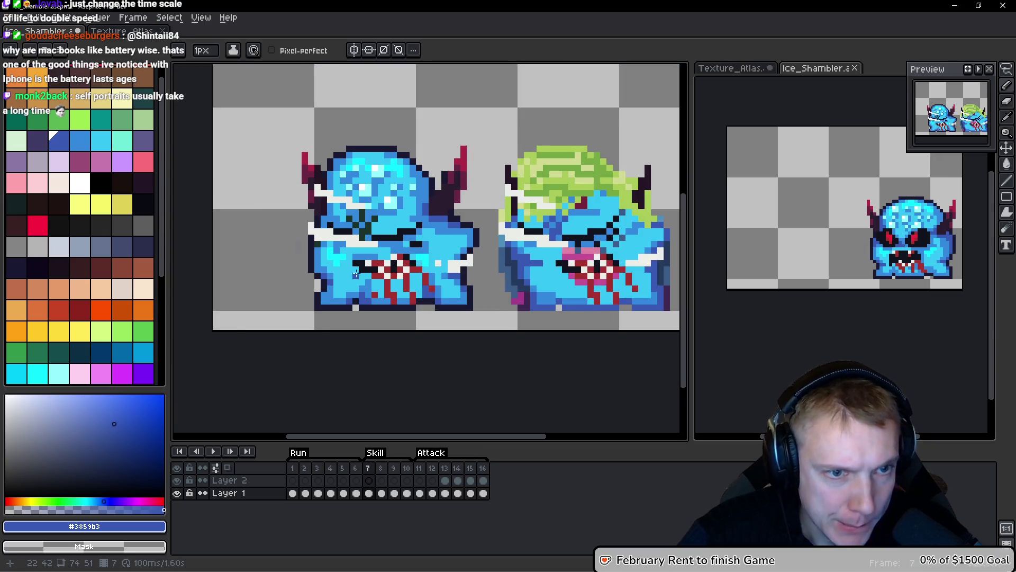
{"action": "scroll", "coordinate": [437, 225], "scroll_direction": "up", "scroll_amount": 2}
{"action": "scroll", "coordinate": [476, 253], "scroll_direction": "down", "scroll_amount": 2}
{"action": "scroll", "coordinate": [475, 252], "scroll_direction": "down", "scroll_amount": 1}
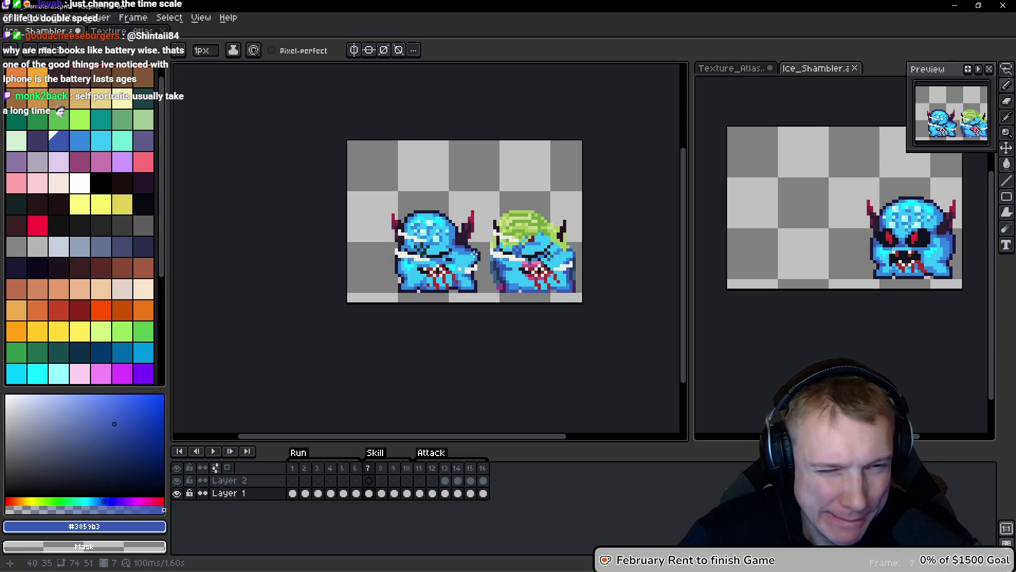
{"action": "left_click_drag", "start_coordinate": [503, 242], "coordinate": [449, 228]}
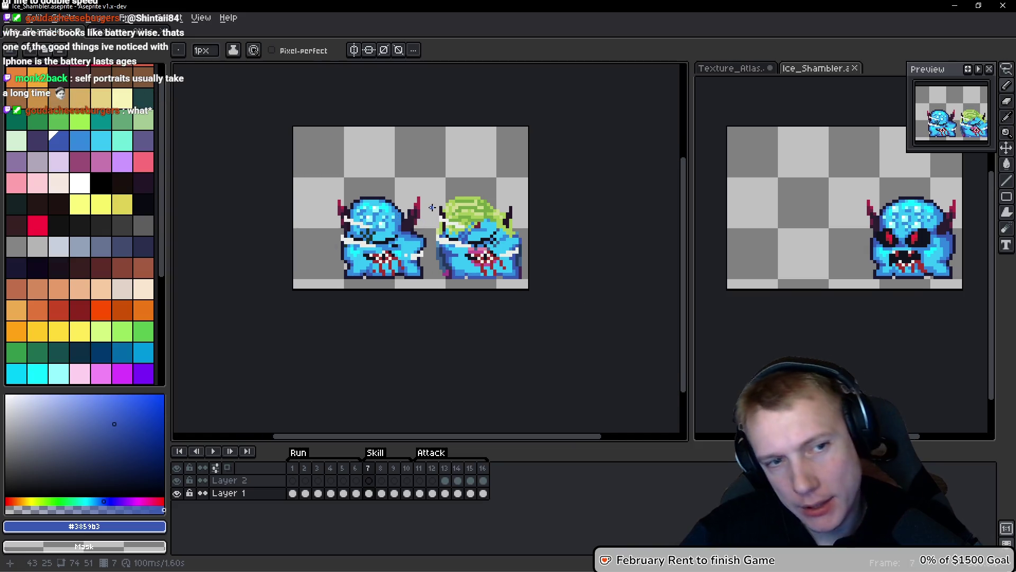
{"action": "scroll", "coordinate": [333, 254], "scroll_direction": "up", "scroll_amount": 4}
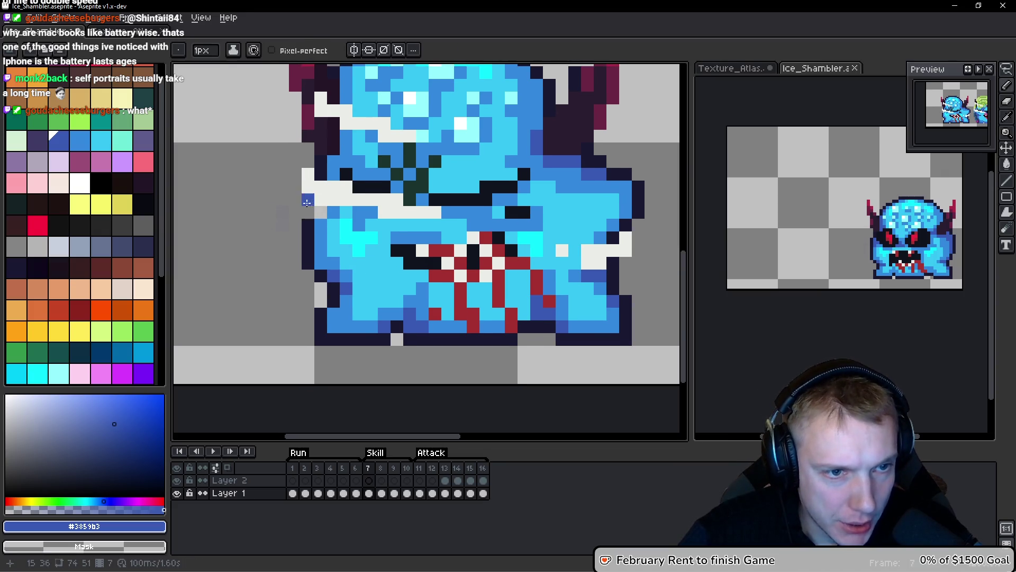
Add dark outline pixels along the shambler's left edge, undoing misplaced ones.
{"action": "left_click", "coordinate": [308, 233], "text": "alt"}
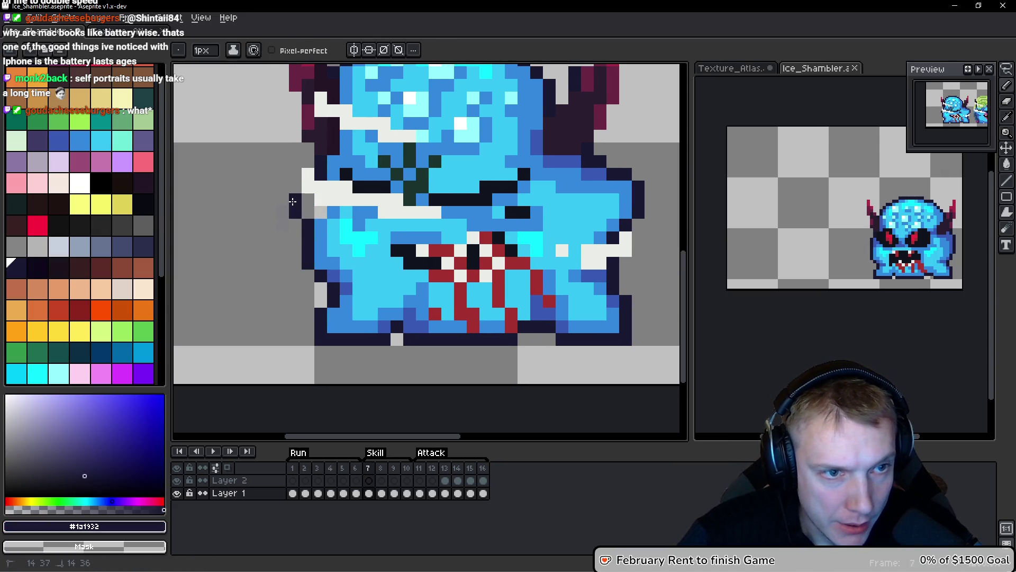
{"action": "left_click", "coordinate": [315, 239], "text": "alt"}
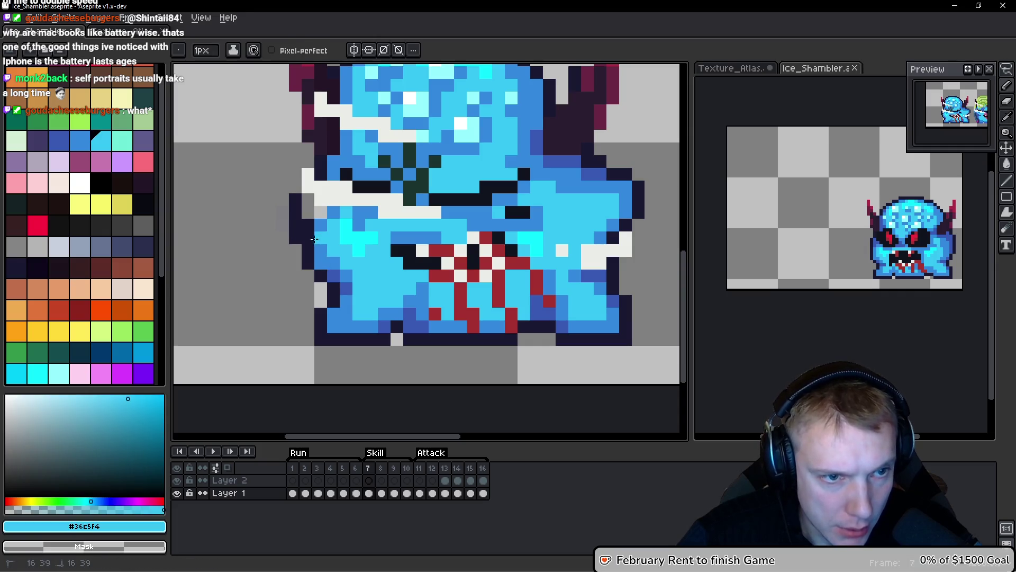
{"action": "left_click", "coordinate": [331, 213], "text": "alt"}
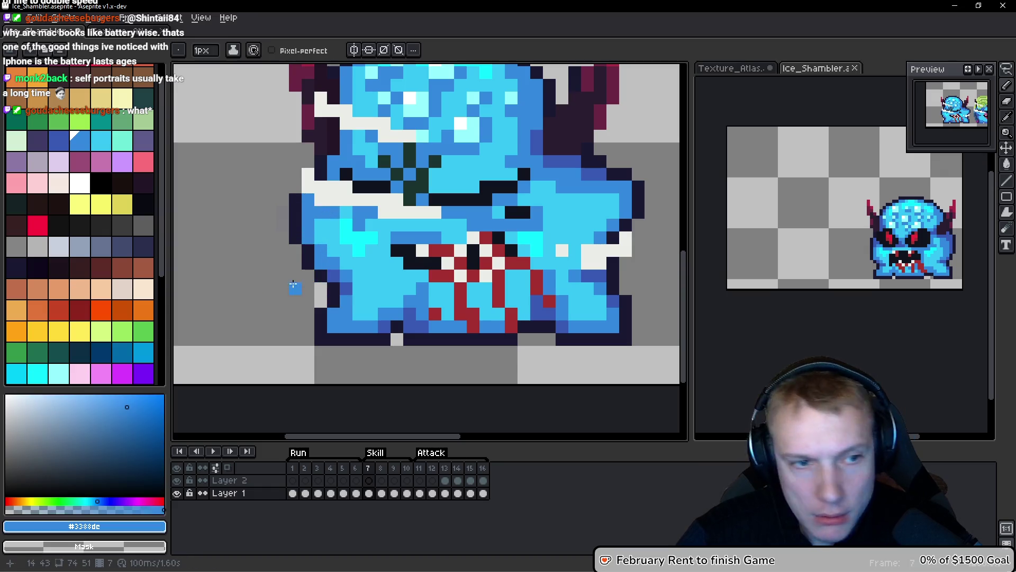
{"action": "left_click", "coordinate": [318, 271], "text": "alt"}
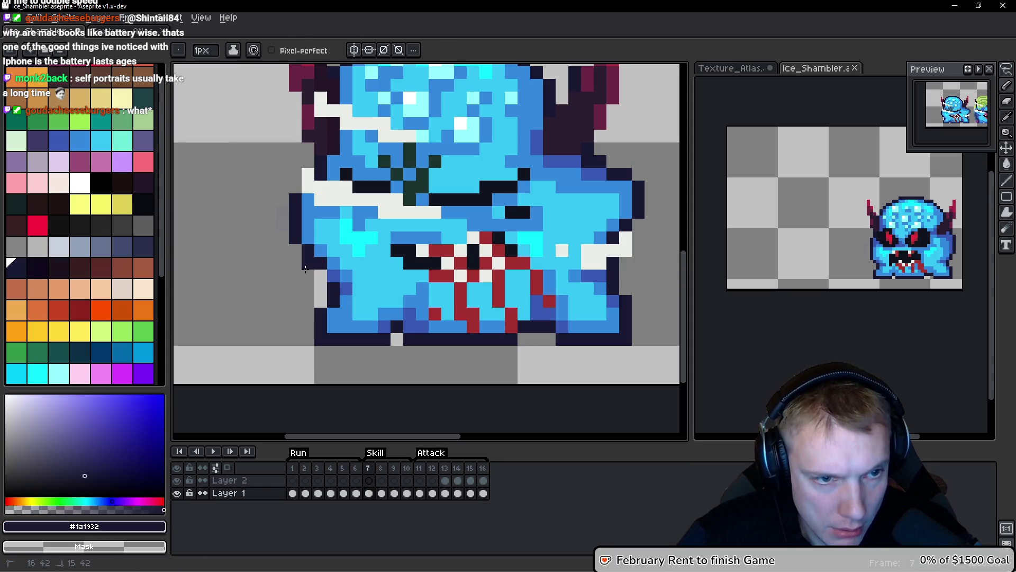
{"action": "scroll", "coordinate": [372, 314], "scroll_direction": "down", "scroll_amount": 3}
{"action": "scroll", "coordinate": [454, 291], "scroll_direction": "up", "scroll_amount": 4}
{"action": "left_click", "coordinate": [453, 292]}
{"action": "key", "text": "ctrl+z"}
{"action": "left_click", "coordinate": [359, 270]}
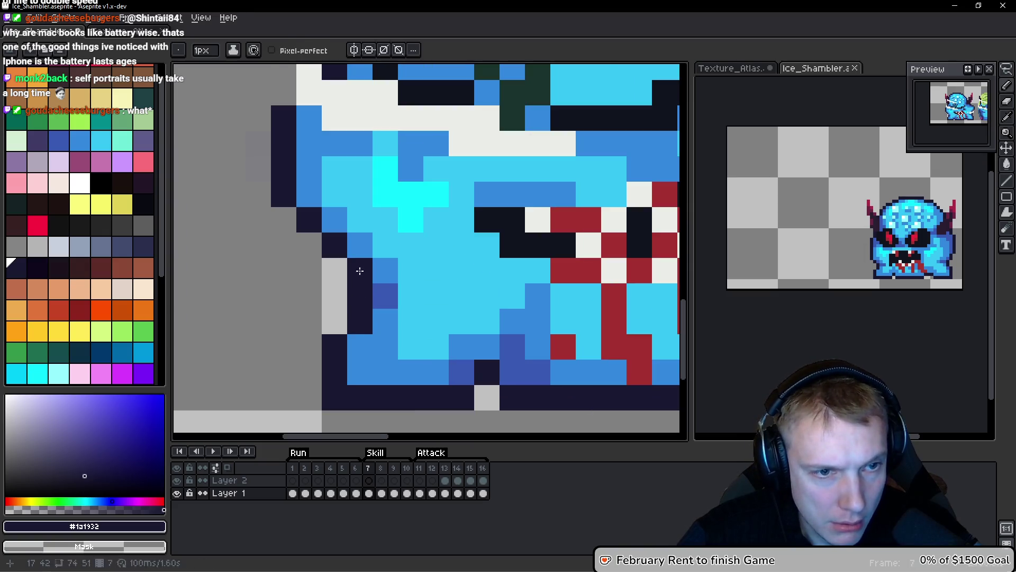
{"action": "left_click", "coordinate": [360, 245]}
{"action": "left_click", "coordinate": [334, 221]}
{"action": "key", "text": "ctrl+z"}
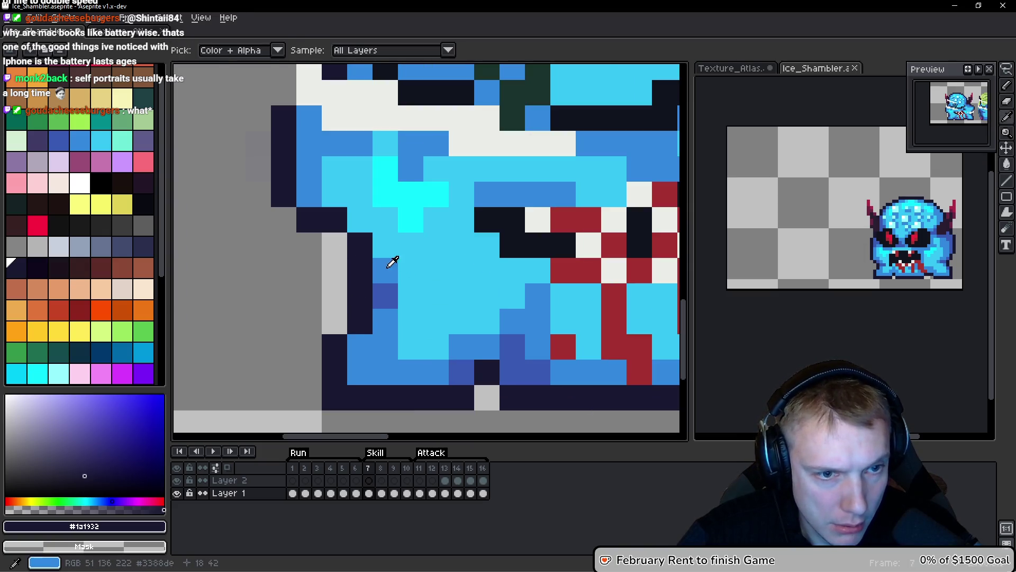
Fill the pixels inside the left outline with mid blue #3388dc.
{"action": "left_click", "coordinate": [393, 264], "text": "alt"}
{"action": "mouse_move", "coordinate": [393, 264]}
{"action": "left_mouse_down"}
{"action": "mouse_move", "coordinate": [385, 219]}
{"action": "mouse_move", "coordinate": [334, 219]}
{"action": "left_mouse_up"}
{"action": "left_click", "coordinate": [410, 244]}
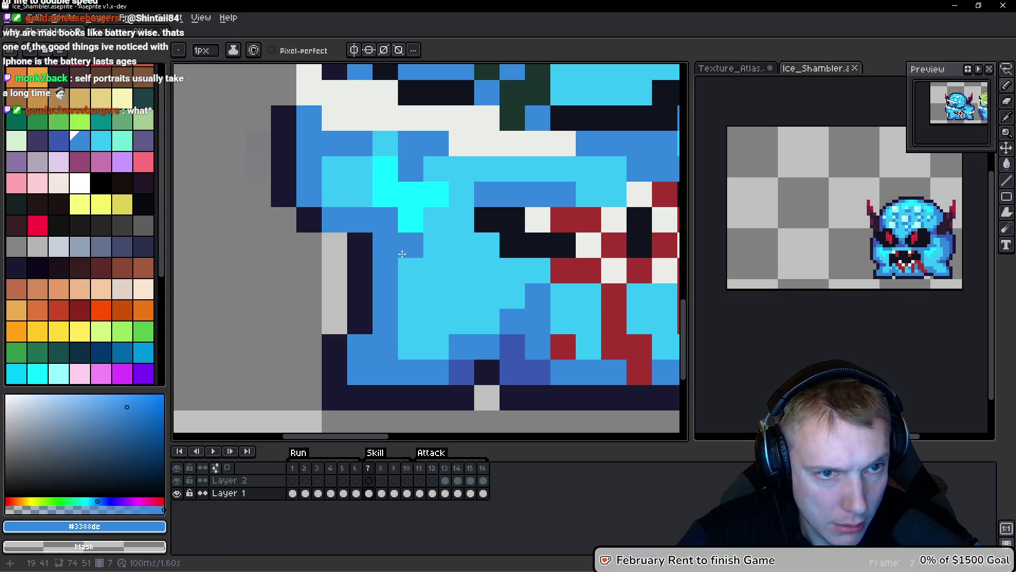
{"action": "left_click", "coordinate": [434, 243]}
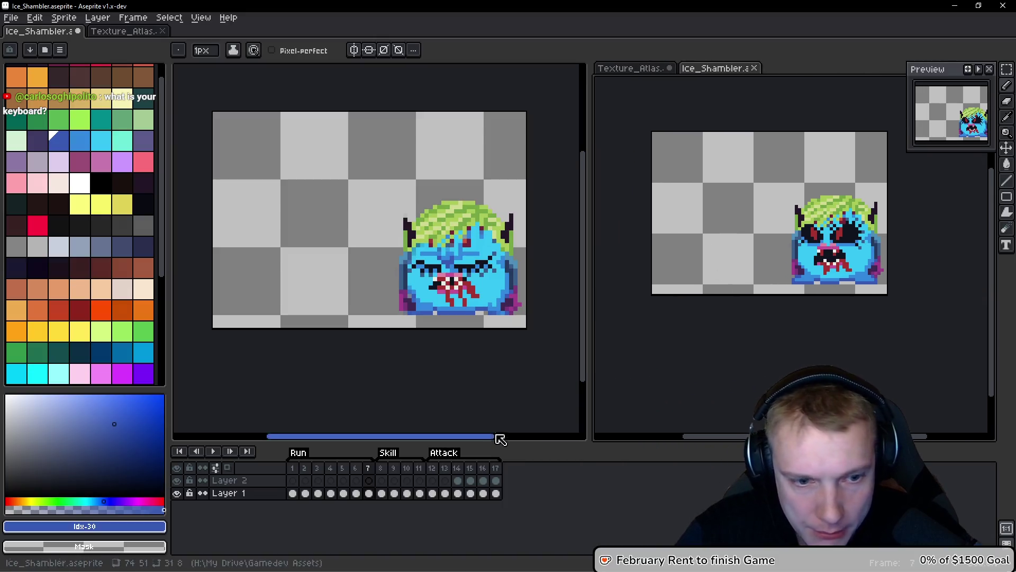
Step through frames 1, 2, 7, 9 and 8, finishing back on frame 1.
{"action": "left_click", "coordinate": [298, 468]}
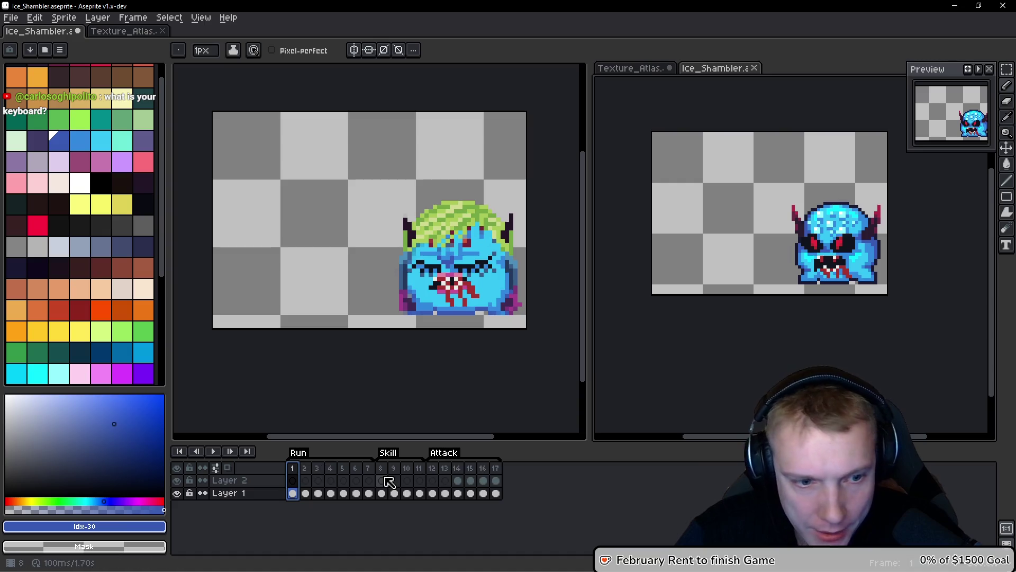
{"action": "left_click", "coordinate": [314, 471]}
{"action": "left_click", "coordinate": [372, 470]}
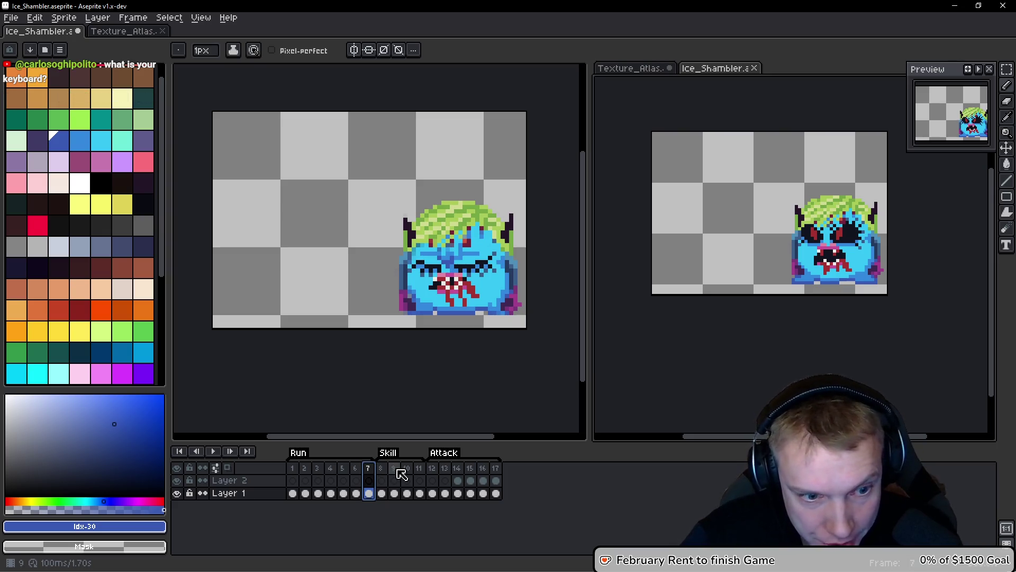
{"action": "left_click", "coordinate": [395, 469]}
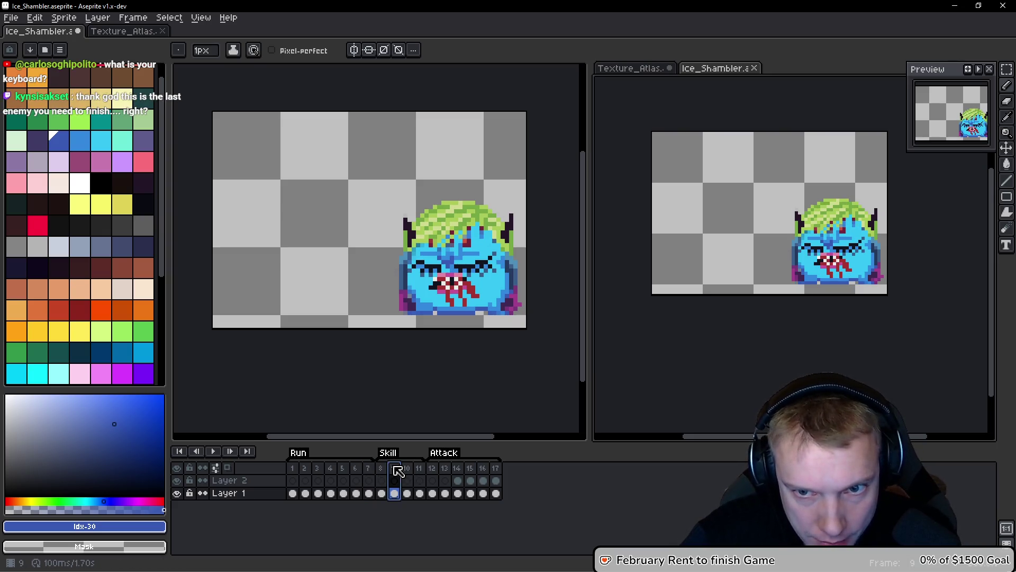
{"action": "left_click", "coordinate": [381, 469]}
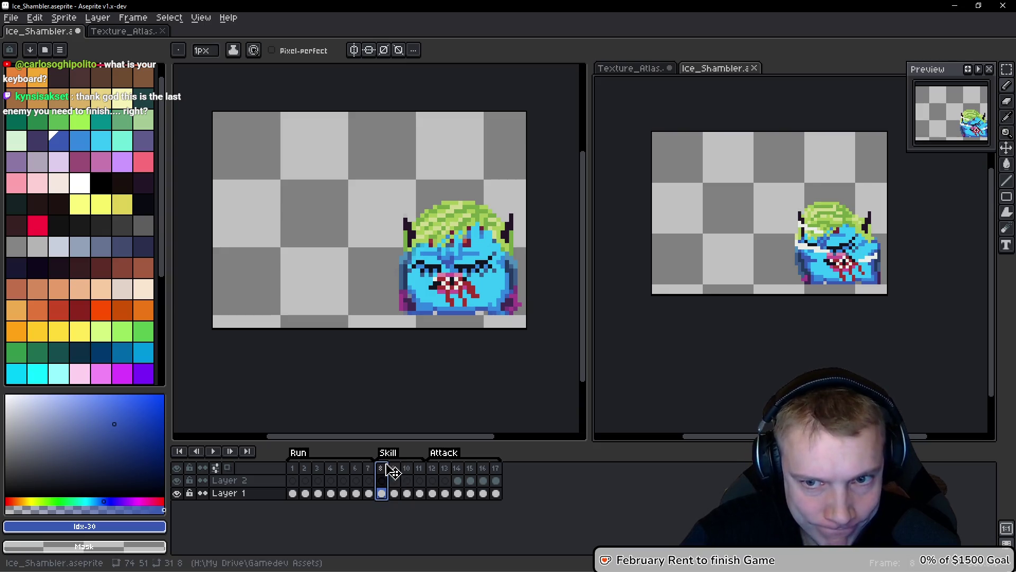
{"action": "left_click", "coordinate": [307, 468]}
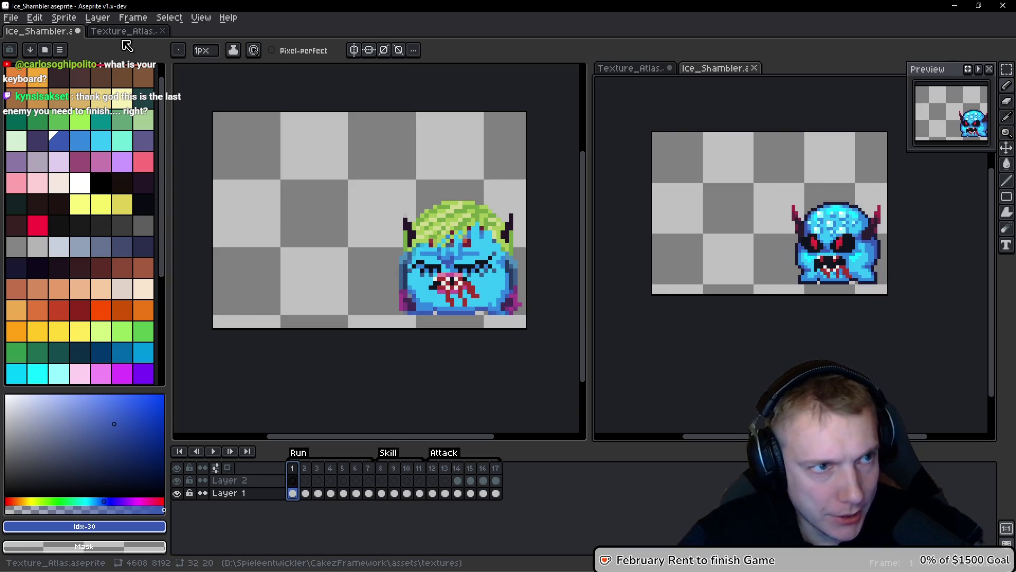
Switch to the Texture_Atlas document and zoom to the shambler row.
{"action": "left_click", "coordinate": [124, 31]}
{"action": "scroll", "coordinate": [376, 248], "scroll_direction": "down", "scroll_amount": 5}
{"action": "scroll", "coordinate": [376, 249], "scroll_direction": "up", "scroll_amount": 3}
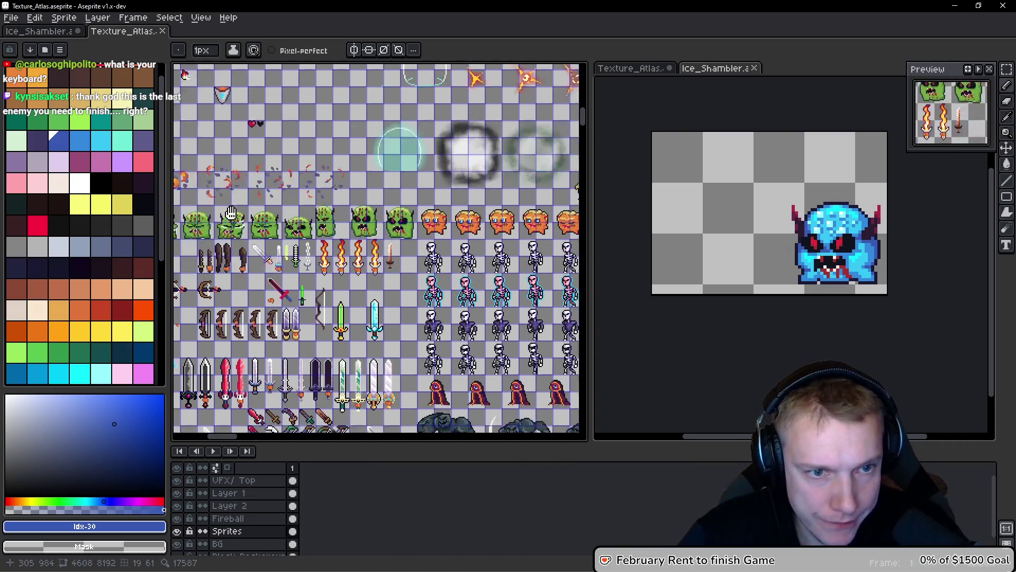
{"action": "scroll", "coordinate": [404, 269], "scroll_direction": "down", "scroll_amount": 5}
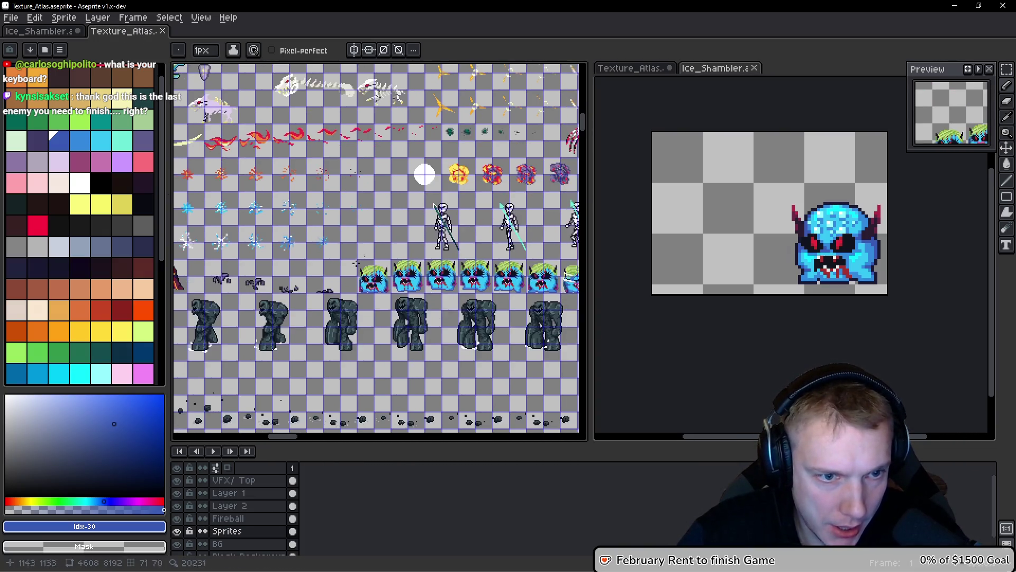
{"action": "scroll", "coordinate": [404, 269], "scroll_direction": "up", "scroll_amount": 2}
{"action": "scroll", "coordinate": [404, 269], "scroll_direction": "up", "scroll_amount": 1}
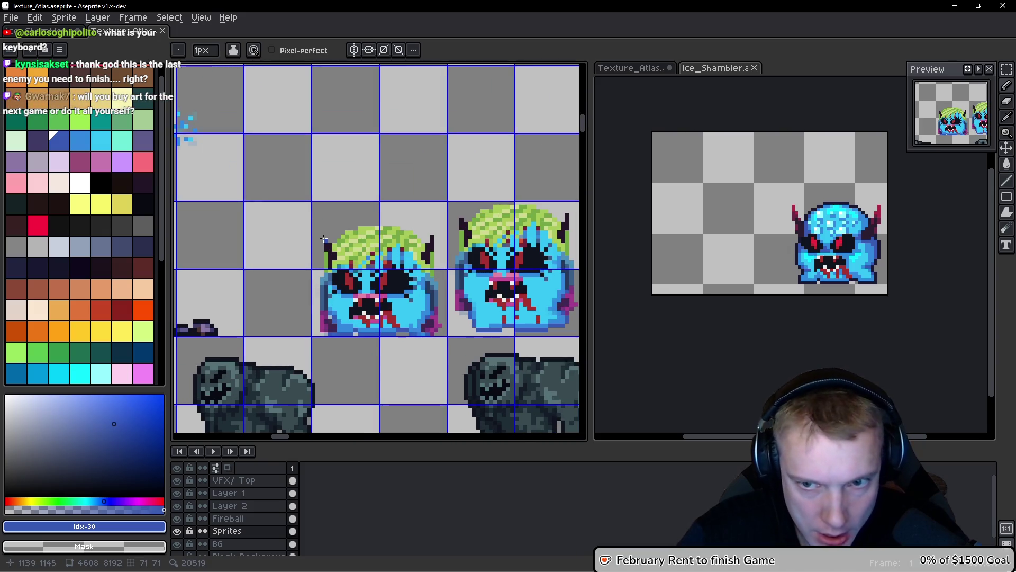
Marquee-select a green-haired shambler sprite in the atlas, then return to Ice_Shambler.
{"action": "key", "text": "m"}
{"action": "mouse_move", "coordinate": [313, 202]}
{"action": "left_mouse_down"}
{"action": "mouse_move", "coordinate": [397, 259]}
{"action": "mouse_move", "coordinate": [447, 337]}
{"action": "left_mouse_up"}
{"action": "key", "text": "ctrl+d"}
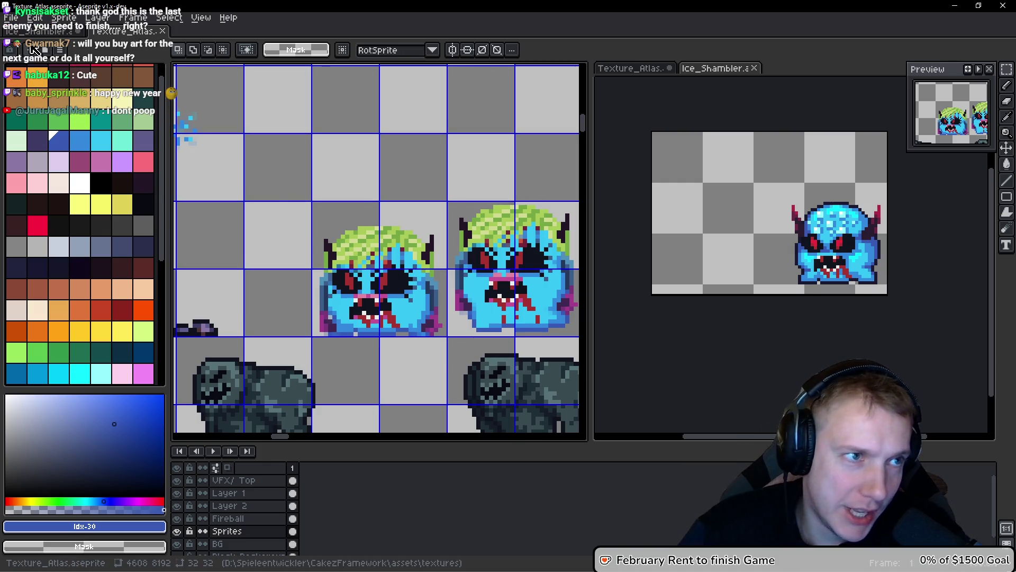
{"action": "left_click", "coordinate": [49, 36]}
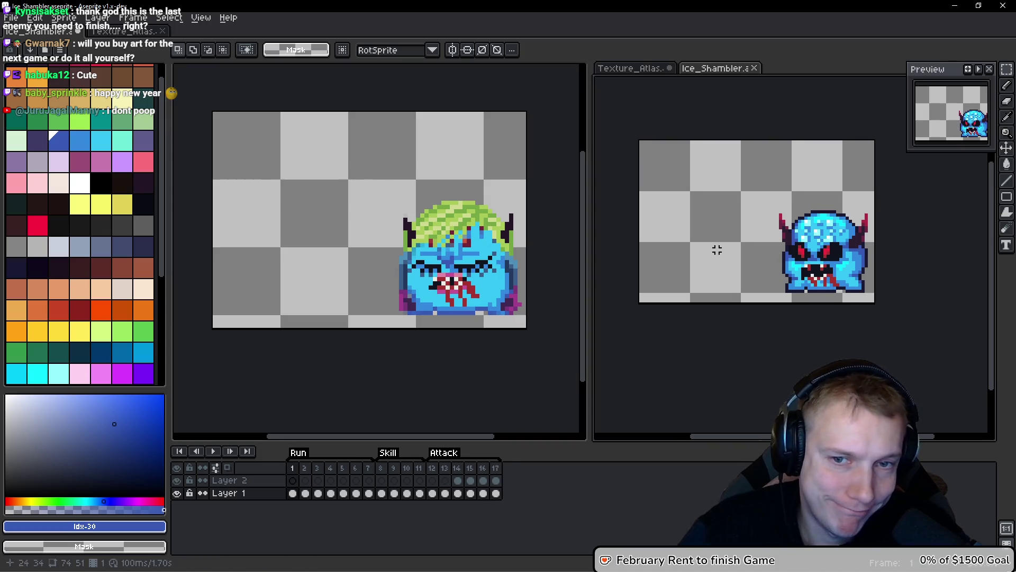
Paste the green-haired shambler into frame 1 and shift it toward the left.
{"action": "key", "text": "ctrl+v"}
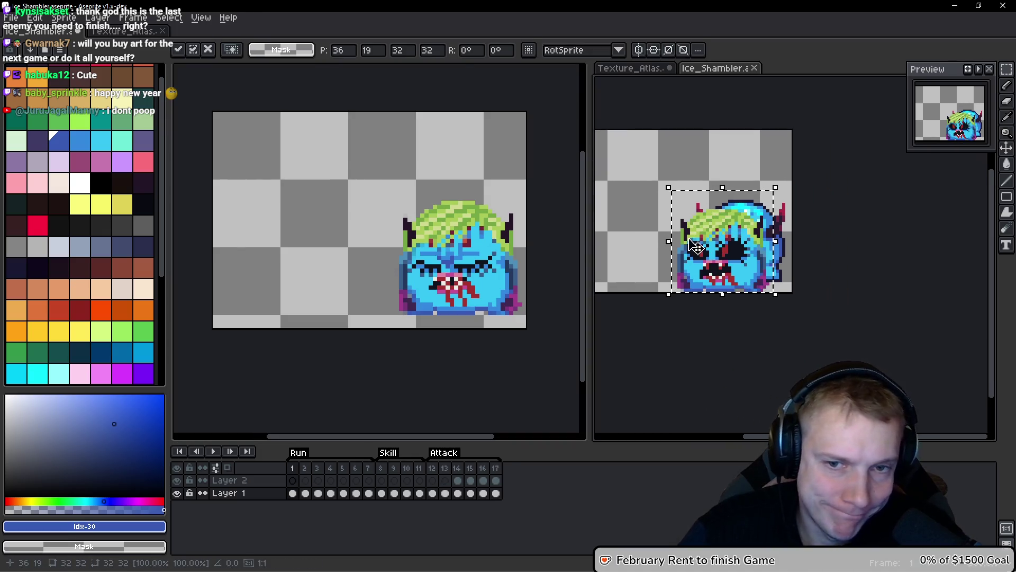
{"action": "left_click_drag", "start_coordinate": [793, 258], "coordinate": [709, 244]}
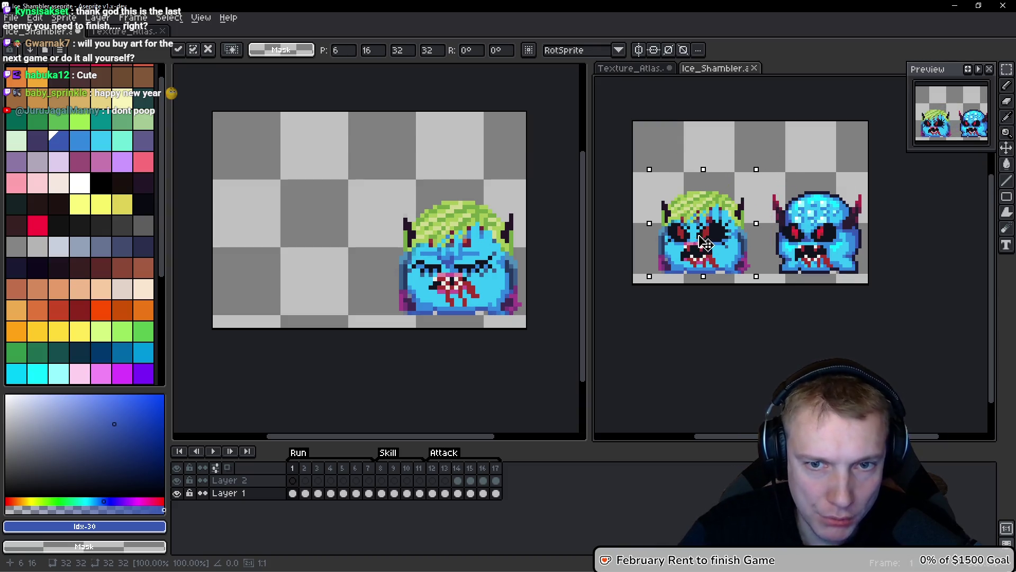
{"action": "left_click_drag", "start_coordinate": [706, 243], "coordinate": [700, 244]}
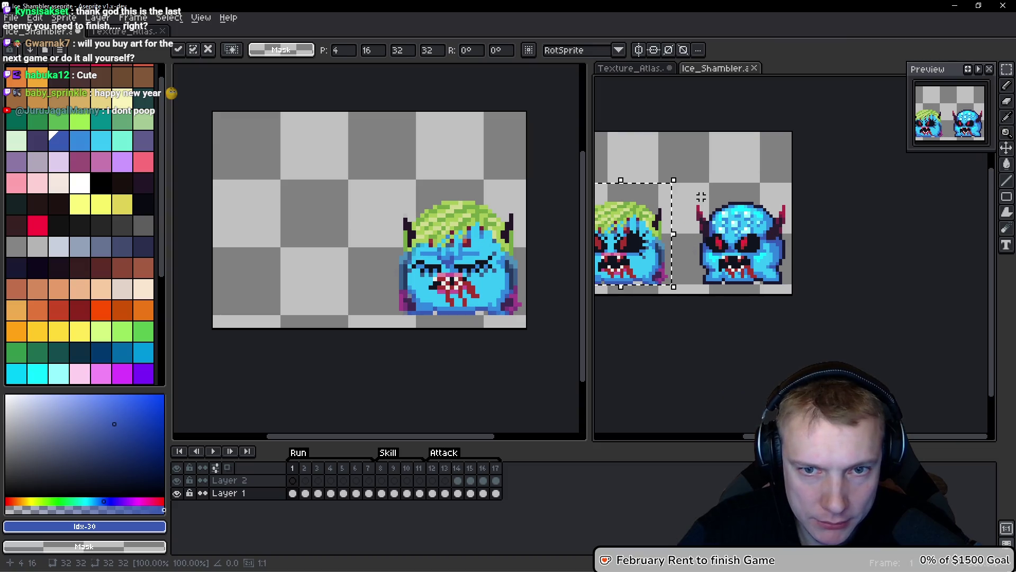
Move the sprite onto Layer 2, align it over the blue monster, and commit it.
{"action": "key", "text": "ctrl+x"}
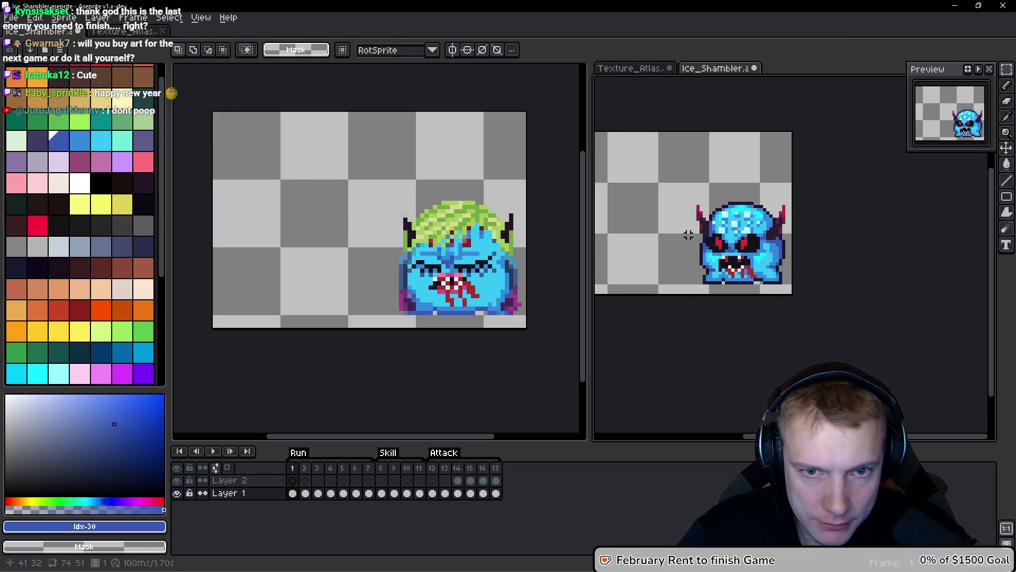
{"action": "key", "text": "Up"}
{"action": "key", "text": "ctrl+v"}
{"action": "left_click_drag", "start_coordinate": [633, 245], "coordinate": [743, 245]}
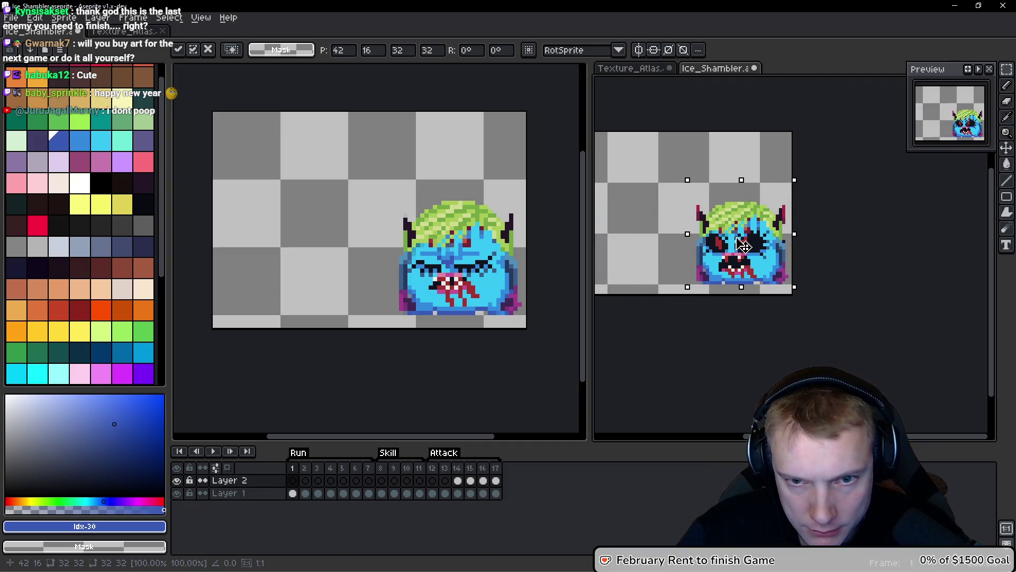
{"action": "key", "text": "Up"}
{"action": "key", "text": "Up"}
{"action": "key", "text": "Up"}
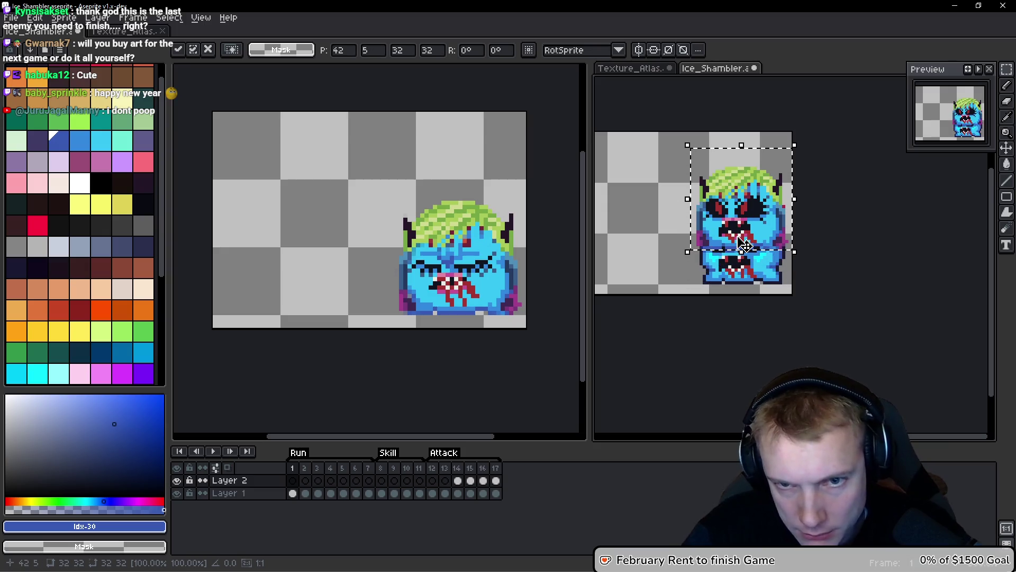
{"action": "key", "text": "Up"}
{"action": "key", "text": "Up"}
{"action": "key", "text": "Up"}
{"action": "key", "text": "Down"}
{"action": "key", "text": "Down"}
{"action": "key", "text": "Down"}
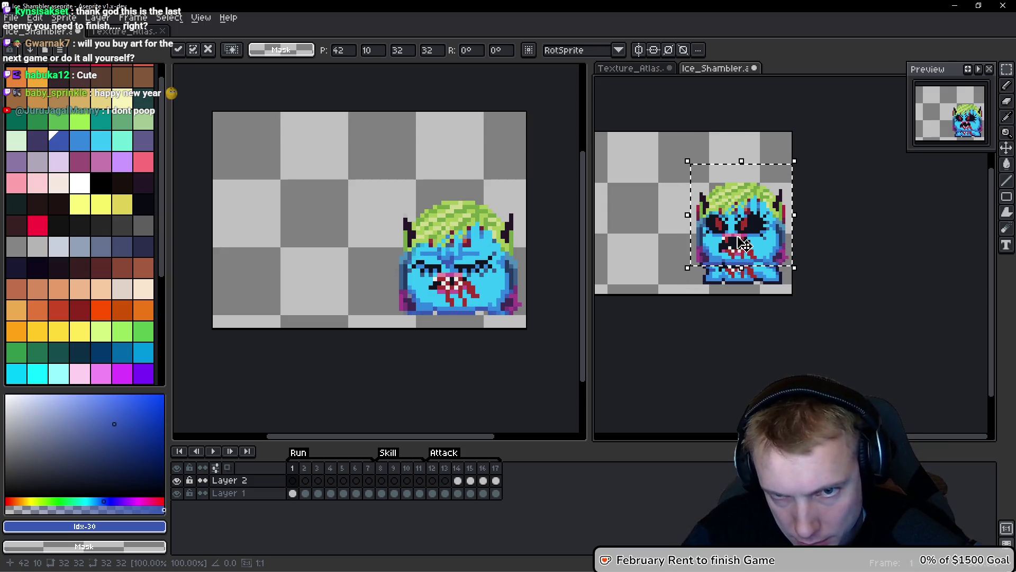
{"action": "key", "text": "Down"}
{"action": "key", "text": "Down"}
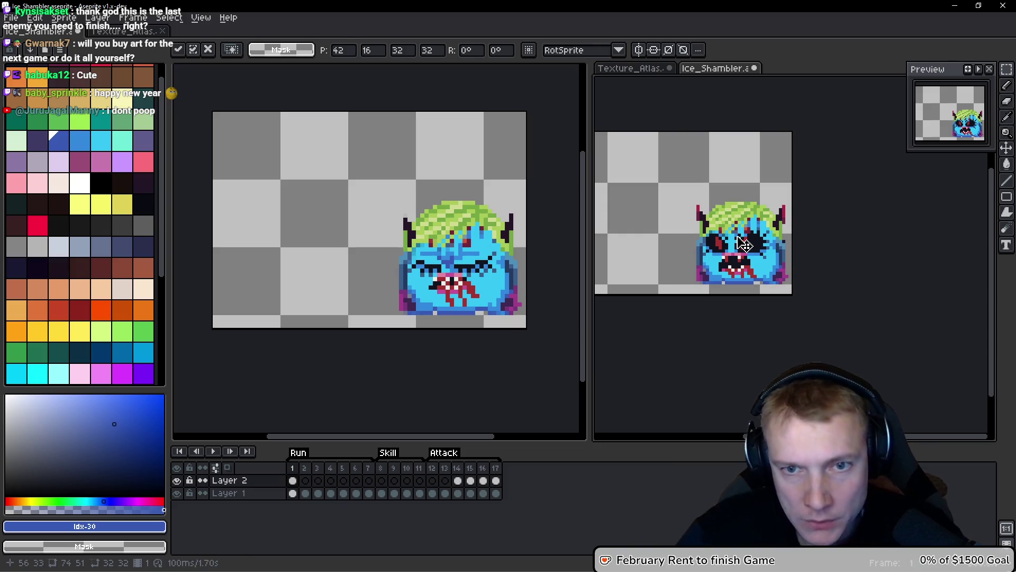
{"action": "key", "text": "ctrl+d"}
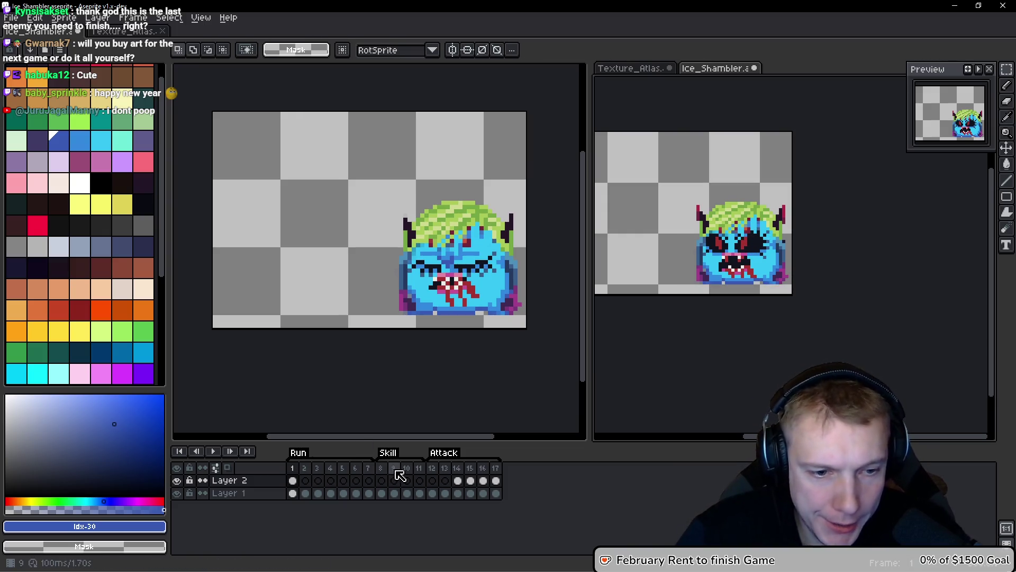
Compare frame 1 against frame 9 of the animation.
{"action": "left_click", "coordinate": [397, 470]}
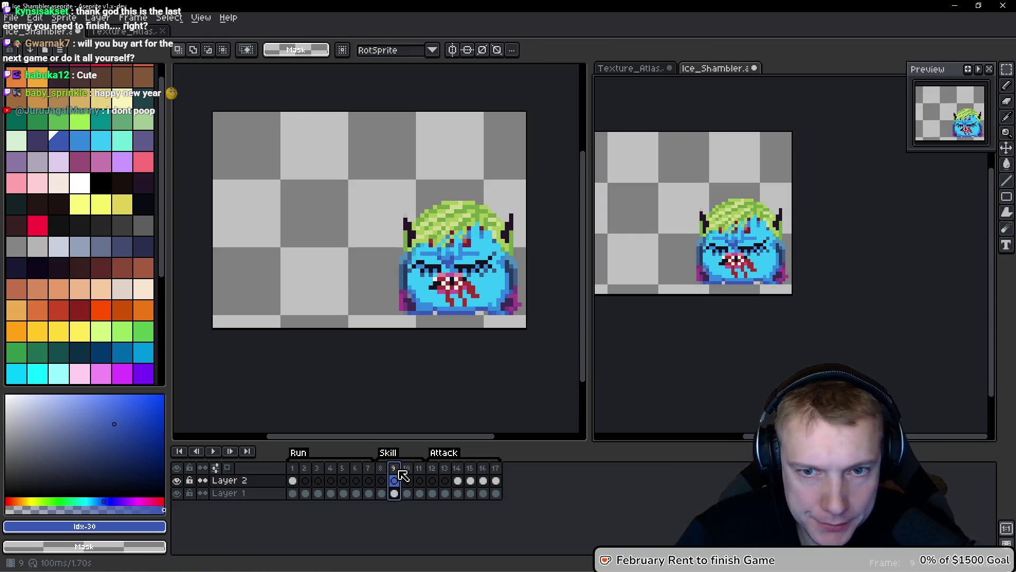
{"action": "left_click", "coordinate": [293, 479]}
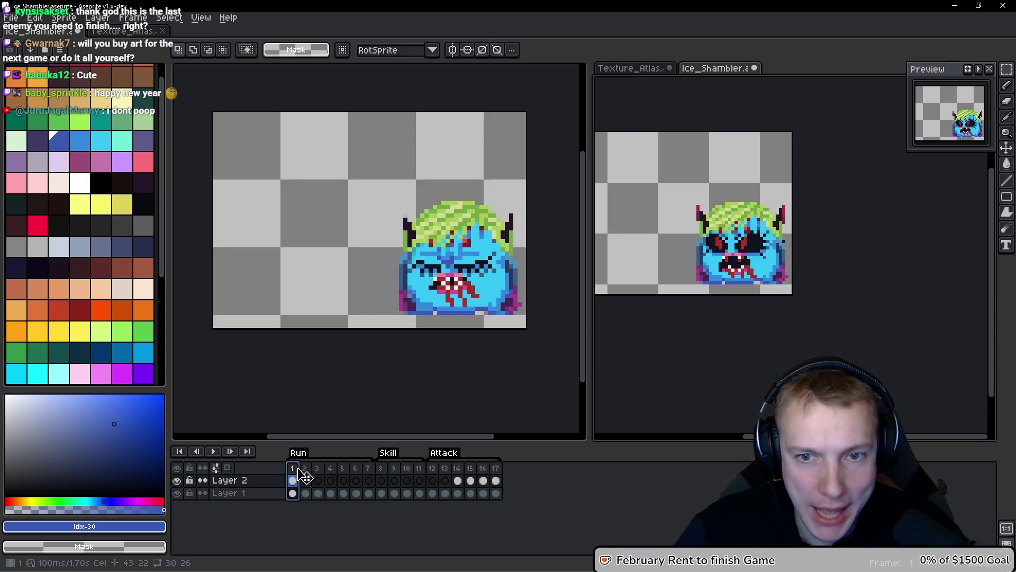
{"action": "left_click", "coordinate": [395, 470]}
{"action": "key", "text": "ctrl+Tab"}
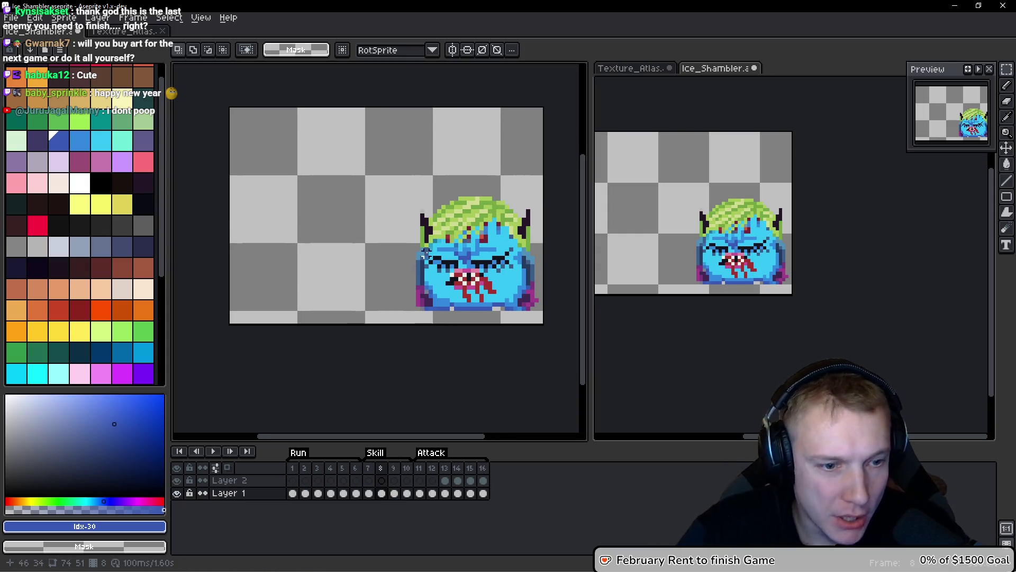
Copy frame 1's blue horned monster and paste it over skill frame 8's artwork.
{"action": "left_click", "coordinate": [305, 492]}
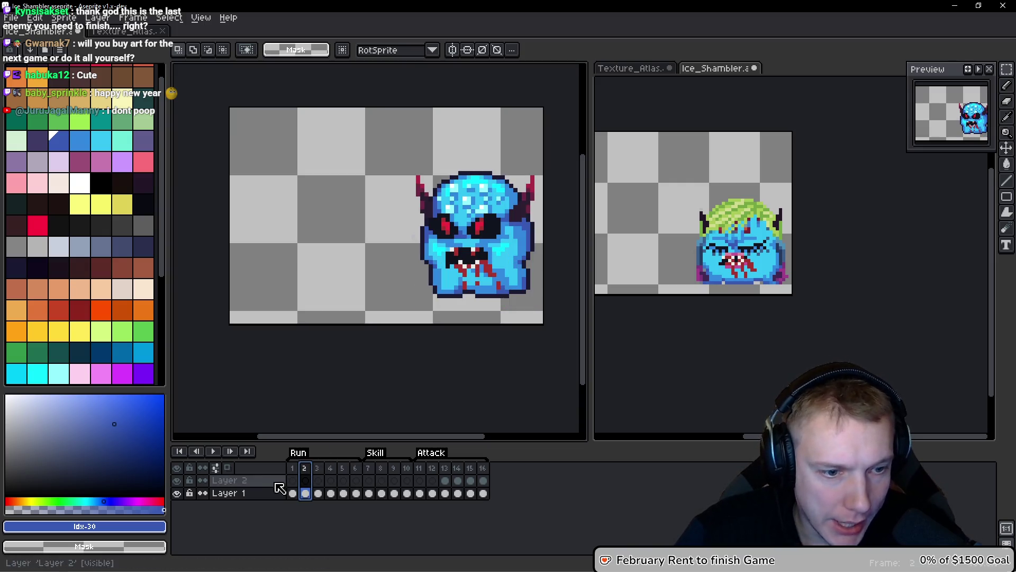
{"action": "left_click", "coordinate": [292, 467]}
{"action": "left_click_drag", "start_coordinate": [435, 237], "coordinate": [387, 240]}
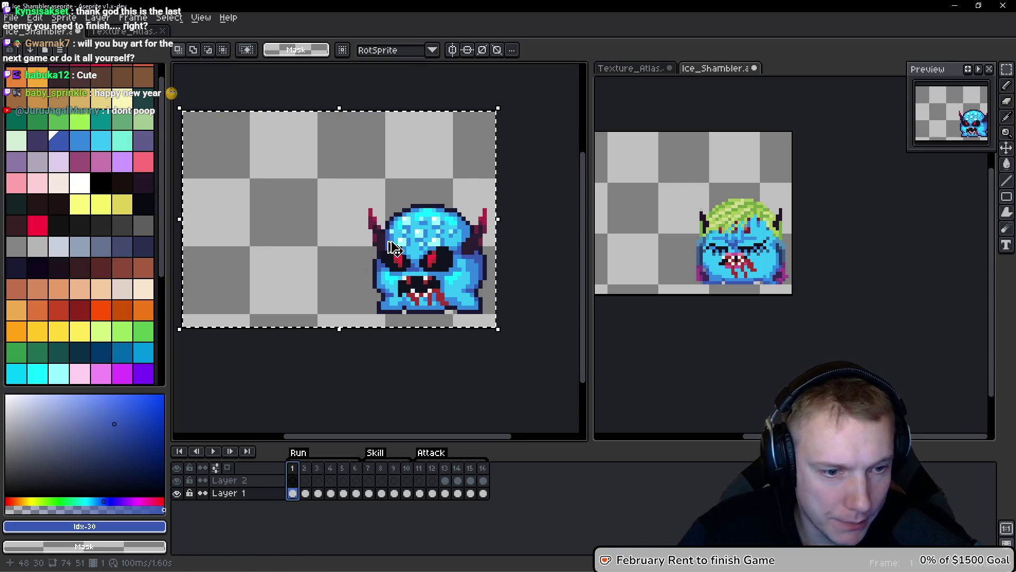
{"action": "key", "text": "space"}
{"action": "key", "text": "Return"}
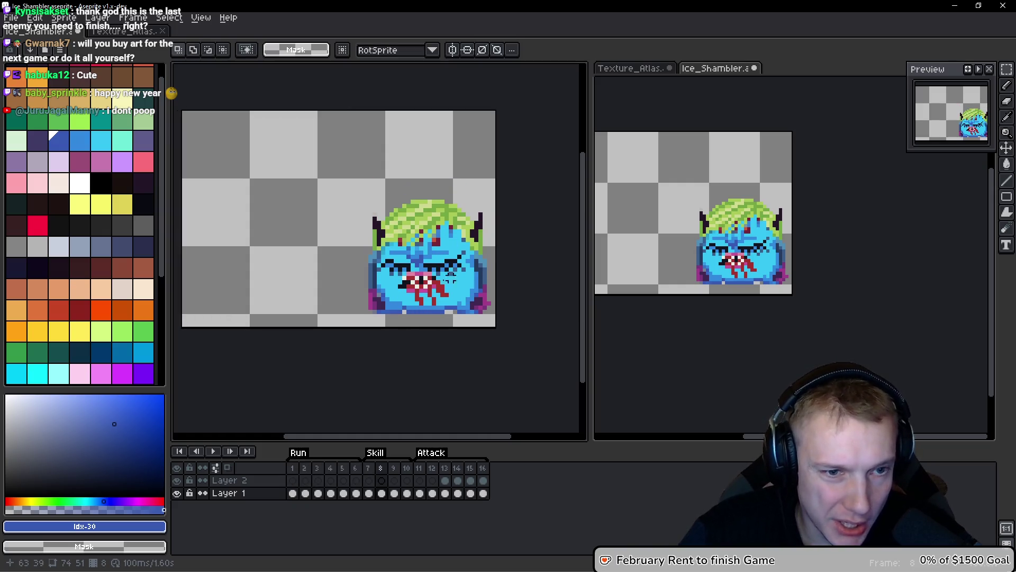
{"action": "scroll", "coordinate": [457, 276], "scroll_direction": "up", "scroll_amount": 1}
{"action": "key", "text": "ctrl+v"}
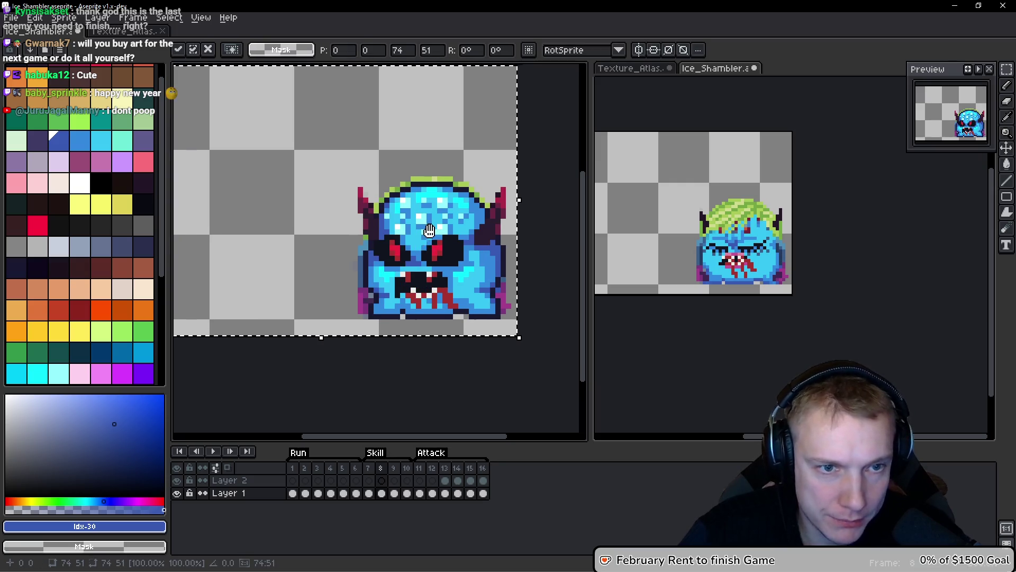
{"action": "key", "text": "Escape"}
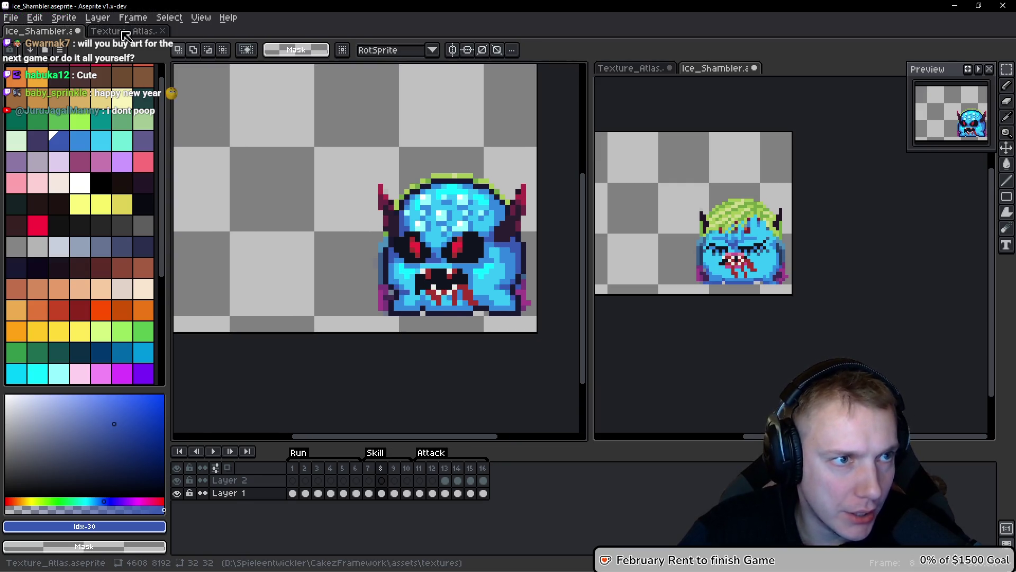
Zoom into the goblin sprites on Texture_Atlas and try marking out the goblin's face.
{"action": "left_click", "coordinate": [126, 36]}
{"action": "scroll", "coordinate": [377, 267], "scroll_direction": "down", "scroll_amount": 3}
{"action": "scroll", "coordinate": [533, 247], "scroll_direction": "up", "scroll_amount": 2}
{"action": "scroll", "coordinate": [533, 247], "scroll_direction": "down", "scroll_amount": 2}
{"action": "scroll", "coordinate": [295, 306], "scroll_direction": "up", "scroll_amount": 2}
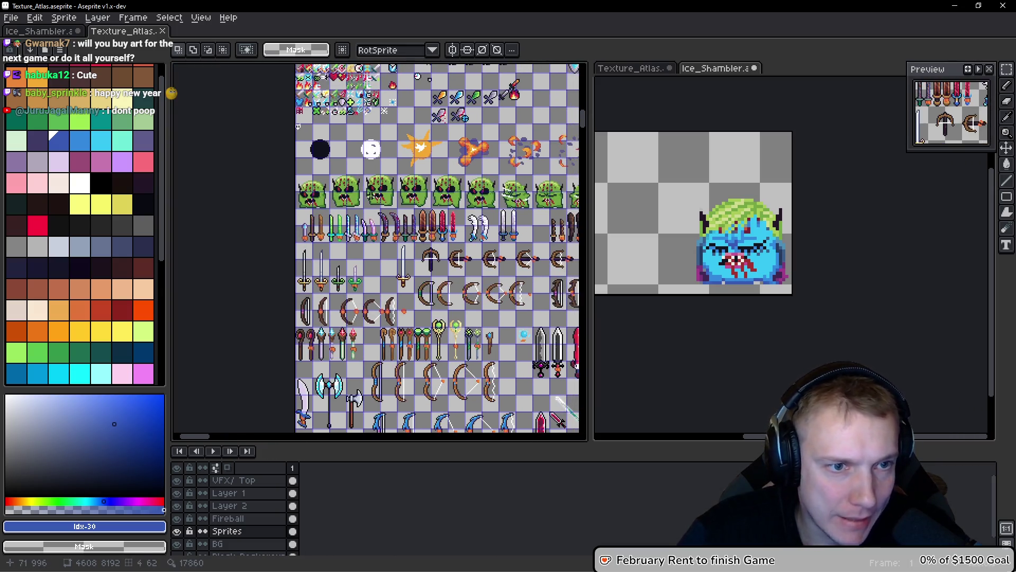
{"action": "scroll", "coordinate": [370, 195], "scroll_direction": "up", "scroll_amount": 5}
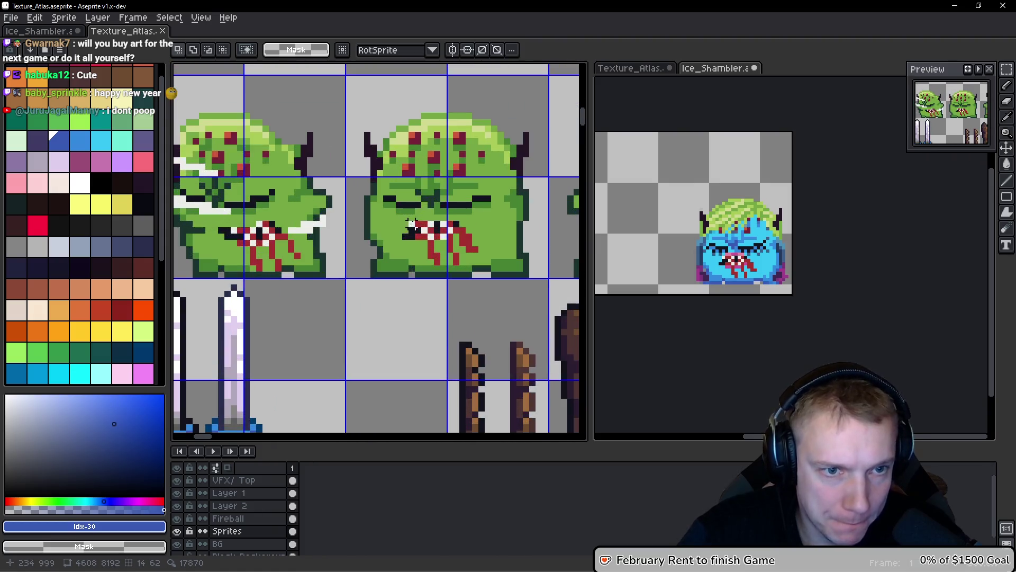
{"action": "scroll", "coordinate": [449, 191], "scroll_direction": "up", "scroll_amount": 1}
{"action": "scroll", "coordinate": [347, 180], "scroll_direction": "right", "scroll_amount": 1}
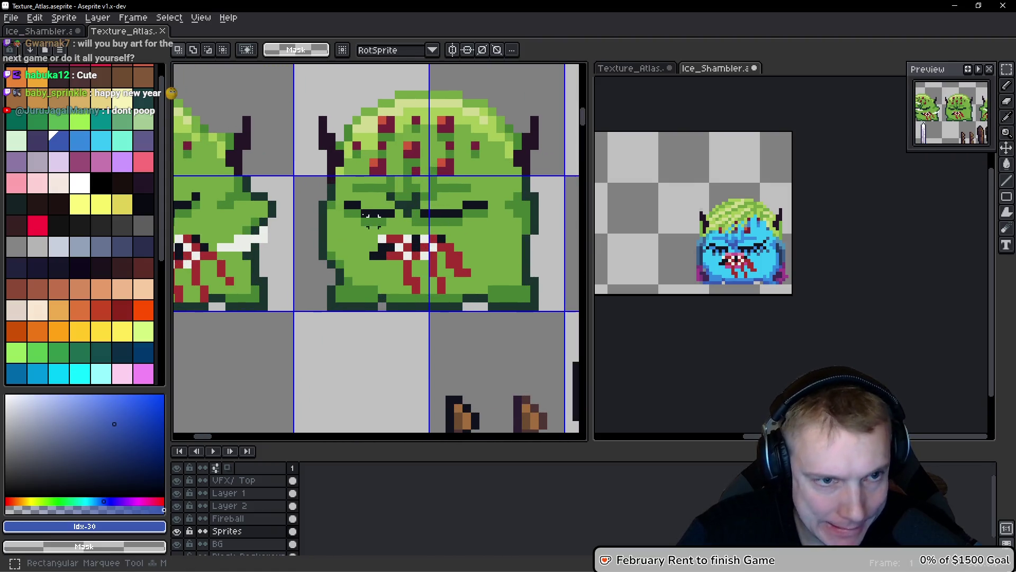
{"action": "left_click_drag", "start_coordinate": [335, 177], "coordinate": [489, 289]}
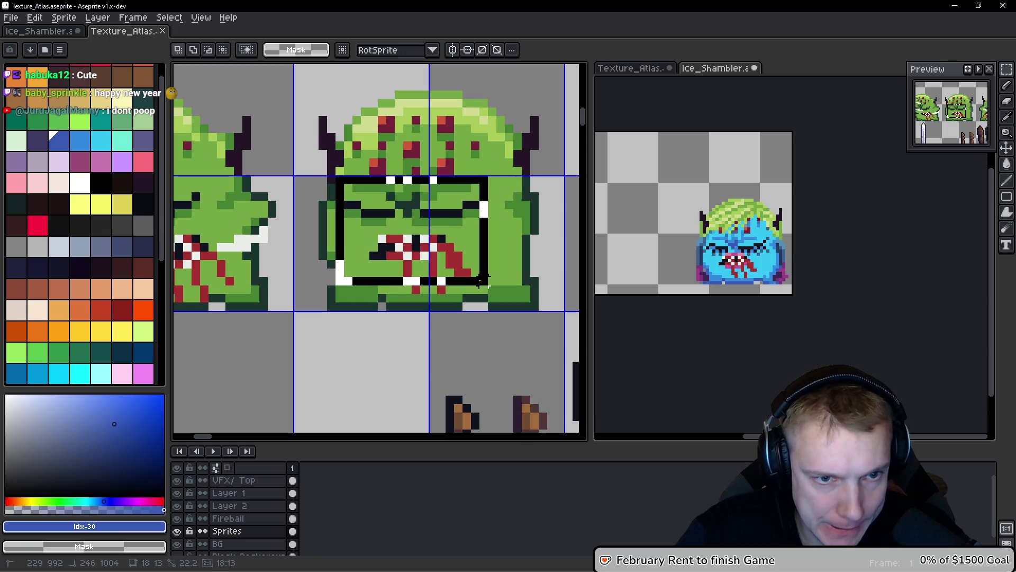
{"action": "left_click", "coordinate": [458, 257]}
{"action": "key", "text": "b"}
{"action": "mouse_move", "coordinate": [492, 225]}
{"action": "left_mouse_down"}
{"action": "mouse_move", "coordinate": [431, 179]}
{"action": "mouse_move", "coordinate": [352, 180]}
{"action": "mouse_move", "coordinate": [348, 207]}
{"action": "left_mouse_up"}
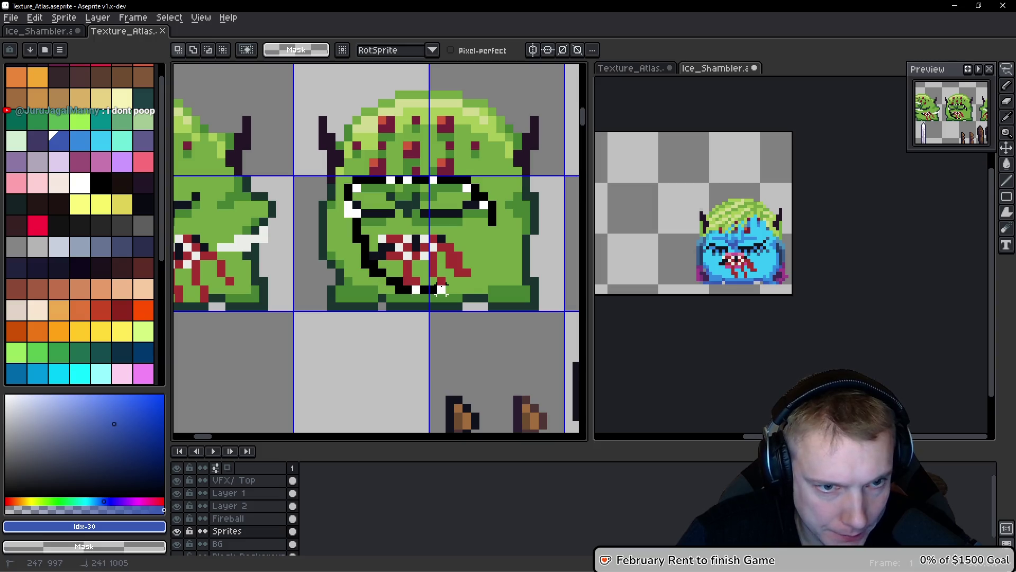
{"action": "key", "text": "ctrl+z"}
Lasso and copy the left goblin's face, then return to the Ice_Shambler document.
{"action": "scroll", "coordinate": [471, 228], "scroll_direction": "down", "scroll_amount": 3}
{"action": "scroll", "coordinate": [529, 265], "scroll_direction": "left", "scroll_amount": 2}
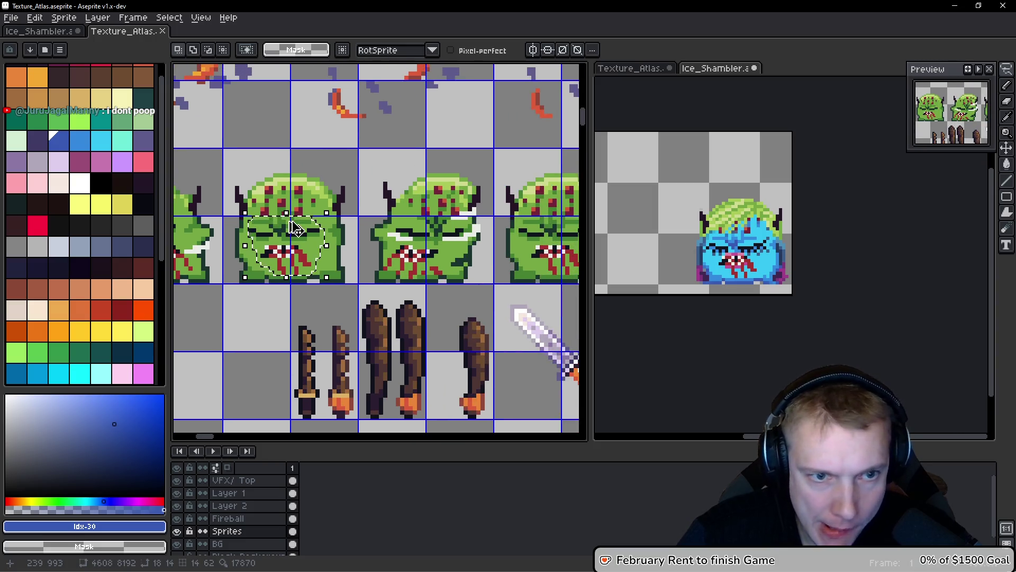
{"action": "key", "text": "q"}
{"action": "left_click_drag", "start_coordinate": [286, 214], "coordinate": [317, 215]}
{"action": "mouse_move", "coordinate": [405, 218]}
{"action": "left_mouse_down"}
{"action": "mouse_move", "coordinate": [318, 217]}
{"action": "mouse_move", "coordinate": [395, 217]}
{"action": "mouse_move", "coordinate": [369, 219]}
{"action": "left_mouse_up"}
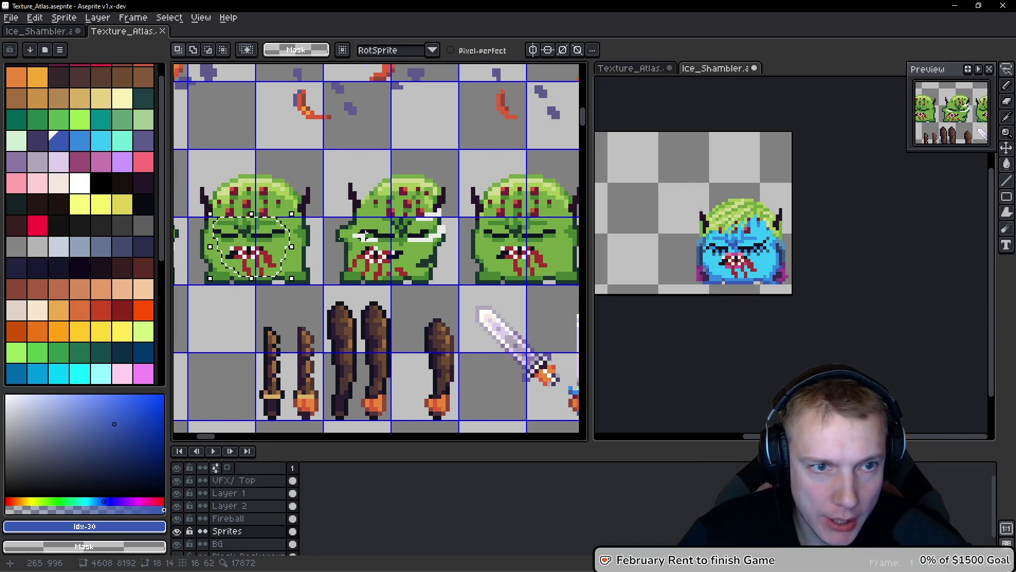
{"action": "key", "text": "ctrl+Tab"}
{"action": "left_click_drag", "start_coordinate": [358, 178], "coordinate": [345, 157]}
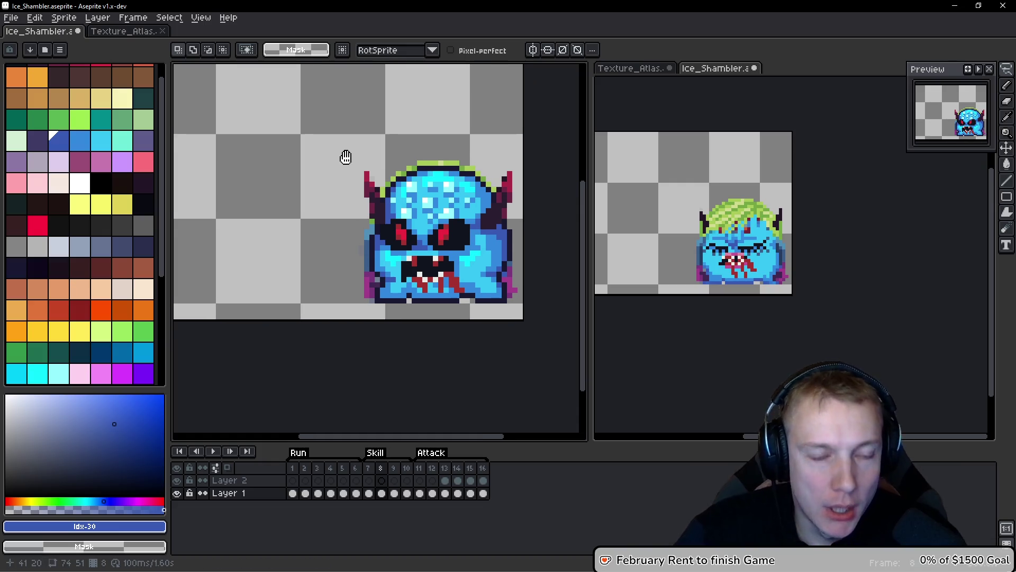
Paste the green goblin face onto the monster, nudged a couple of pixels left and down.
{"action": "key", "text": "ctrl+v"}
{"action": "key", "text": "Right"}
{"action": "key", "text": "Right"}
{"action": "key", "text": "Right"}
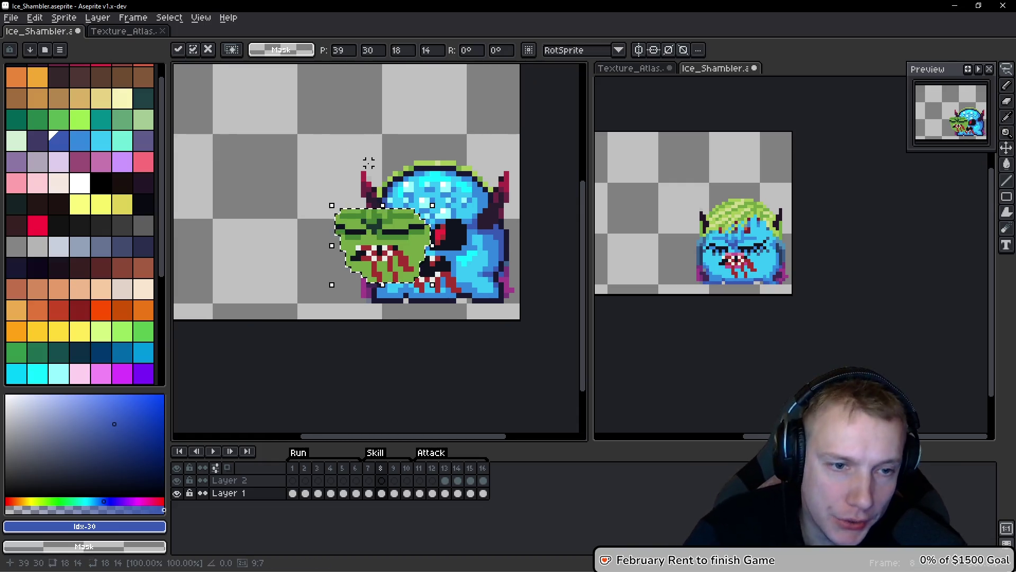
{"action": "key", "text": "Left"}
{"action": "key", "text": "Down"}
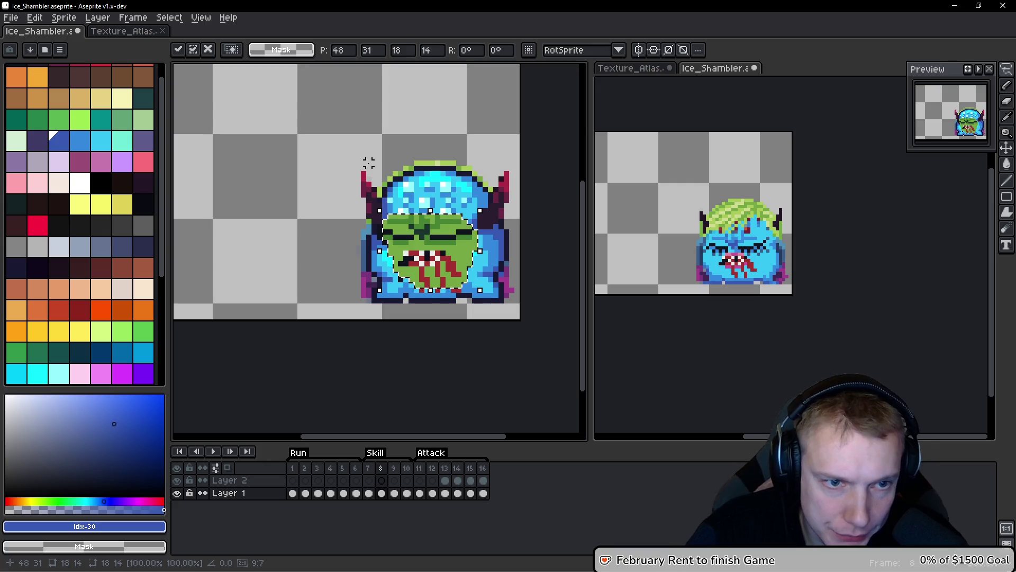
{"action": "key", "text": "Left"}
{"action": "key", "text": "Down"}
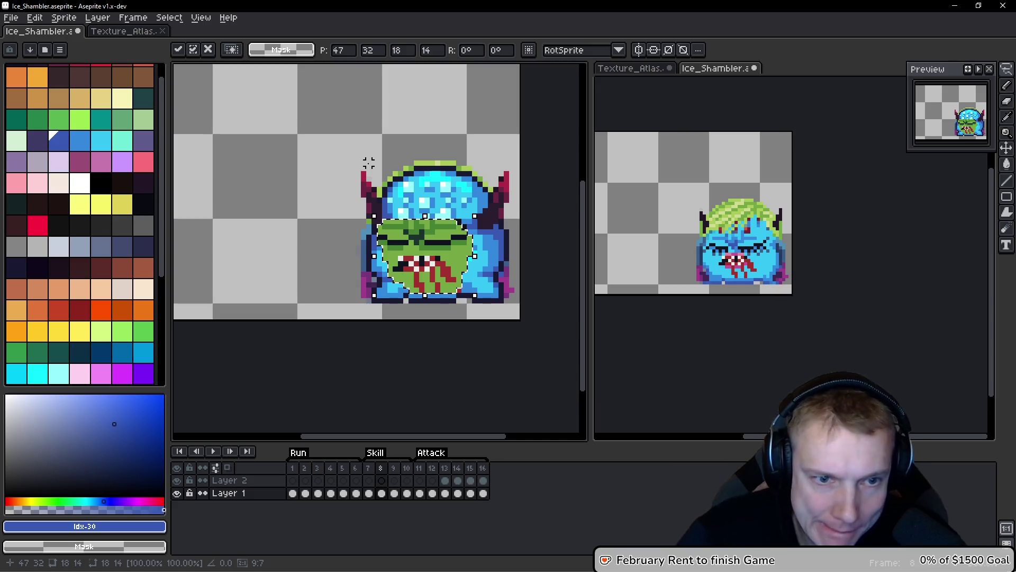
{"action": "scroll", "coordinate": [440, 266], "scroll_direction": "up", "scroll_amount": 2}
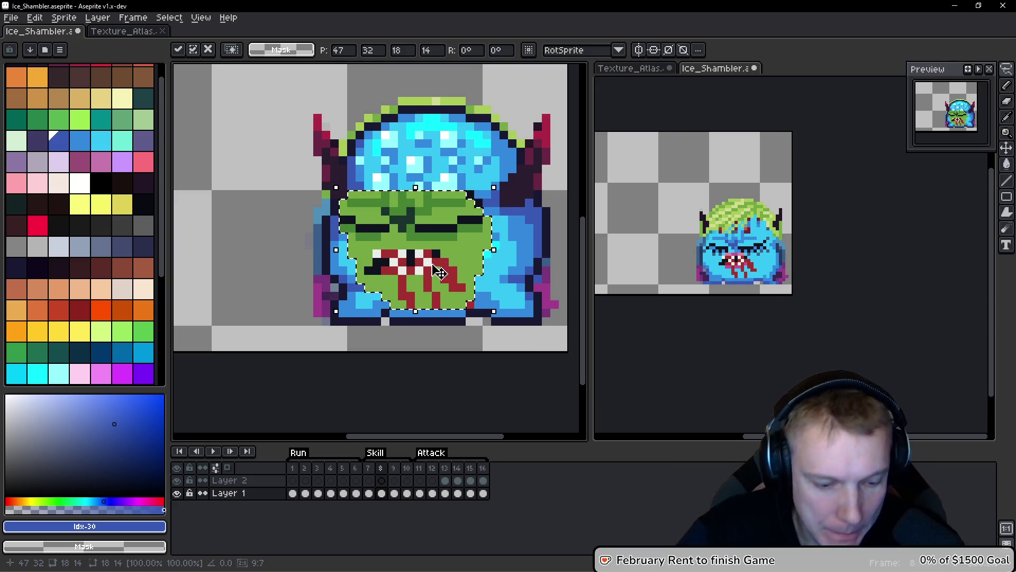
{"action": "key", "text": "i"}
Bucket-fill the pasted face's green with cyan #36c5f4 and medium blue #3388dc.
{"action": "left_click", "coordinate": [511, 235]}
{"action": "key", "text": "g"}
{"action": "left_click", "coordinate": [460, 243]}
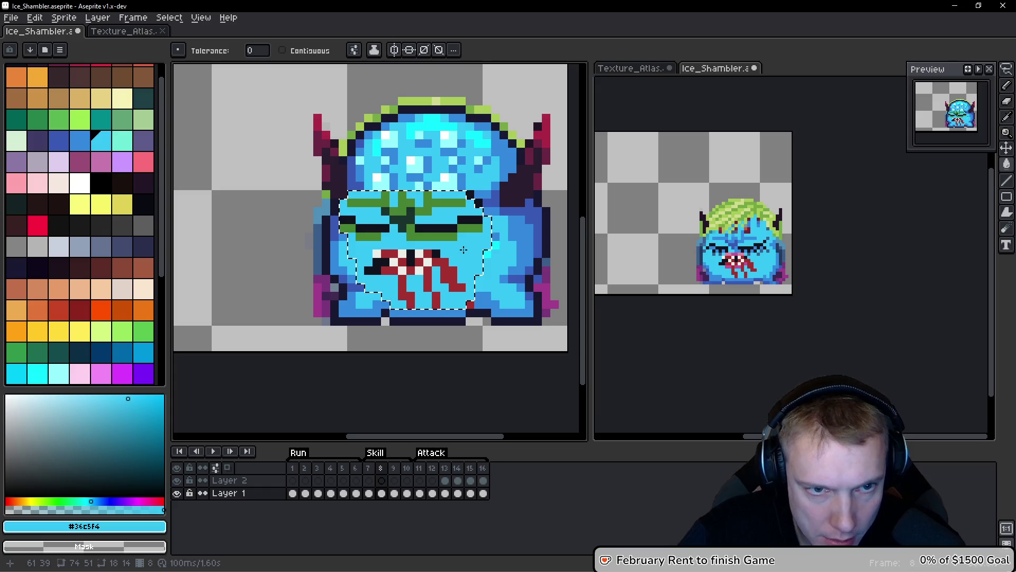
{"action": "key", "text": "i"}
{"action": "left_click", "coordinate": [513, 233]}
{"action": "key", "text": "g"}
{"action": "left_click", "coordinate": [434, 217]}
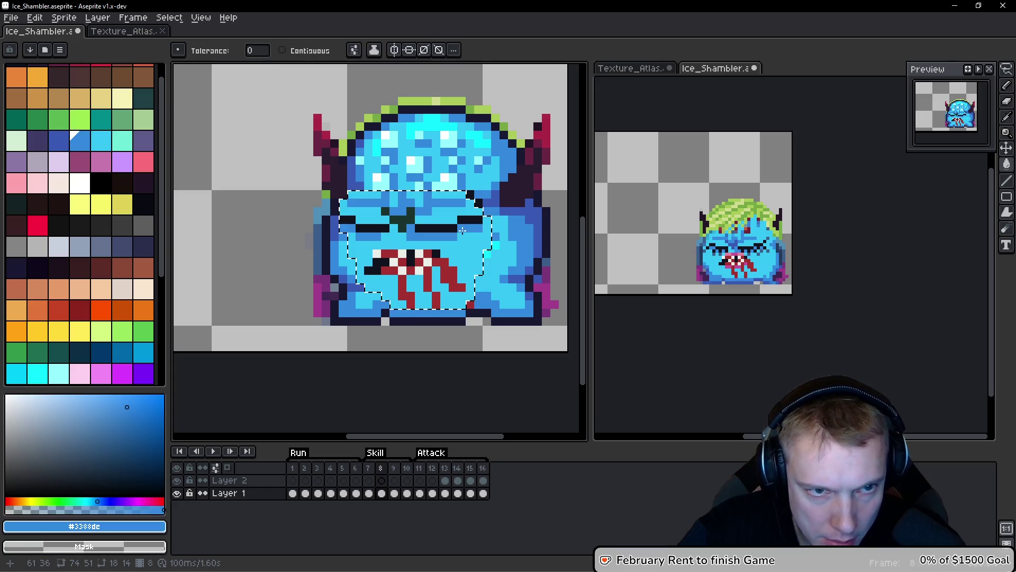
Fill the forehead's dark green with dark blue #3859b3, then play the animation.
{"action": "scroll", "coordinate": [550, 259], "scroll_direction": "up", "scroll_amount": 1}
{"action": "key", "text": "i"}
{"action": "left_click", "coordinate": [298, 186]}
{"action": "key", "text": "g"}
{"action": "left_click", "coordinate": [336, 193]}
{"action": "scroll", "coordinate": [336, 193], "scroll_direction": "down", "scroll_amount": 4}
{"action": "key", "text": "Return"}
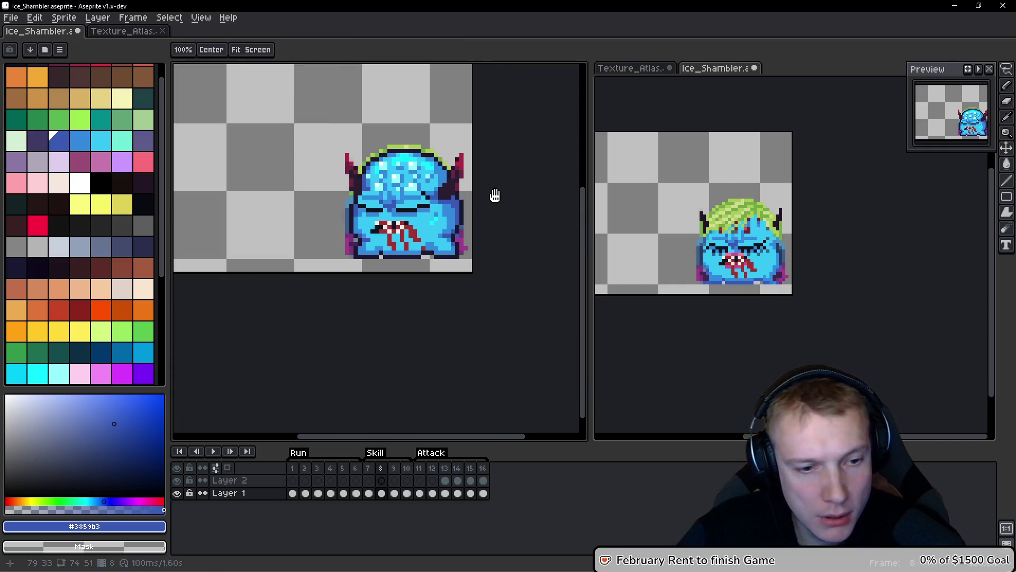
Stop playback and erase the stray magenta and dark pixels on the sprite's right edge.
{"action": "key", "text": "Return"}
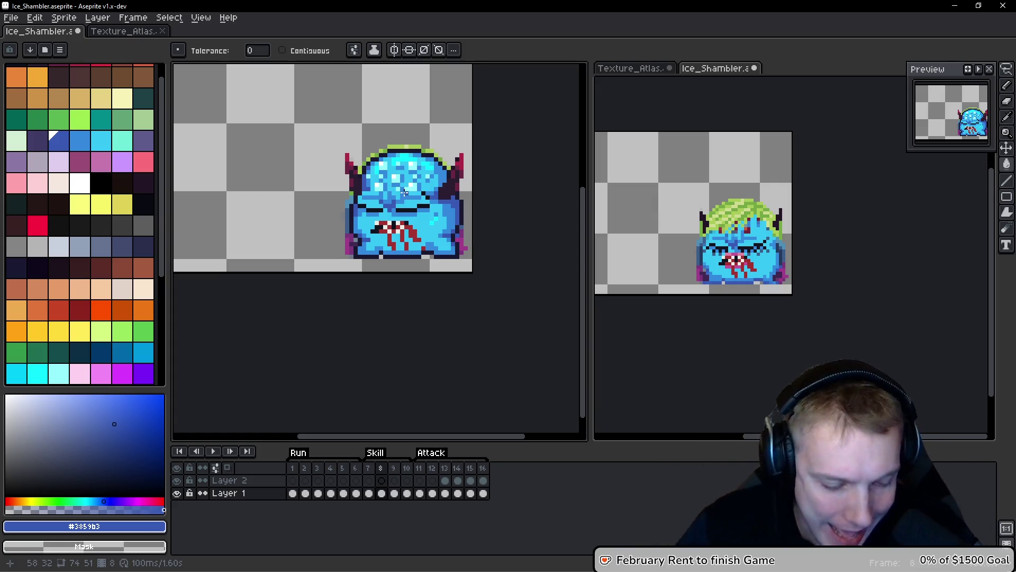
{"action": "scroll", "coordinate": [405, 193], "scroll_direction": "up", "scroll_amount": 1}
{"action": "scroll", "coordinate": [359, 186], "scroll_direction": "up", "scroll_amount": 1}
{"action": "left_click_drag", "start_coordinate": [359, 187], "coordinate": [352, 156]}
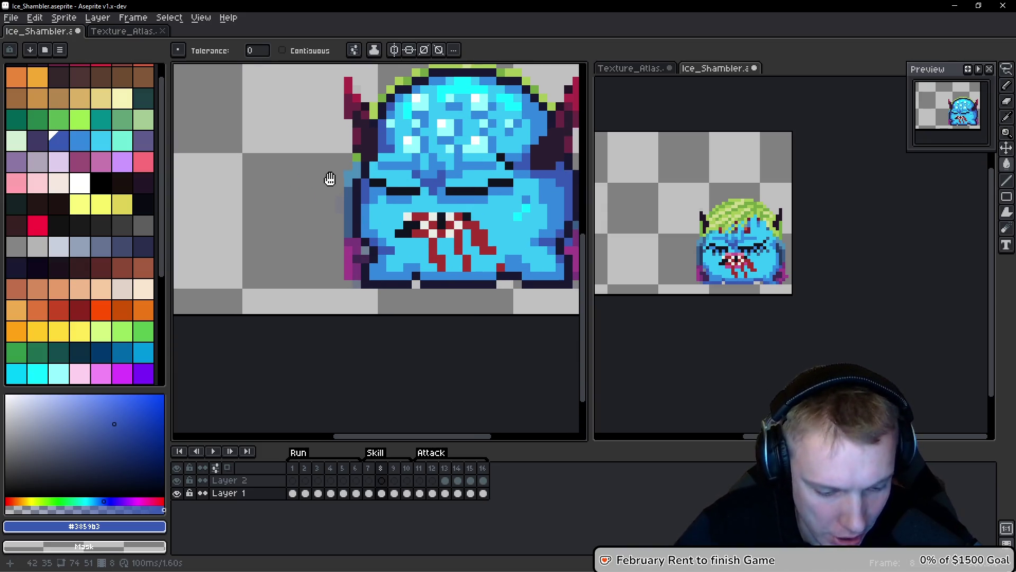
{"action": "key", "text": "b"}
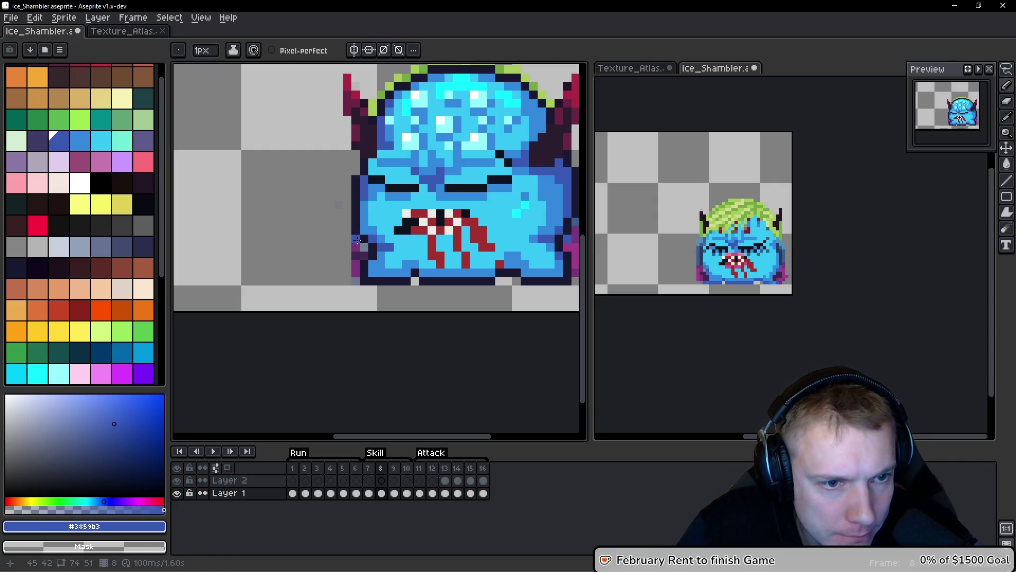
{"action": "scroll", "coordinate": [349, 272], "scroll_direction": "up", "scroll_amount": 1}
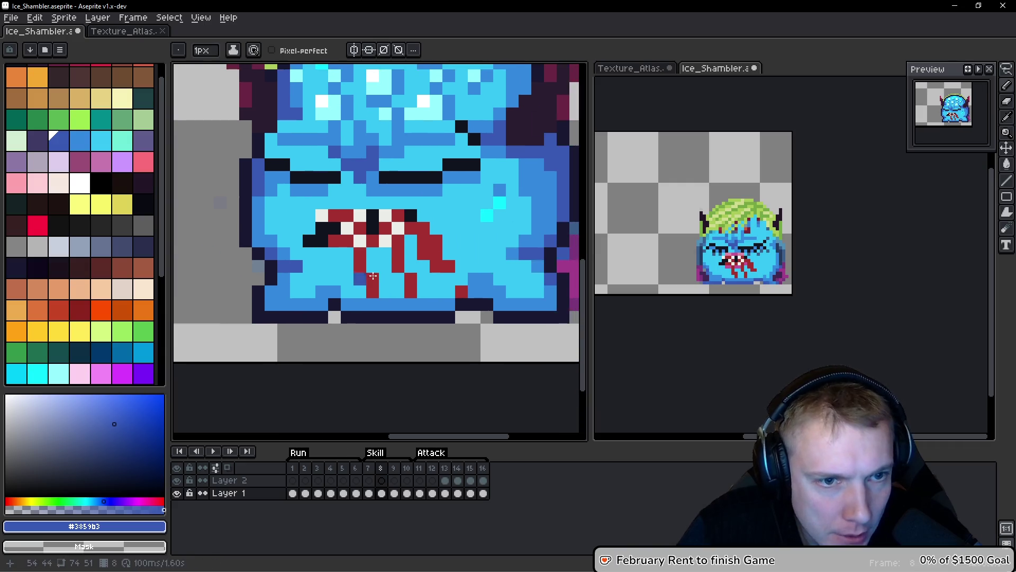
{"action": "scroll", "coordinate": [349, 263], "scroll_direction": "right", "scroll_amount": 3}
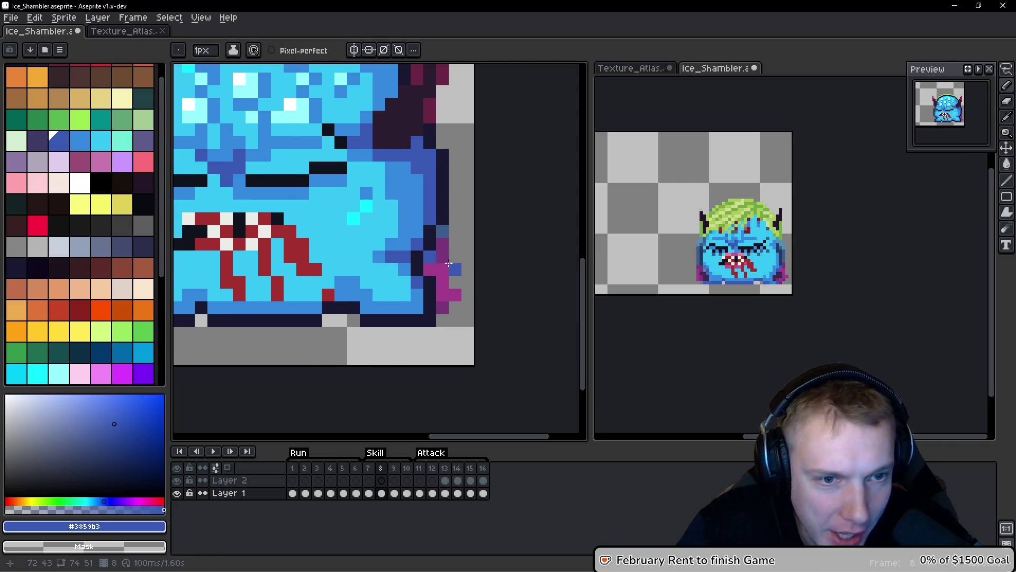
{"action": "right_click", "coordinate": [434, 257]}
{"action": "right_click", "coordinate": [430, 269]}
{"action": "right_click", "coordinate": [455, 276]}
Clear the green hair-edge pixels along the head's diagonal, painting one leftover pixel blue.
{"action": "scroll", "coordinate": [423, 297], "scroll_direction": "up", "scroll_amount": 4}
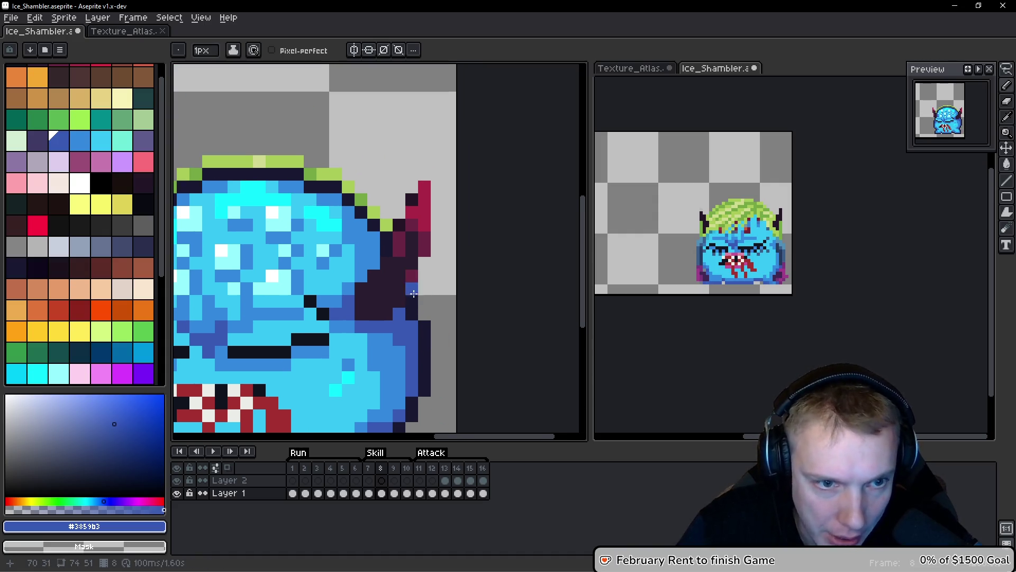
{"action": "scroll", "coordinate": [414, 303], "scroll_direction": "down", "scroll_amount": 3}
{"action": "scroll", "coordinate": [392, 249], "scroll_direction": "up", "scroll_amount": 4}
{"action": "right_click", "coordinate": [388, 247]}
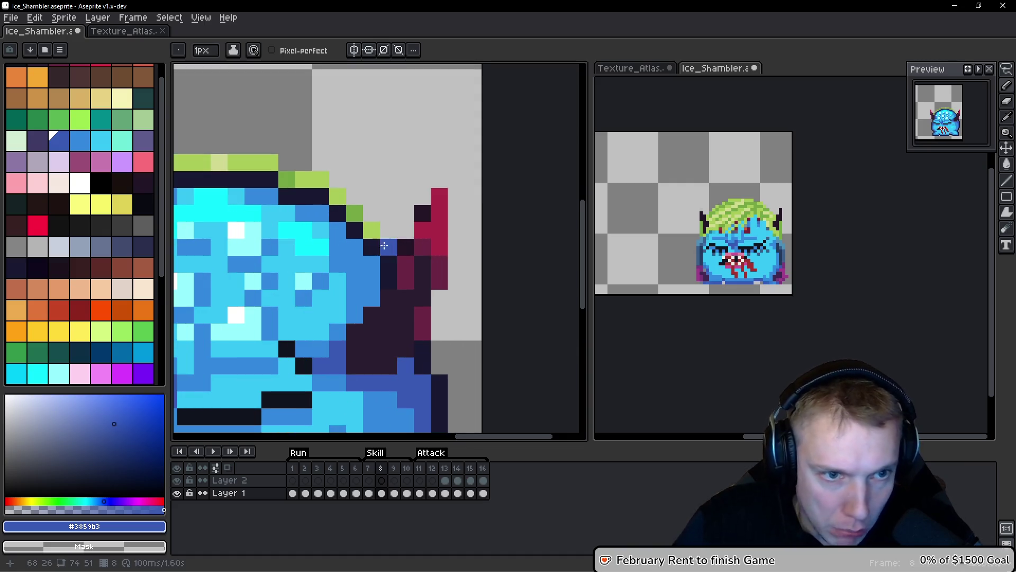
{"action": "left_click", "coordinate": [369, 229]}
{"action": "right_click", "coordinate": [372, 229]}
{"action": "right_click", "coordinate": [355, 213]}
{"action": "right_click", "coordinate": [338, 195]}
{"action": "right_click", "coordinate": [320, 179]}
{"action": "right_click", "coordinate": [304, 179]}
{"action": "right_click", "coordinate": [287, 179]}
Remove the green hair-edge pixels beside the horn and stray pixels near the left edge.
{"action": "left_click_drag", "start_coordinate": [287, 179], "coordinate": [426, 239]}
{"action": "left_click_drag", "start_coordinate": [268, 176], "coordinate": [428, 176]}
{"action": "right_click", "coordinate": [442, 206]}
{"action": "right_click", "coordinate": [432, 207]}
{"action": "right_click", "coordinate": [413, 223]}
{"action": "right_click", "coordinate": [397, 223]}
{"action": "right_click", "coordinate": [380, 241]}
{"action": "left_click", "coordinate": [362, 250]}
{"action": "right_click", "coordinate": [346, 275]}
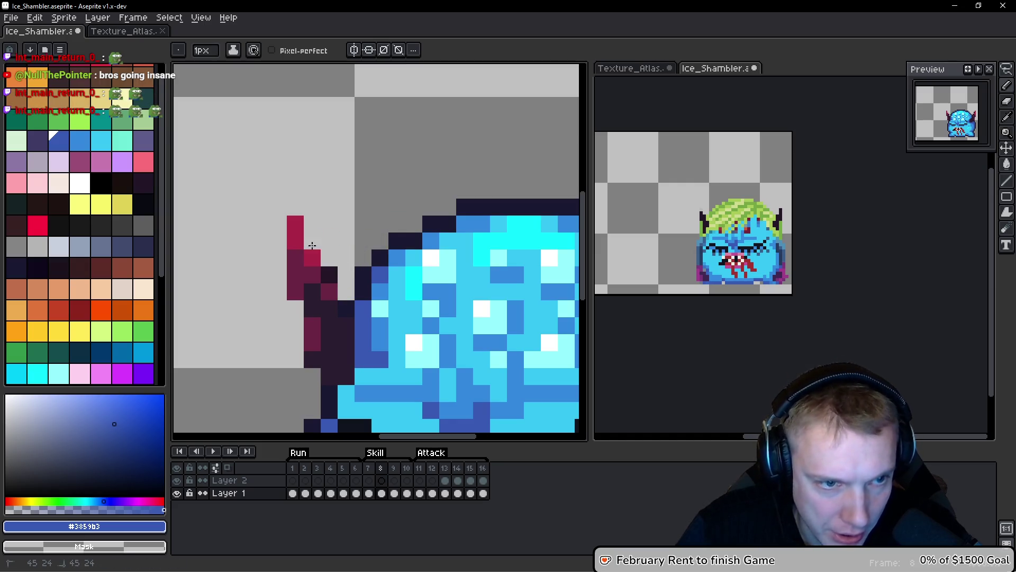
{"action": "scroll", "coordinate": [277, 197], "scroll_direction": "down", "scroll_amount": 3}
{"action": "scroll", "coordinate": [363, 182], "scroll_direction": "up", "scroll_amount": 1}
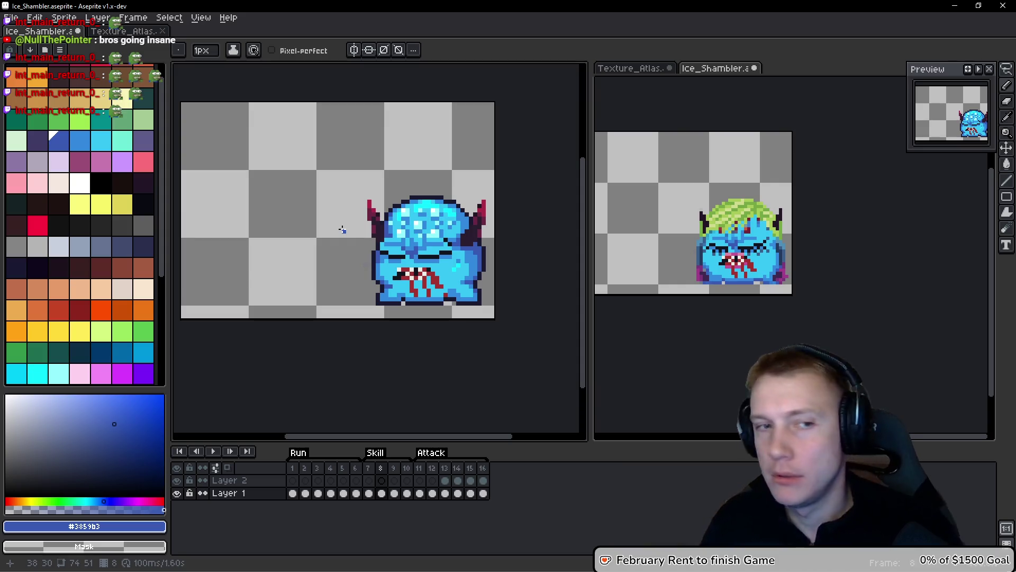
{"action": "scroll", "coordinate": [363, 220], "scroll_direction": "up", "scroll_amount": 2}
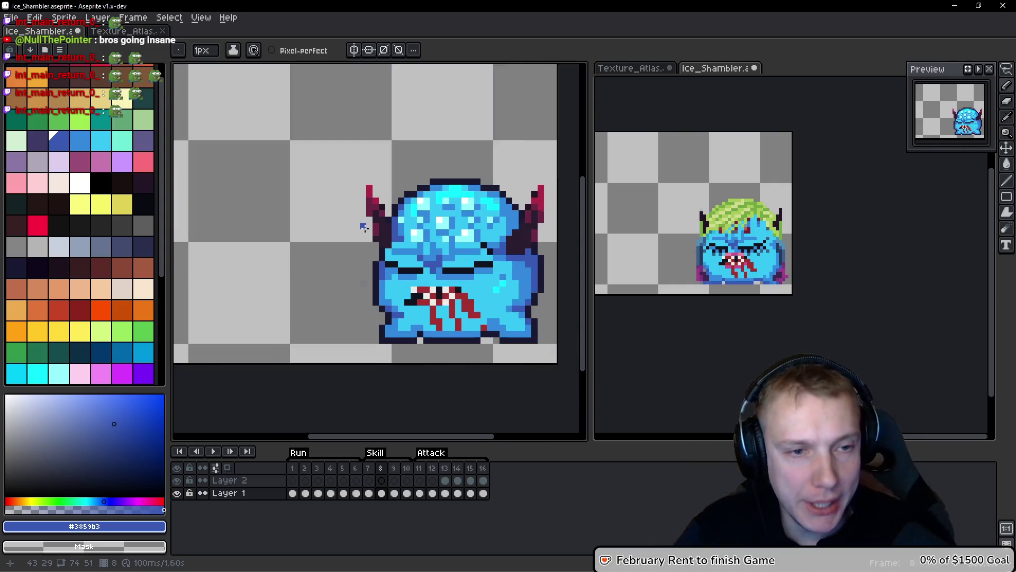
{"action": "scroll", "coordinate": [422, 205], "scroll_direction": "up", "scroll_amount": 2}
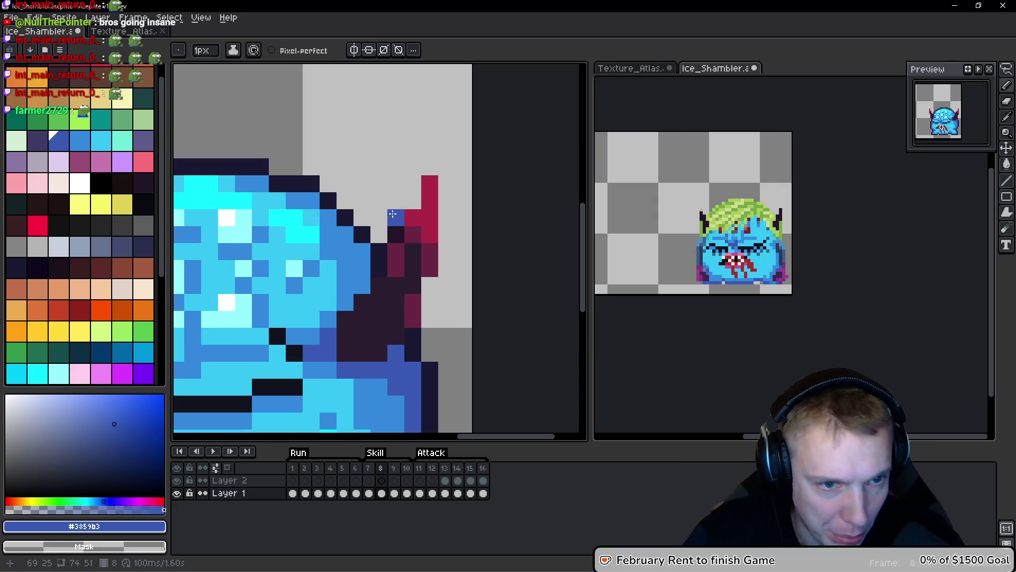
{"action": "scroll", "coordinate": [381, 188], "scroll_direction": "down", "scroll_amount": 5}
{"action": "key", "text": "z"}
{"action": "key", "text": "Left"}
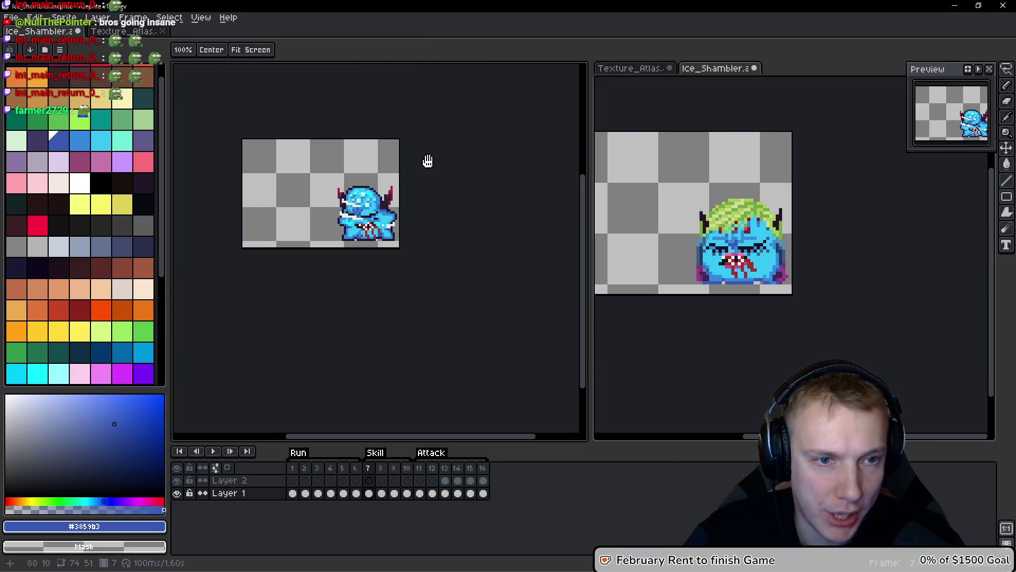
{"action": "key", "text": "b"}
{"action": "scroll", "coordinate": [392, 186], "scroll_direction": "up", "scroll_amount": 4}
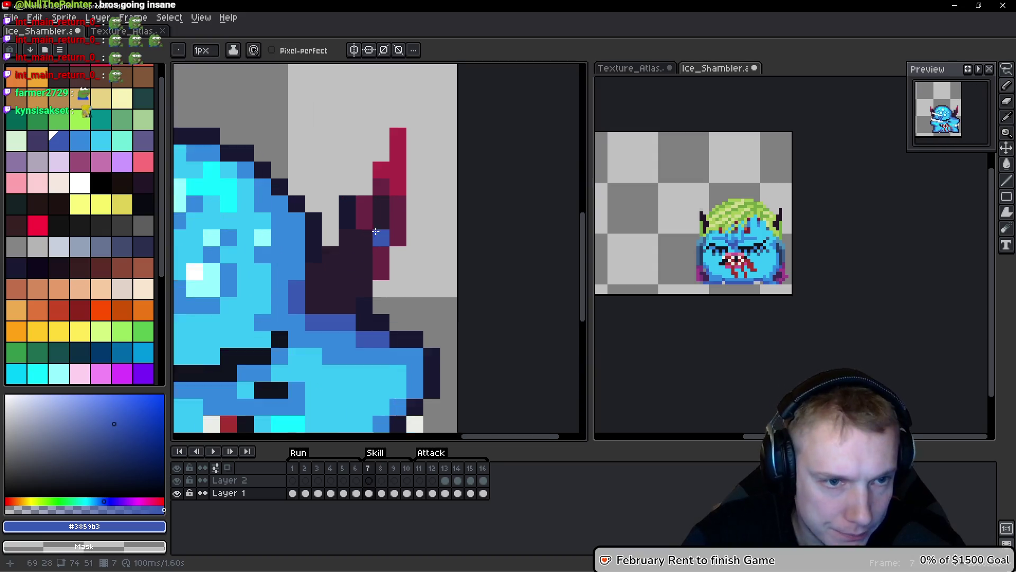
{"action": "scroll", "coordinate": [404, 199], "scroll_direction": "down", "scroll_amount": 2}
{"action": "left_click_drag", "start_coordinate": [404, 200], "coordinate": [489, 221]}
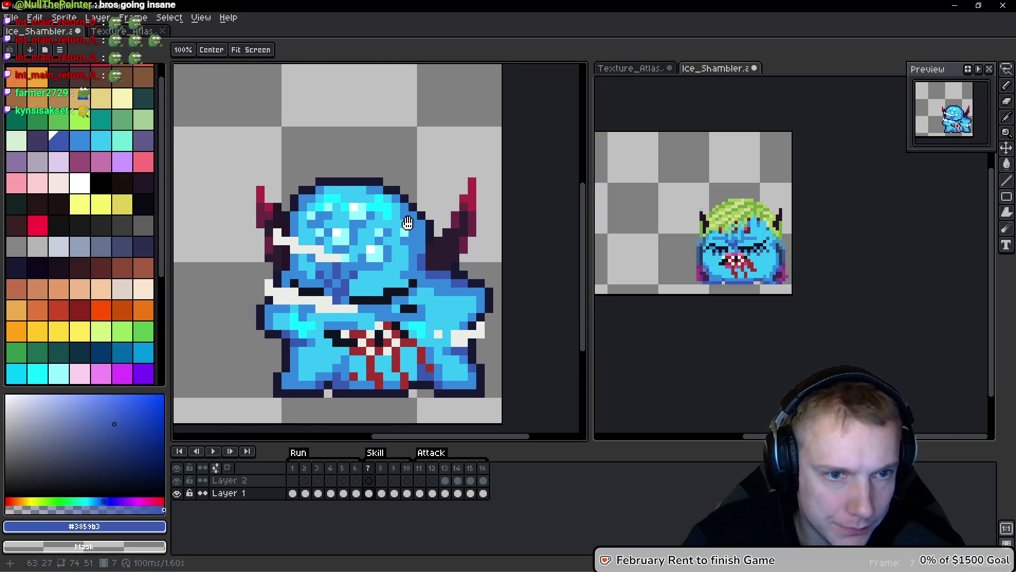
{"action": "key", "text": "h"}
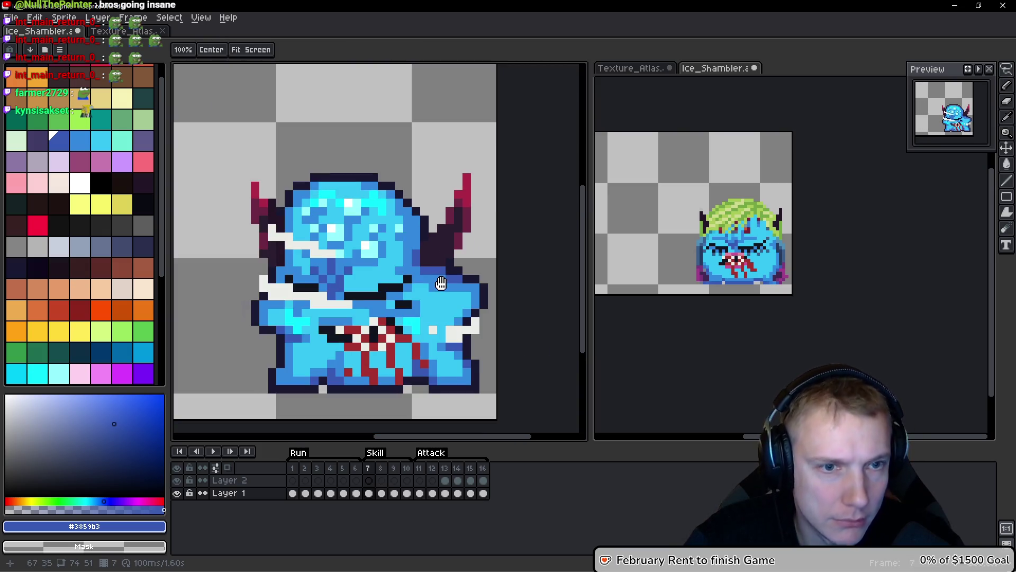
{"action": "key", "text": "Right"}
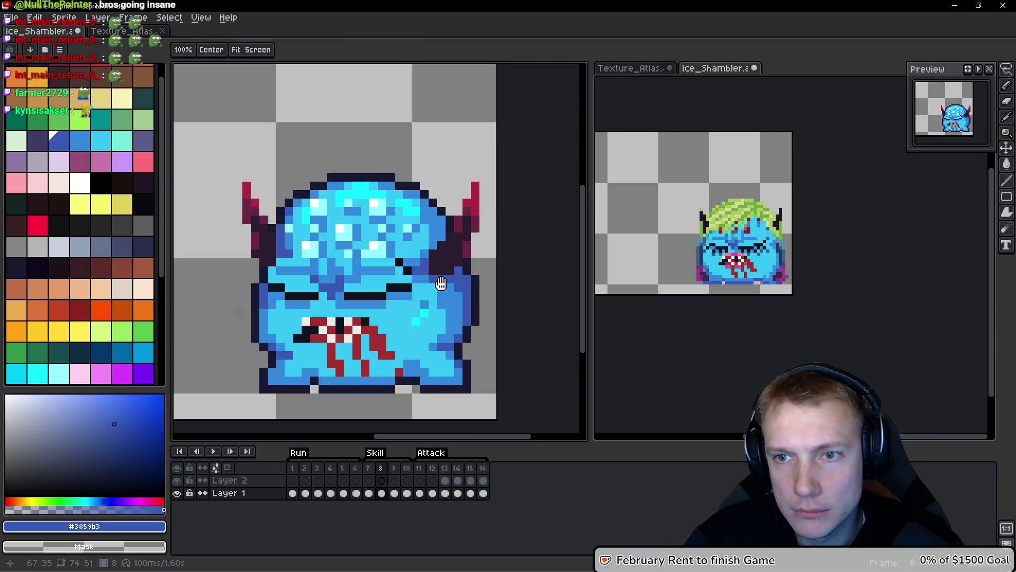
{"action": "key", "text": "b"}
{"action": "scroll", "coordinate": [436, 295], "scroll_direction": "down", "scroll_amount": 2}
{"action": "scroll", "coordinate": [431, 296], "scroll_direction": "down", "scroll_amount": 1}
{"action": "scroll", "coordinate": [428, 298], "scroll_direction": "up", "scroll_amount": 1}
{"action": "scroll", "coordinate": [427, 299], "scroll_direction": "up", "scroll_amount": 1}
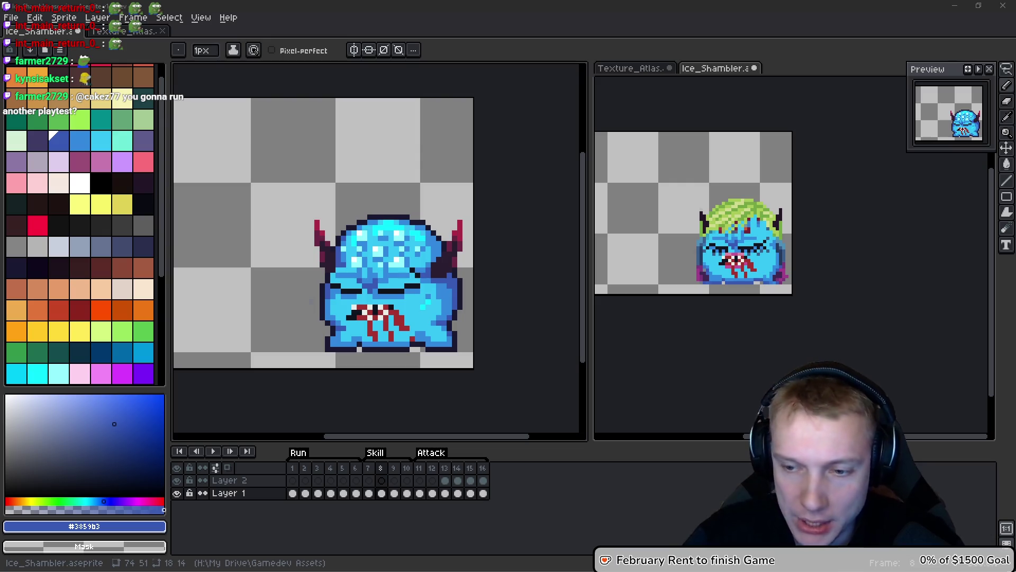
Compare frames 8 and 9, then settle on frame 9 with its green hair.
{"action": "left_click_drag", "start_coordinate": [488, 255], "coordinate": [508, 251]}
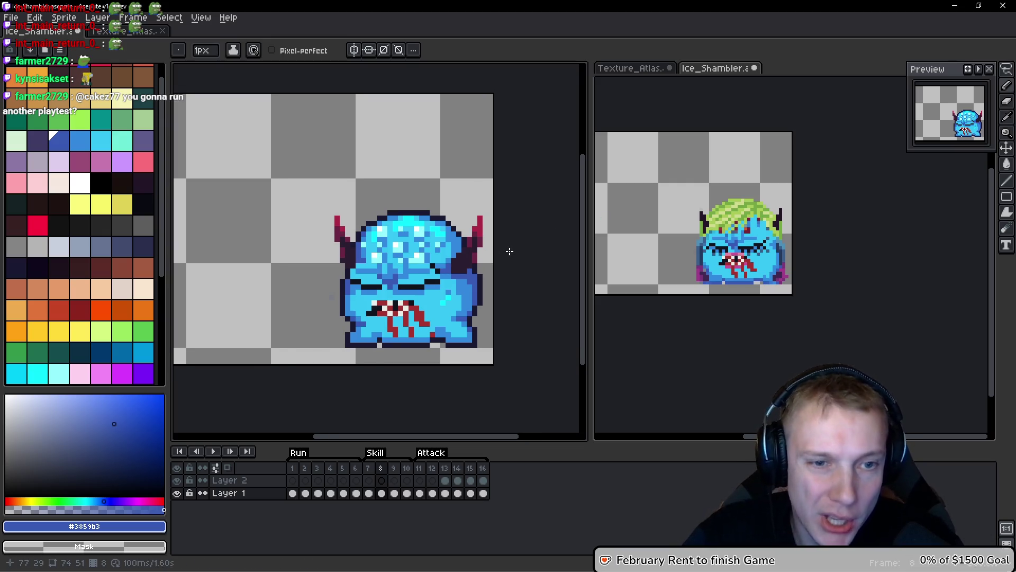
{"action": "key", "text": "Right"}
{"action": "key", "text": "Left"}
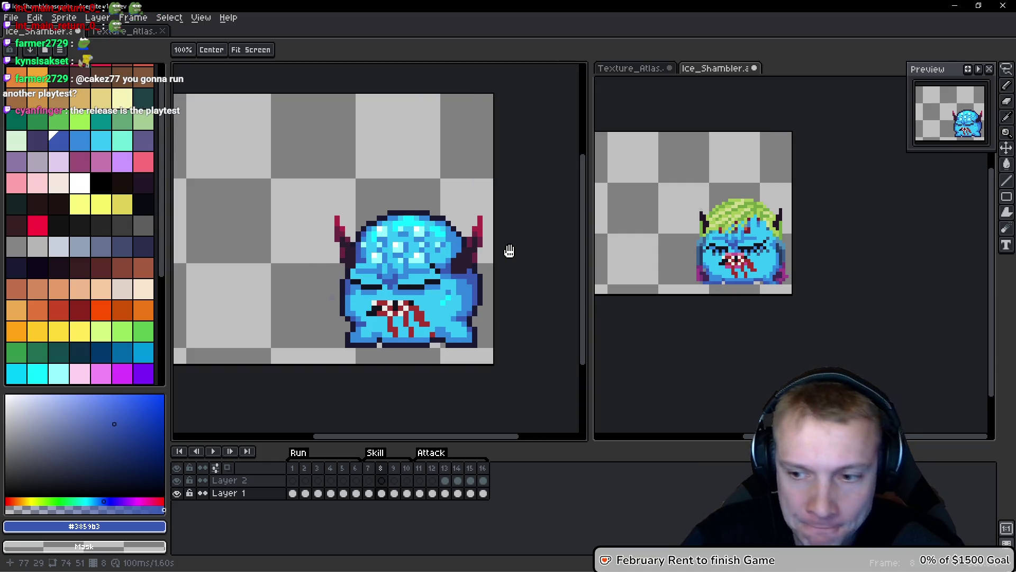
{"action": "key", "text": "b"}
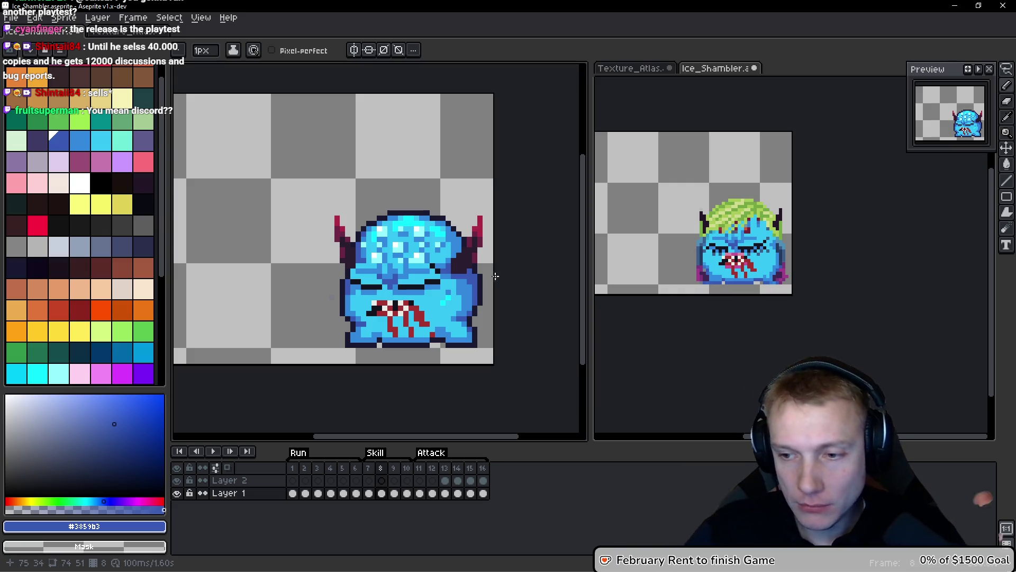
{"action": "mouse_move", "coordinate": [499, 275]}
{"action": "left_mouse_down"}
{"action": "mouse_move", "coordinate": [449, 249]}
{"action": "mouse_move", "coordinate": [512, 299]}
{"action": "mouse_move", "coordinate": [466, 274]}
{"action": "left_mouse_up"}
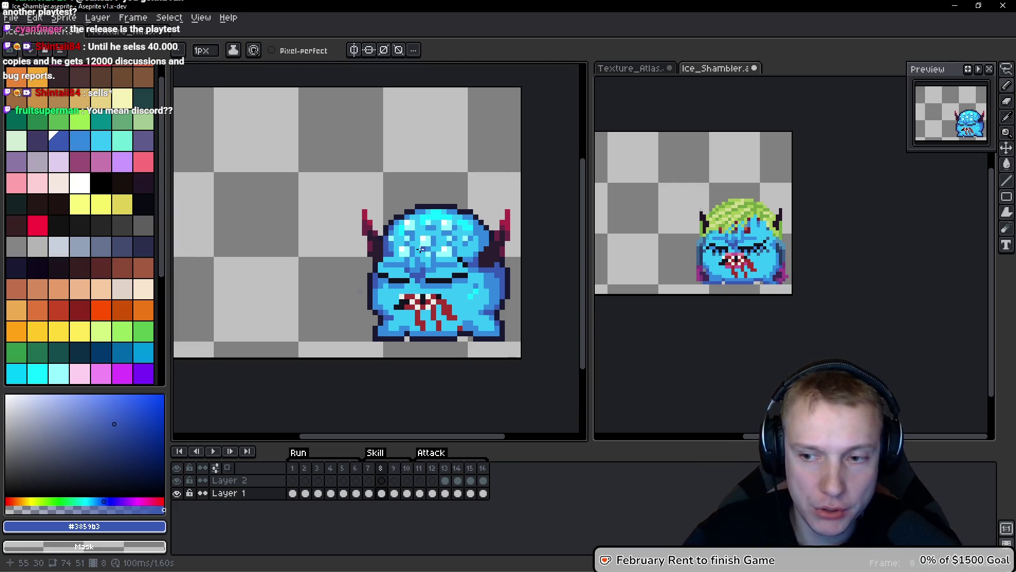
{"action": "key", "text": "i"}
{"action": "key", "text": "b"}
{"action": "mouse_move", "coordinate": [385, 223]}
{"action": "left_mouse_down"}
{"action": "mouse_move", "coordinate": [433, 222]}
{"action": "mouse_move", "coordinate": [316, 198]}
{"action": "left_mouse_up"}
{"action": "key", "text": "."}
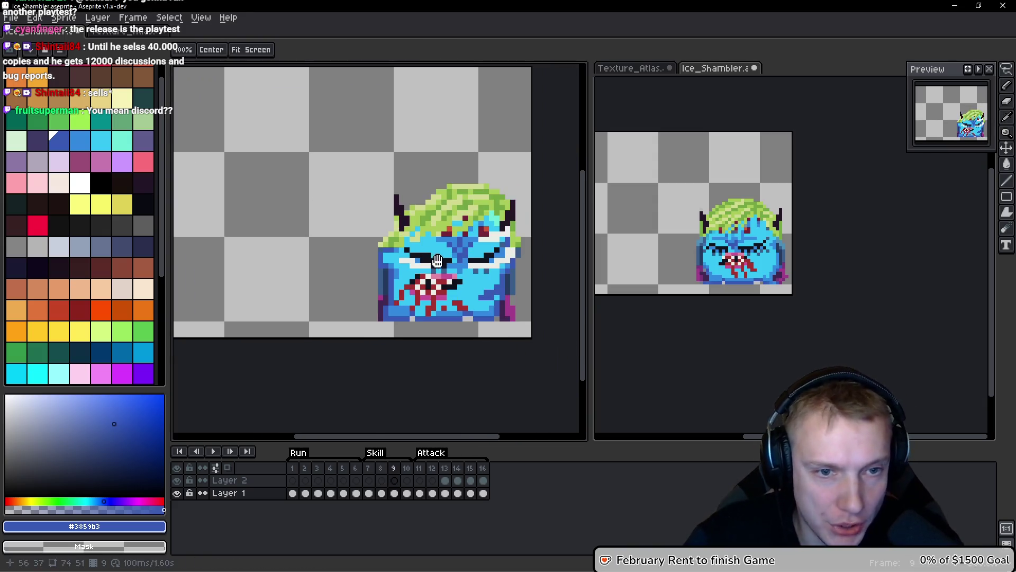
Copy the middle green Shambler cell from Texture_Atlas and paste it left of the blue monster.
{"action": "left_click", "coordinate": [121, 30]}
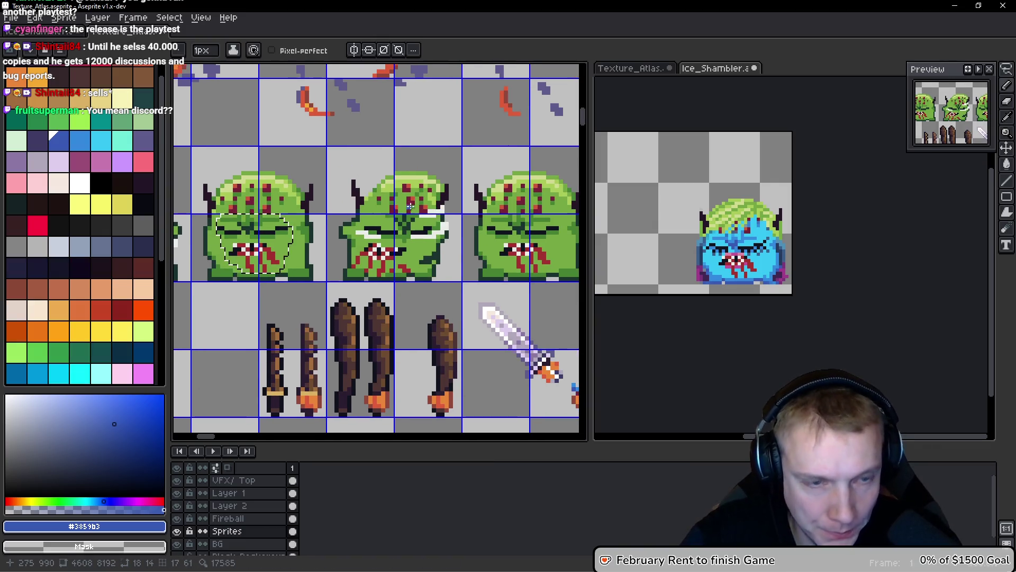
{"action": "key", "text": "m"}
{"action": "left_click", "coordinate": [332, 148]}
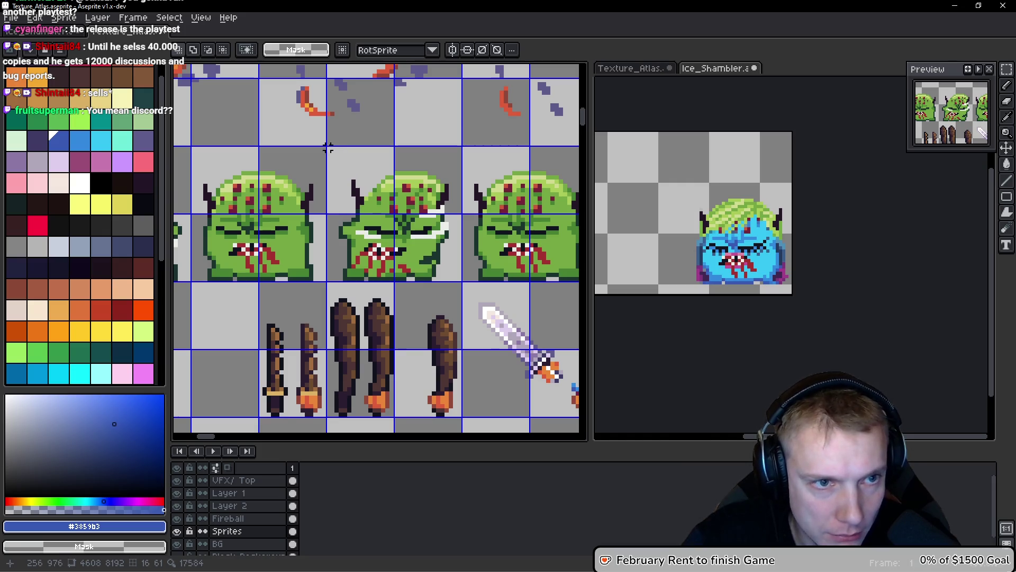
{"action": "mouse_move", "coordinate": [332, 148]}
{"action": "left_mouse_down"}
{"action": "mouse_move", "coordinate": [369, 170]}
{"action": "mouse_move", "coordinate": [462, 284]}
{"action": "left_mouse_up"}
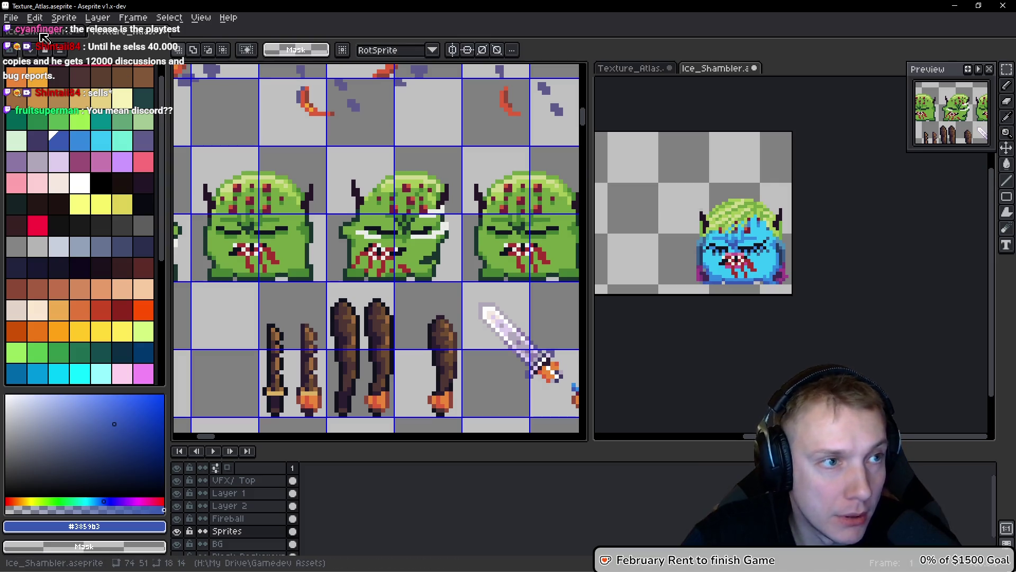
{"action": "key", "text": "ctrl+Tab"}
{"action": "key", "text": "ctrl+v"}
{"action": "left_click_drag", "start_coordinate": [382, 246], "coordinate": [290, 246]}
{"action": "key", "text": "Return"}
Hide the green hair layer on the blue monster.
{"action": "scroll", "coordinate": [456, 217], "scroll_direction": "up", "scroll_amount": 1}
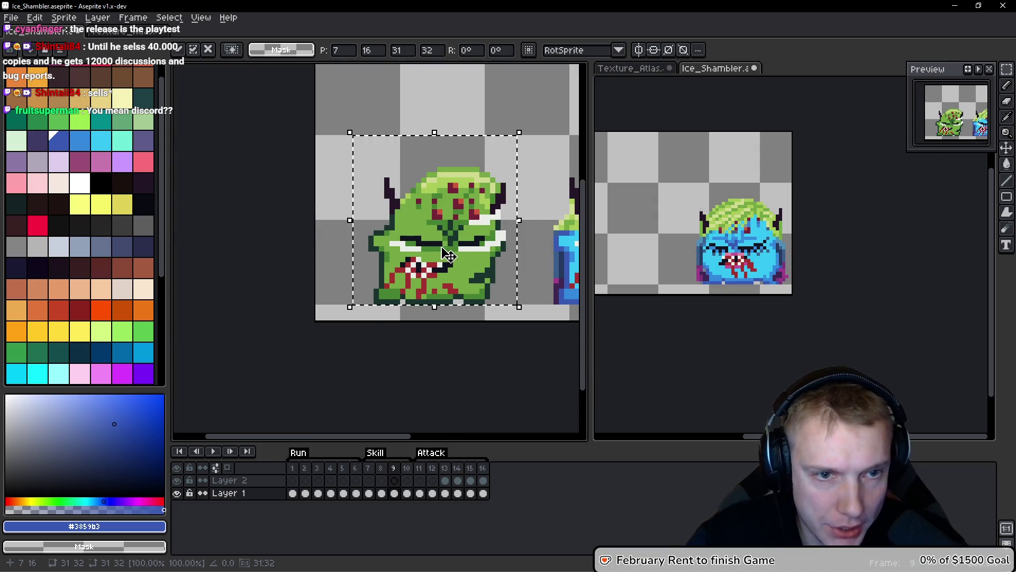
{"action": "scroll", "coordinate": [457, 211], "scroll_direction": "down", "scroll_amount": 1}
{"action": "left_click_drag", "start_coordinate": [444, 220], "coordinate": [438, 229]}
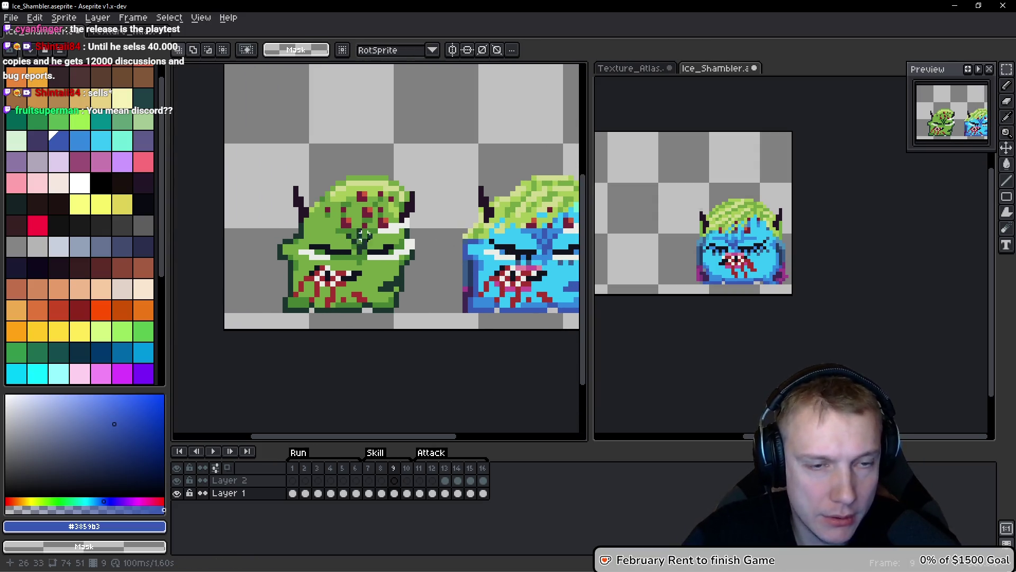
{"action": "left_click_drag", "start_coordinate": [671, 237], "coordinate": [826, 236]}
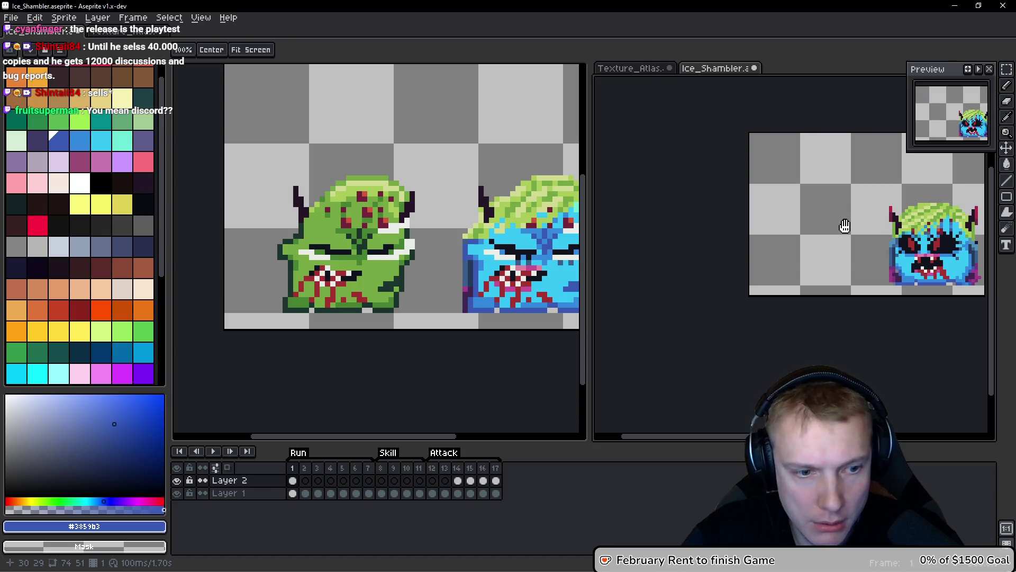
{"action": "left_click_drag", "start_coordinate": [840, 229], "coordinate": [733, 229]}
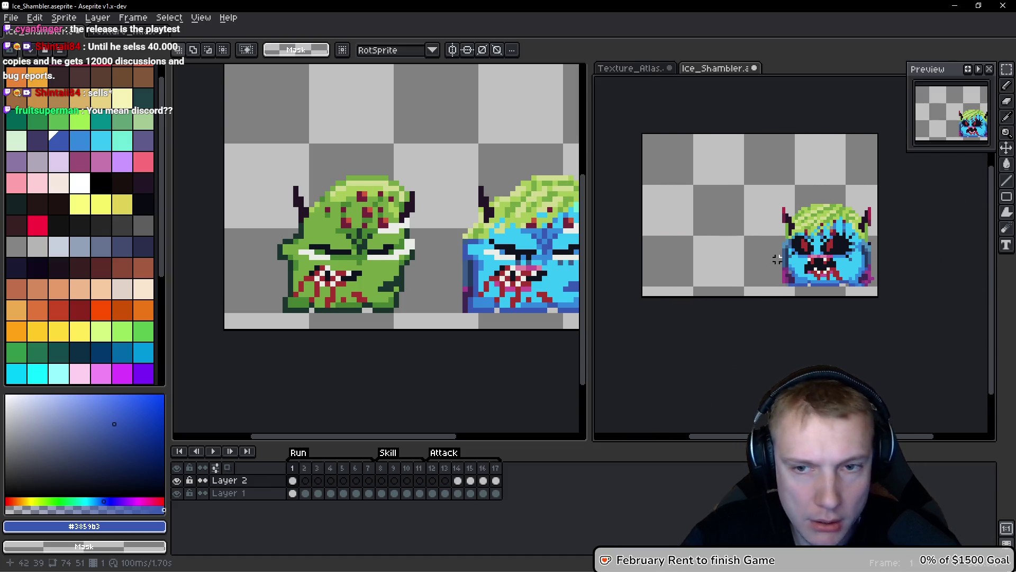
{"action": "left_click", "coordinate": [177, 480]}
Zoom in close on the green shambler with the Pencil ready.
{"action": "scroll", "coordinate": [744, 250], "scroll_direction": "up", "scroll_amount": 2}
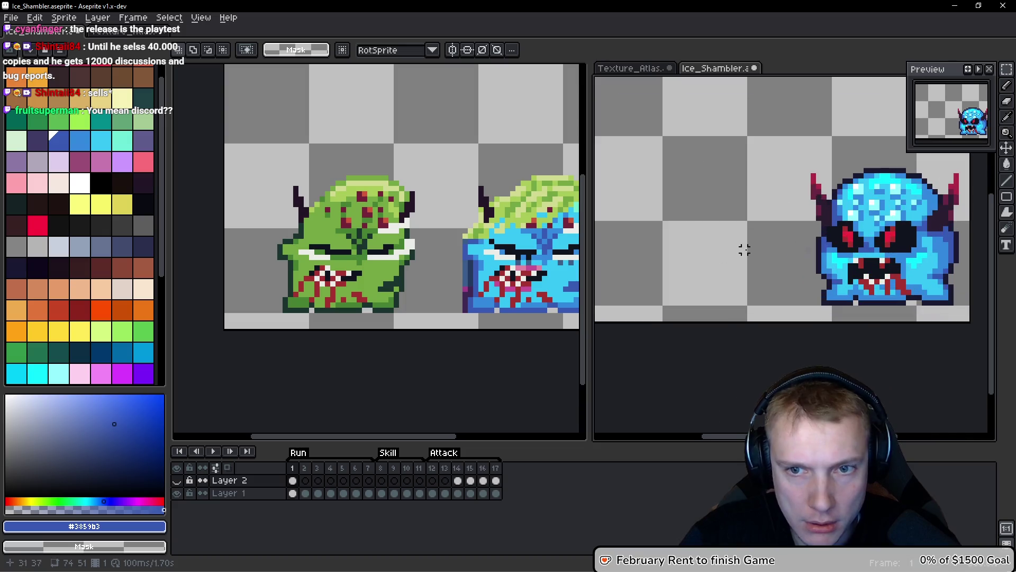
{"action": "scroll", "coordinate": [657, 249], "scroll_direction": "up", "scroll_amount": 1}
{"action": "scroll", "coordinate": [656, 233], "scroll_direction": "down", "scroll_amount": 1}
{"action": "scroll", "coordinate": [417, 251], "scroll_direction": "up", "scroll_amount": 2}
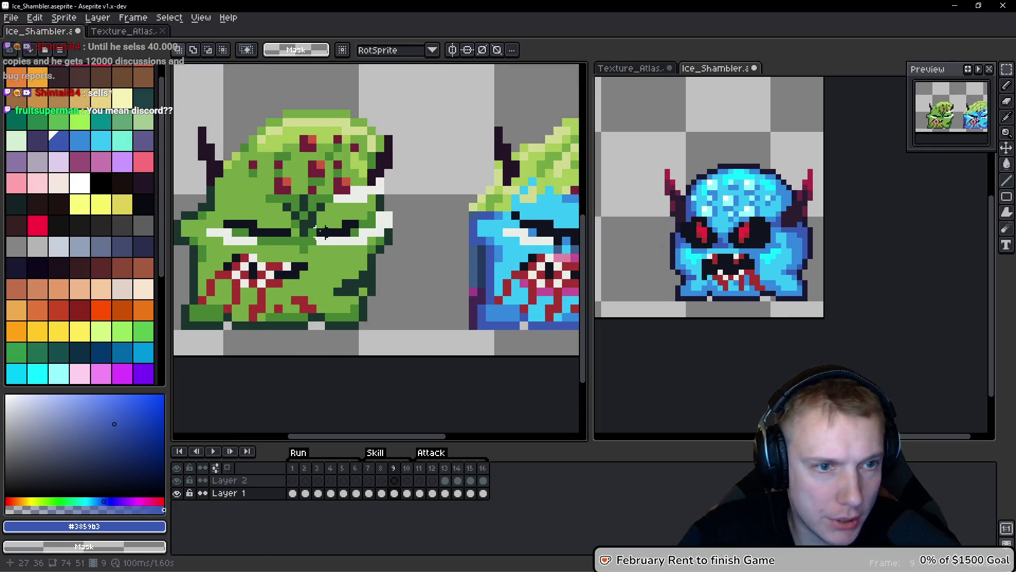
{"action": "scroll", "coordinate": [324, 231], "scroll_direction": "up", "scroll_amount": 2}
{"action": "scroll", "coordinate": [344, 249], "scroll_direction": "right", "scroll_amount": 2}
{"action": "key", "text": "b"}
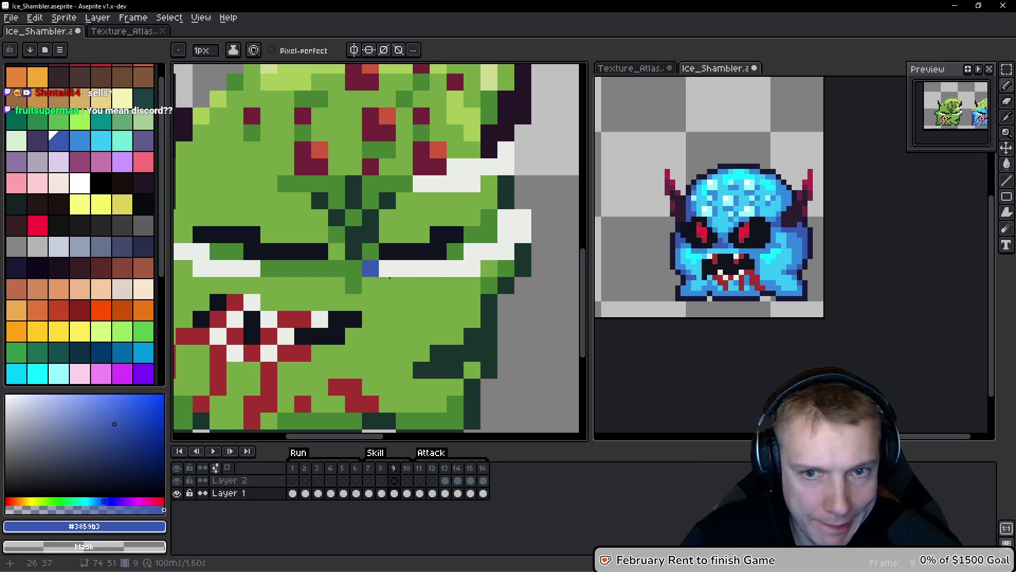
{"action": "scroll", "coordinate": [699, 268], "scroll_direction": "up", "scroll_amount": 2}
{"action": "scroll", "coordinate": [396, 272], "scroll_direction": "left", "scroll_amount": 2}
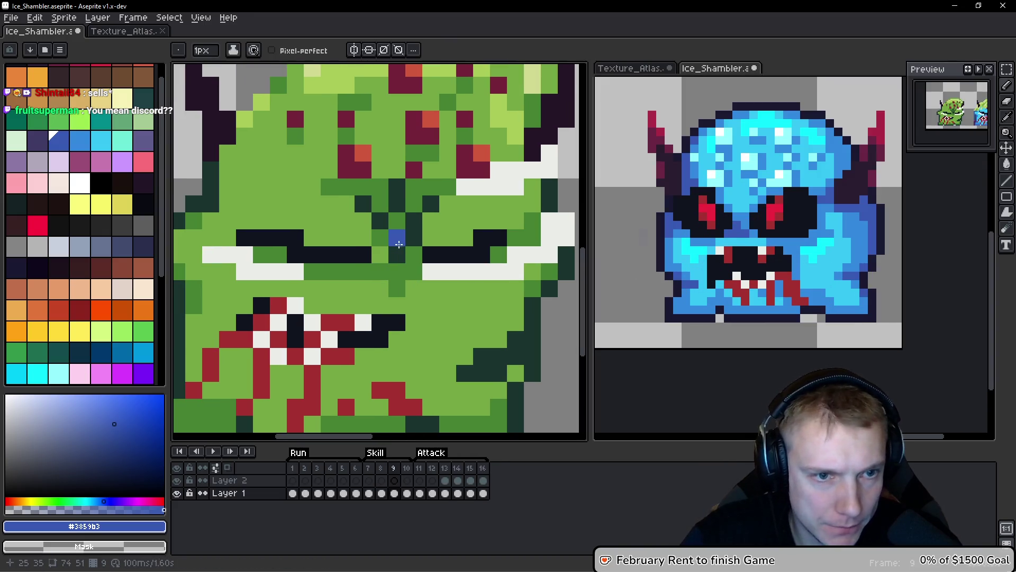
{"action": "left_click_drag", "start_coordinate": [416, 250], "coordinate": [401, 262]}
Bucket-fill the green areas with light cyan and mid blue sampled from the ice monster.
{"action": "key", "text": "g"}
{"action": "left_click", "coordinate": [683, 249], "text": "alt"}
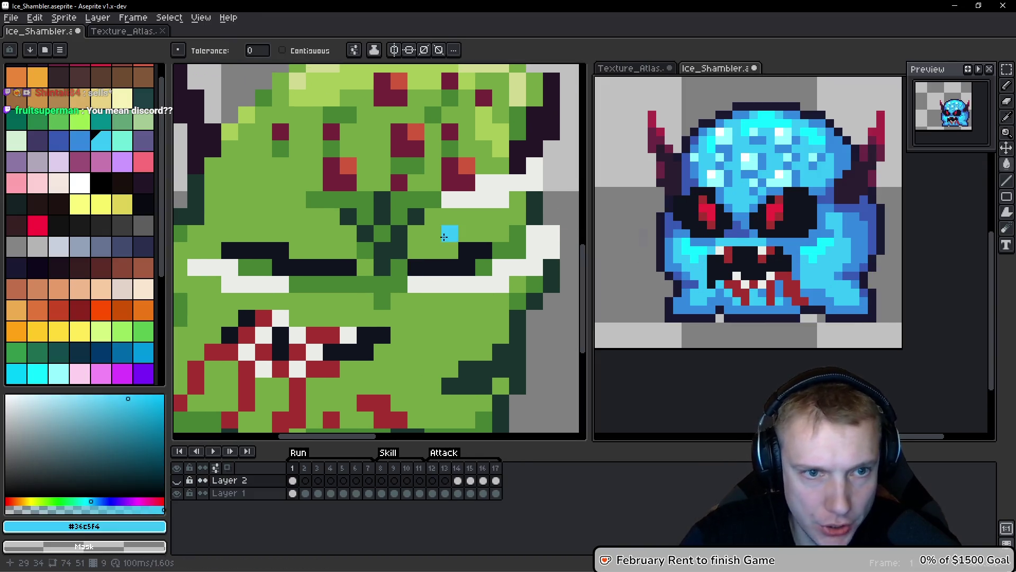
{"action": "left_click", "coordinate": [445, 234]}
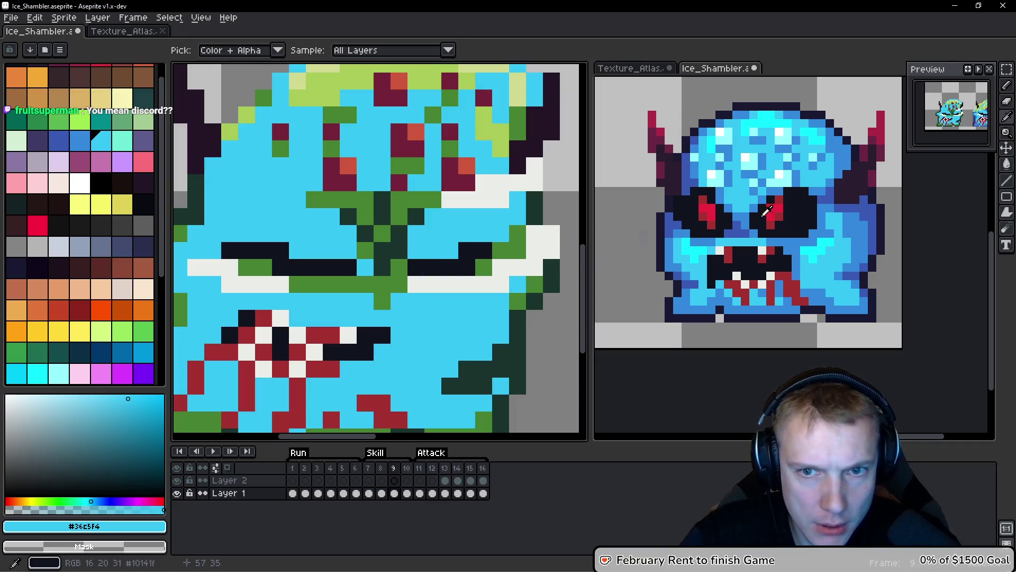
{"action": "left_click", "coordinate": [752, 210], "text": "alt"}
{"action": "left_click", "coordinate": [520, 246]}
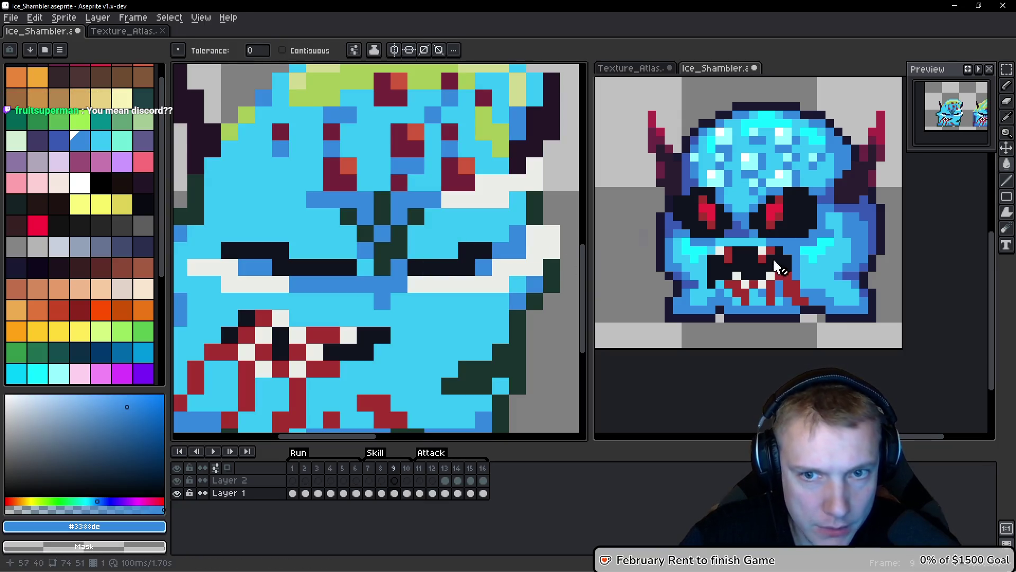
{"action": "left_click", "coordinate": [742, 223], "text": "alt"}
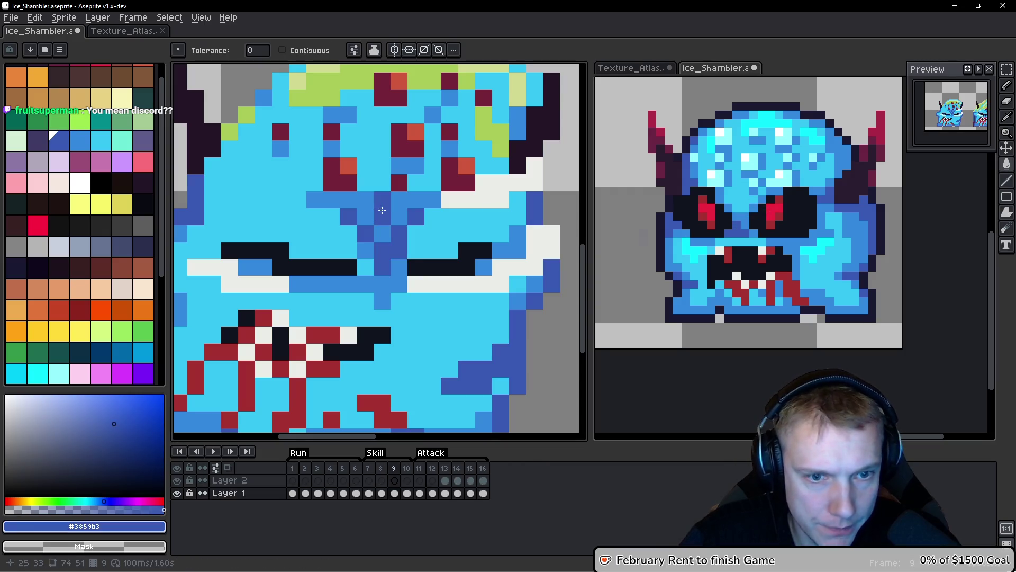
{"action": "scroll", "coordinate": [455, 220], "scroll_direction": "down", "scroll_amount": 2}
{"action": "scroll", "coordinate": [455, 220], "scroll_direction": "up", "scroll_amount": 1}
{"action": "scroll", "coordinate": [555, 254], "scroll_direction": "down", "scroll_amount": 1}
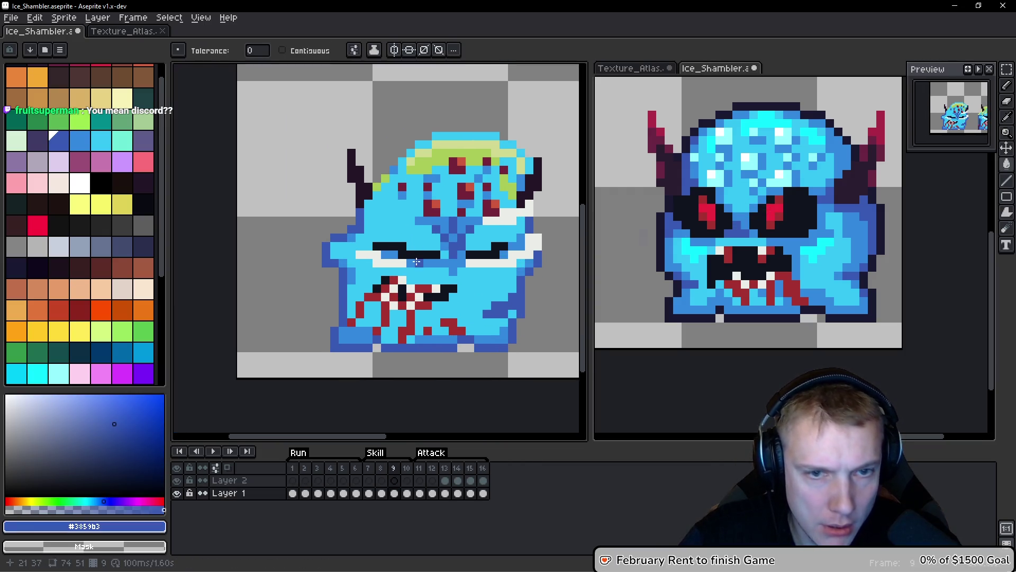
Outline the sprite's left, lower-left and bottom edges in dark navy #1a1932 with the Pencil.
{"action": "left_click", "coordinate": [665, 226], "text": "alt"}
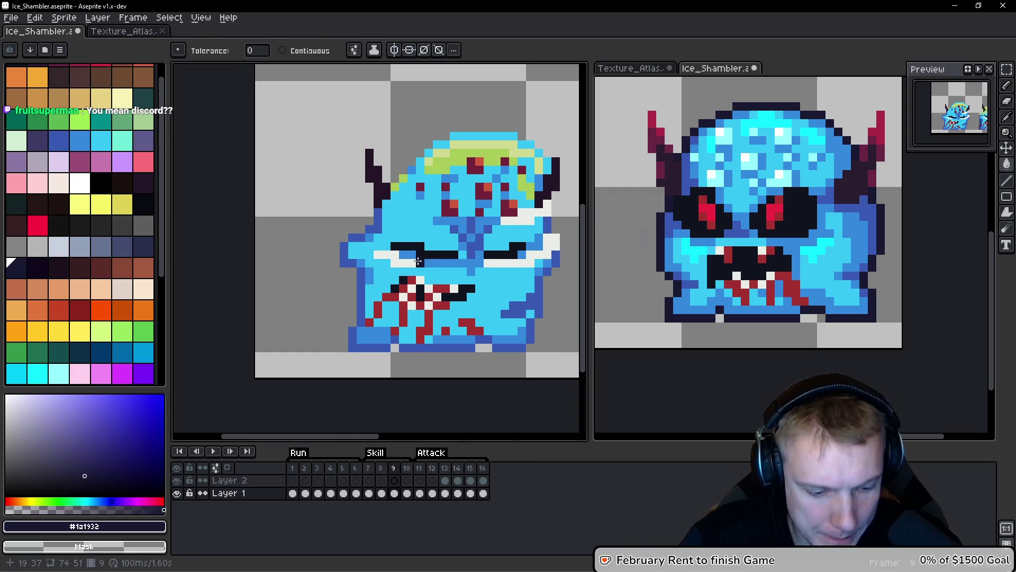
{"action": "key", "text": "b"}
{"action": "scroll", "coordinate": [339, 267], "scroll_direction": "up", "scroll_amount": 2}
{"action": "left_click", "coordinate": [336, 268]}
{"action": "left_click_drag", "start_coordinate": [343, 268], "coordinate": [365, 288]}
{"action": "left_click_drag", "start_coordinate": [347, 376], "coordinate": [340, 217]}
{"action": "mouse_move", "coordinate": [369, 138]}
{"action": "left_mouse_down"}
{"action": "mouse_move", "coordinate": [368, 233]}
{"action": "mouse_move", "coordinate": [351, 254]}
{"action": "mouse_move", "coordinate": [371, 281]}
{"action": "mouse_move", "coordinate": [455, 279]}
{"action": "left_mouse_up"}
{"action": "mouse_move", "coordinate": [578, 280]}
{"action": "left_mouse_down"}
{"action": "mouse_move", "coordinate": [439, 284]}
{"action": "mouse_move", "coordinate": [465, 269]}
{"action": "mouse_move", "coordinate": [405, 308]}
{"action": "left_mouse_up"}
{"action": "left_click", "coordinate": [501, 284]}
{"action": "mouse_move", "coordinate": [442, 306]}
{"action": "left_mouse_down"}
{"action": "mouse_move", "coordinate": [492, 288]}
{"action": "mouse_move", "coordinate": [493, 259]}
{"action": "left_mouse_up"}
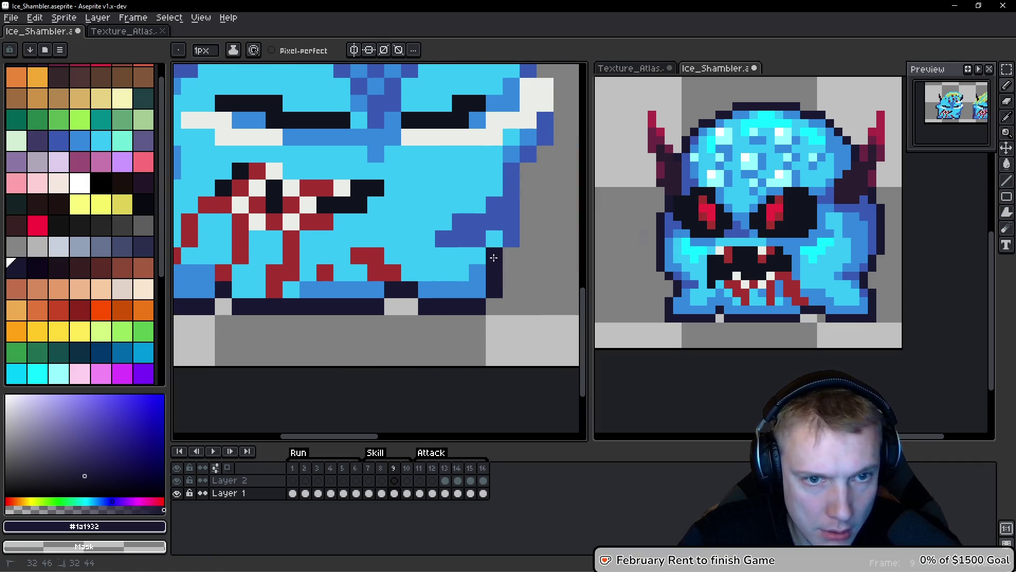
Paint navy outline pixels along the right edge and beside the eye.
{"action": "scroll", "coordinate": [538, 217], "scroll_direction": "down", "scroll_amount": 4}
{"action": "scroll", "coordinate": [539, 217], "scroll_direction": "up", "scroll_amount": 3}
{"action": "mouse_move", "coordinate": [538, 217]}
{"action": "left_mouse_down"}
{"action": "mouse_move", "coordinate": [511, 338]}
{"action": "mouse_move", "coordinate": [480, 301]}
{"action": "left_mouse_up"}
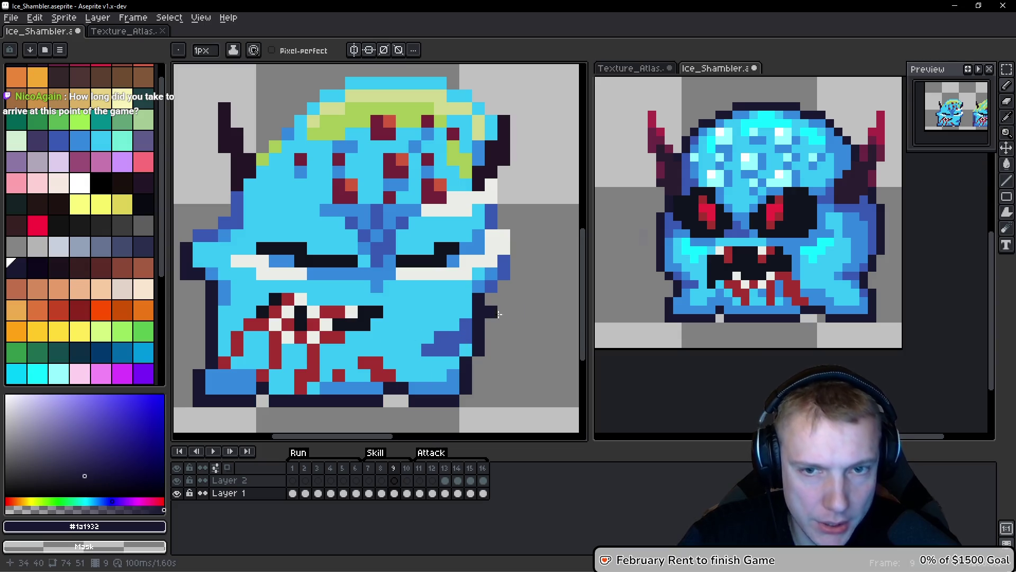
{"action": "scroll", "coordinate": [502, 287], "scroll_direction": "up", "scroll_amount": 2}
{"action": "left_click_drag", "start_coordinate": [480, 259], "coordinate": [481, 232]}
{"action": "left_click", "coordinate": [456, 156]}
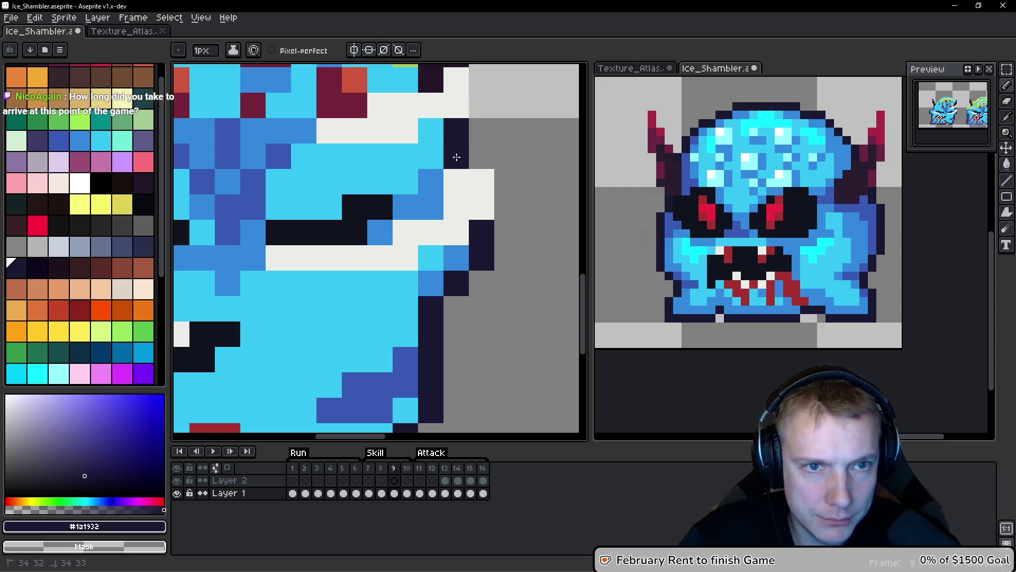
{"action": "scroll", "coordinate": [480, 157], "scroll_direction": "down", "scroll_amount": 1}
{"action": "left_click", "coordinate": [420, 205]}
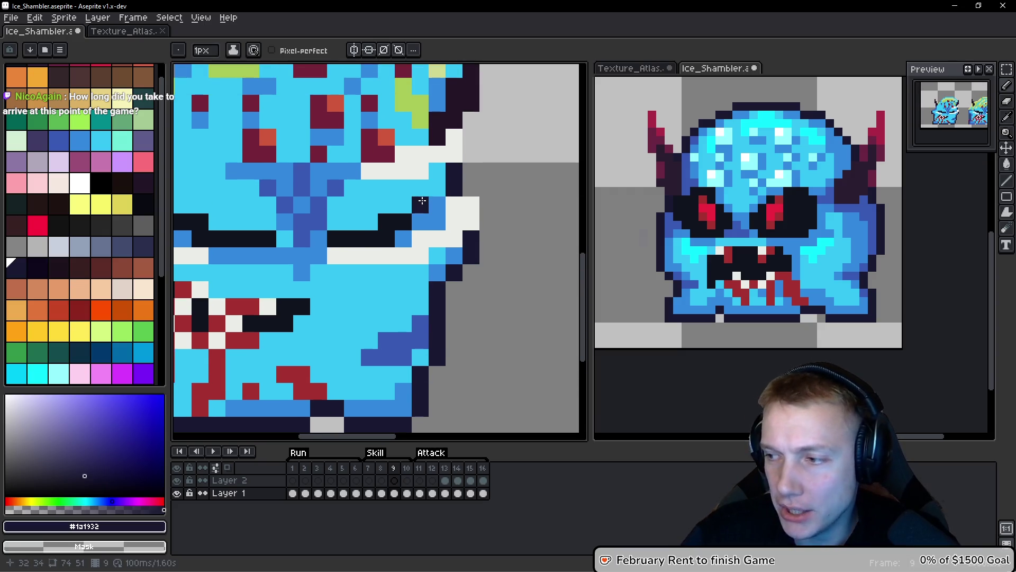
{"action": "left_click_drag", "start_coordinate": [403, 139], "coordinate": [472, 296]}
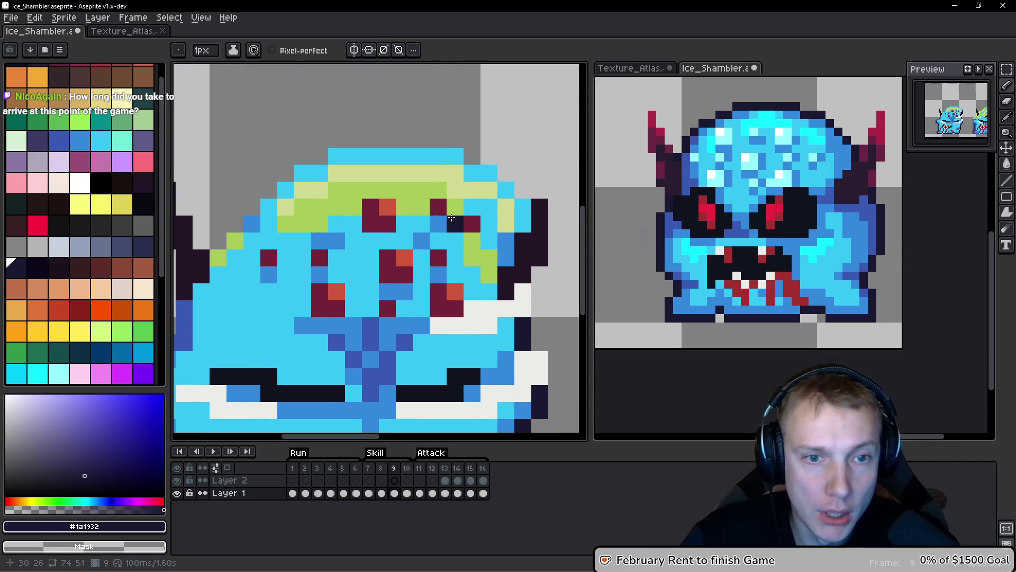
Outline the top and left side of the head and the left horn base in navy.
{"action": "right_click", "coordinate": [505, 207]}
{"action": "left_click_drag", "start_coordinate": [523, 224], "coordinate": [522, 210]}
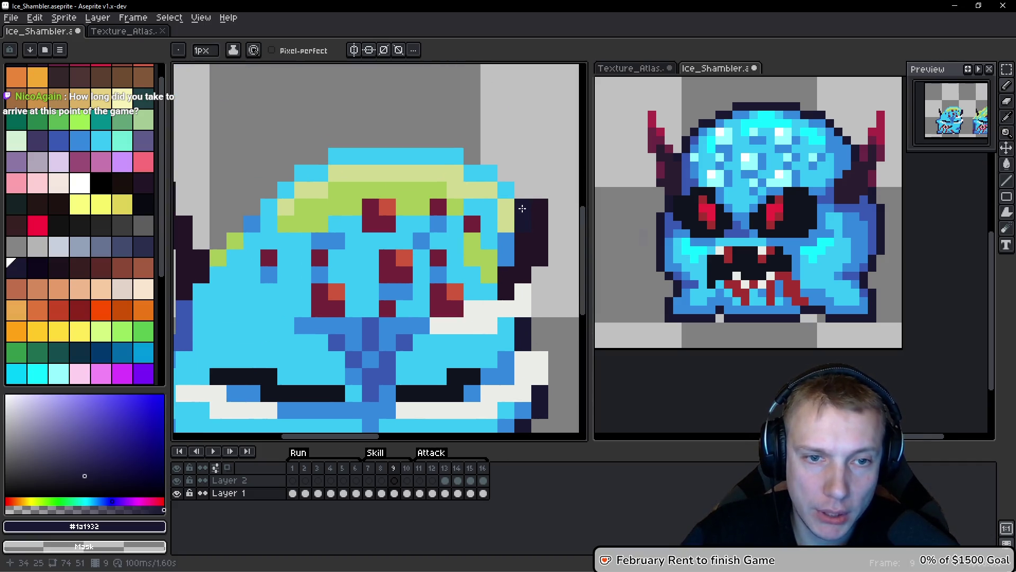
{"action": "left_click", "coordinate": [472, 173]}
{"action": "left_click_drag", "start_coordinate": [455, 156], "coordinate": [301, 170]}
{"action": "left_click", "coordinate": [269, 207]}
{"action": "left_click", "coordinate": [251, 224]}
{"action": "left_click_drag", "start_coordinate": [236, 241], "coordinate": [391, 205]}
{"action": "left_click", "coordinate": [392, 205]}
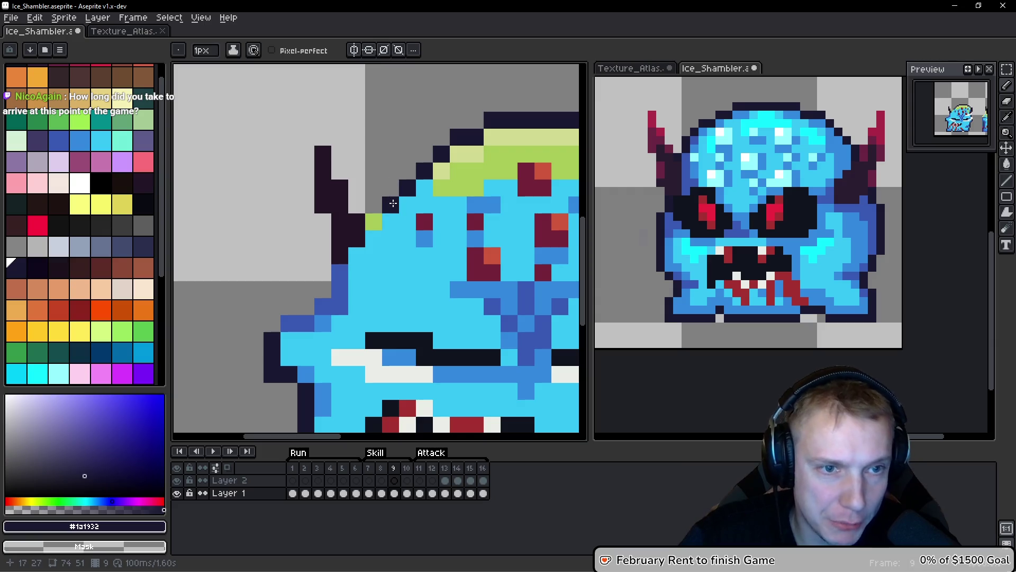
{"action": "left_click", "coordinate": [374, 233]}
{"action": "left_click", "coordinate": [339, 289]}
{"action": "left_click", "coordinate": [336, 270]}
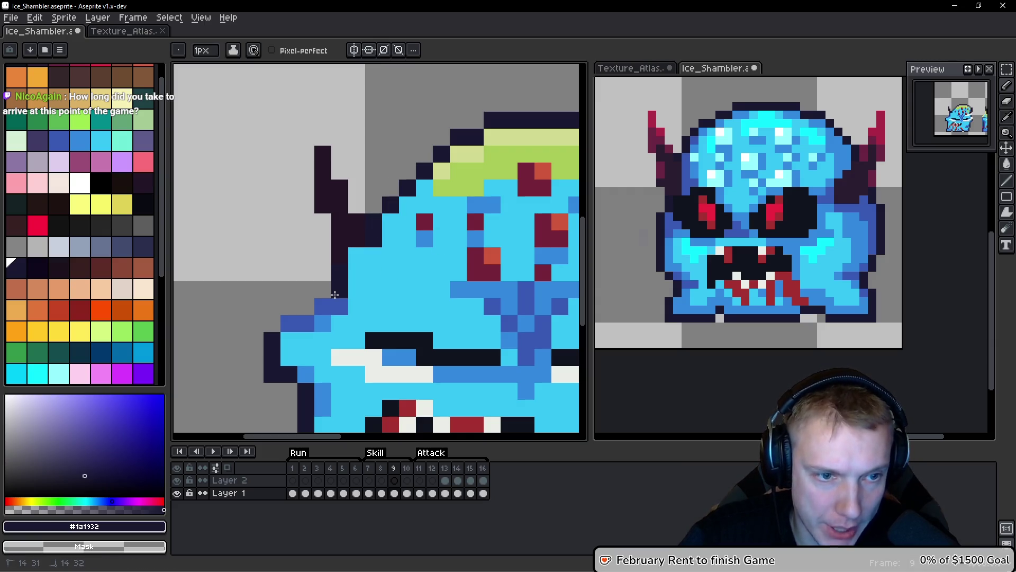
{"action": "left_click", "coordinate": [288, 323]}
{"action": "scroll", "coordinate": [289, 290], "scroll_direction": "down", "scroll_amount": 4}
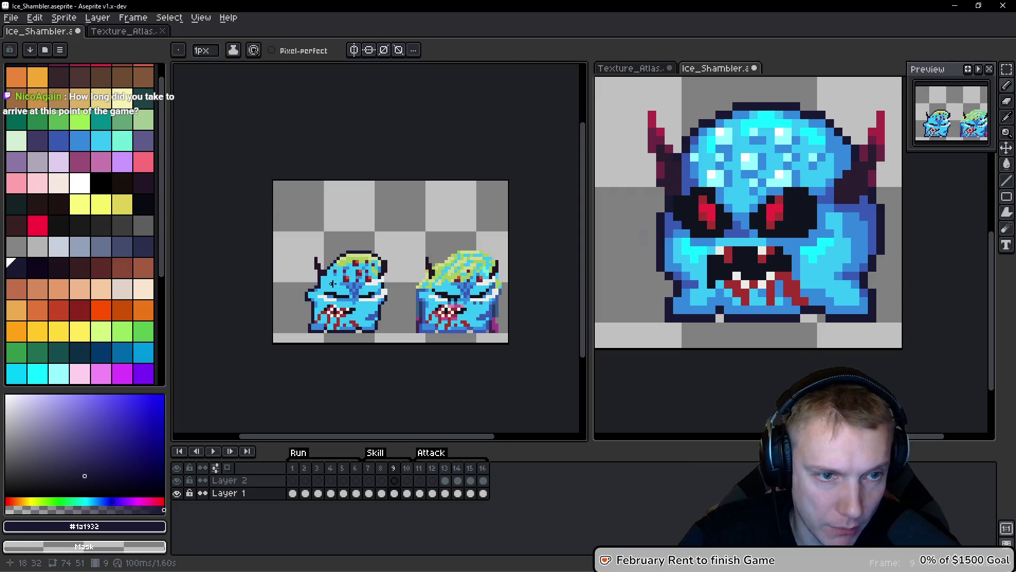
On the previous Skill frame, draw a freehand selection around the left horn.
{"action": "scroll", "coordinate": [314, 283], "scroll_direction": "up", "scroll_amount": 2}
{"action": "scroll", "coordinate": [373, 293], "scroll_direction": "down", "scroll_amount": 2}
{"action": "key", "text": "comma"}
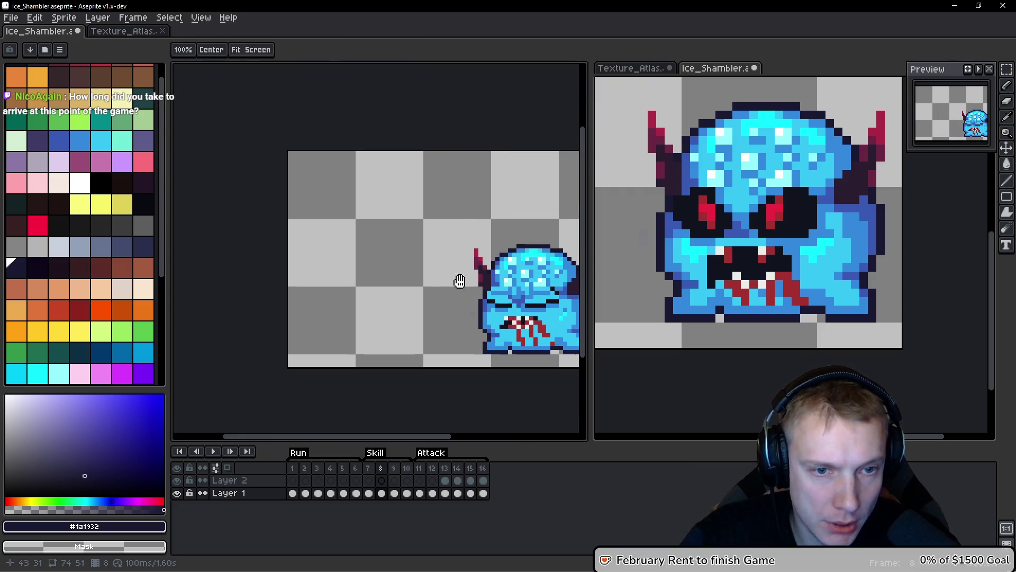
{"action": "scroll", "coordinate": [469, 281], "scroll_direction": "up", "scroll_amount": 2}
{"action": "left_click_drag", "start_coordinate": [473, 286], "coordinate": [318, 258]}
{"action": "key", "text": "q"}
{"action": "scroll", "coordinate": [263, 223], "scroll_direction": "up", "scroll_amount": 4}
{"action": "mouse_move", "coordinate": [288, 169]}
{"action": "left_mouse_down"}
{"action": "mouse_move", "coordinate": [249, 306]}
{"action": "mouse_move", "coordinate": [299, 333]}
{"action": "mouse_move", "coordinate": [317, 249]}
{"action": "mouse_move", "coordinate": [297, 174]}
{"action": "left_mouse_up"}
Move the selected horn pixels on the next frame and drop them in place.
{"action": "key", "text": "period"}
{"action": "scroll", "coordinate": [395, 224], "scroll_direction": "down", "scroll_amount": 4}
{"action": "scroll", "coordinate": [395, 225], "scroll_direction": "up", "scroll_amount": 2}
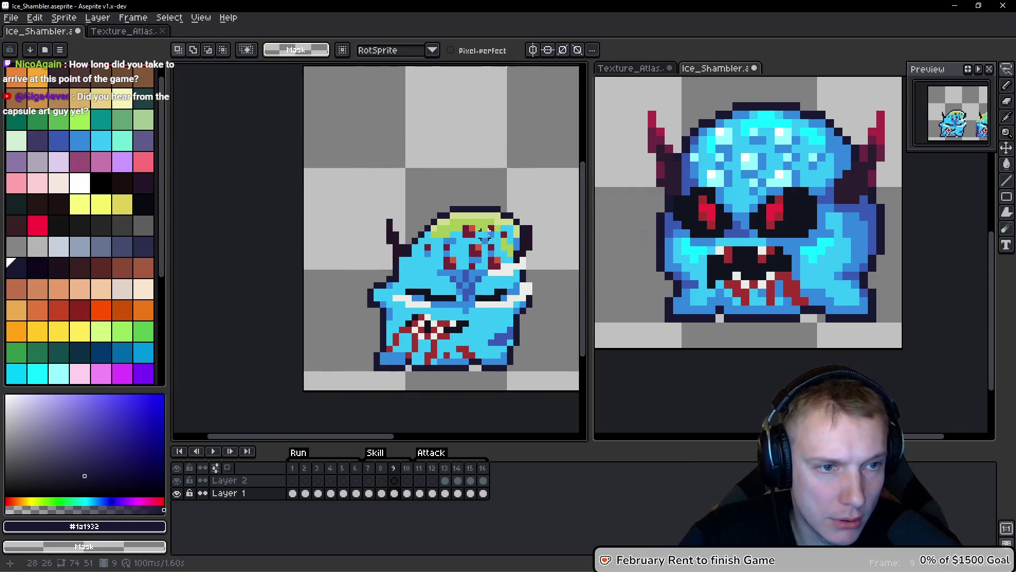
{"action": "left_click_drag", "start_coordinate": [386, 252], "coordinate": [419, 248]}
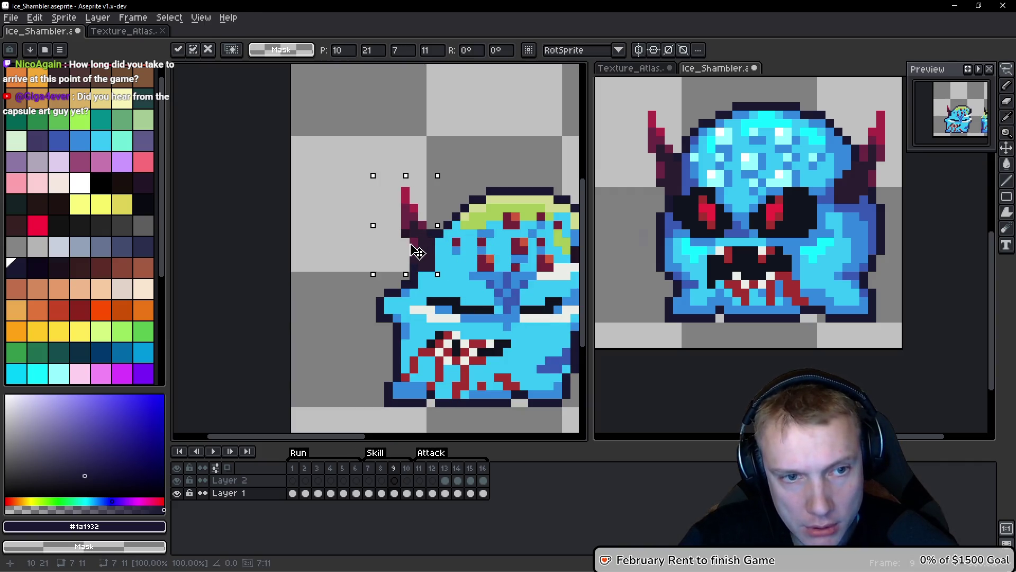
{"action": "left_click_drag", "start_coordinate": [410, 245], "coordinate": [413, 245]}
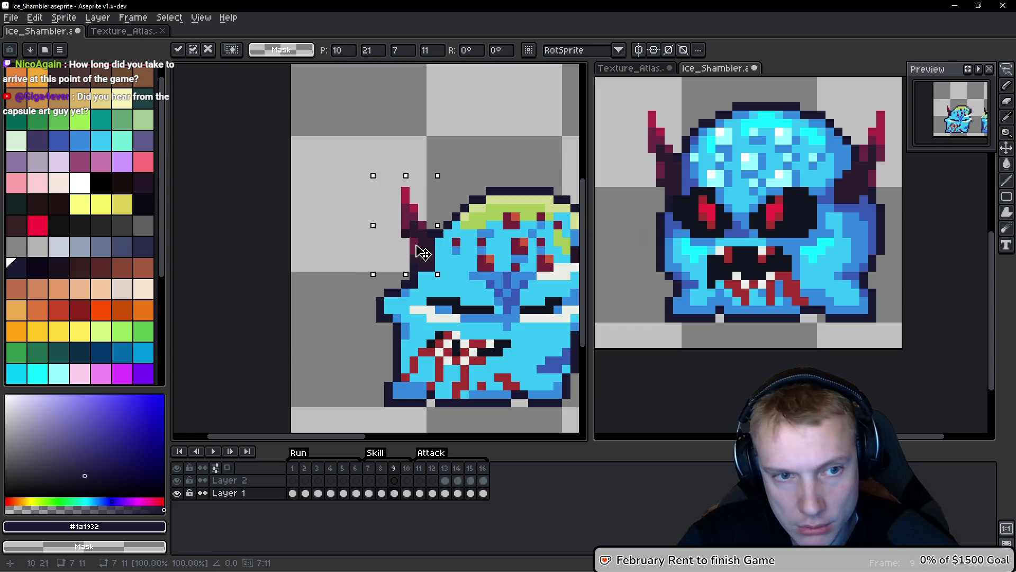
{"action": "mouse_move", "coordinate": [424, 236]}
{"action": "left_mouse_down"}
{"action": "mouse_move", "coordinate": [312, 233]}
{"action": "mouse_move", "coordinate": [533, 228]}
{"action": "mouse_move", "coordinate": [503, 220]}
{"action": "mouse_move", "coordinate": [516, 231]}
{"action": "left_mouse_up"}
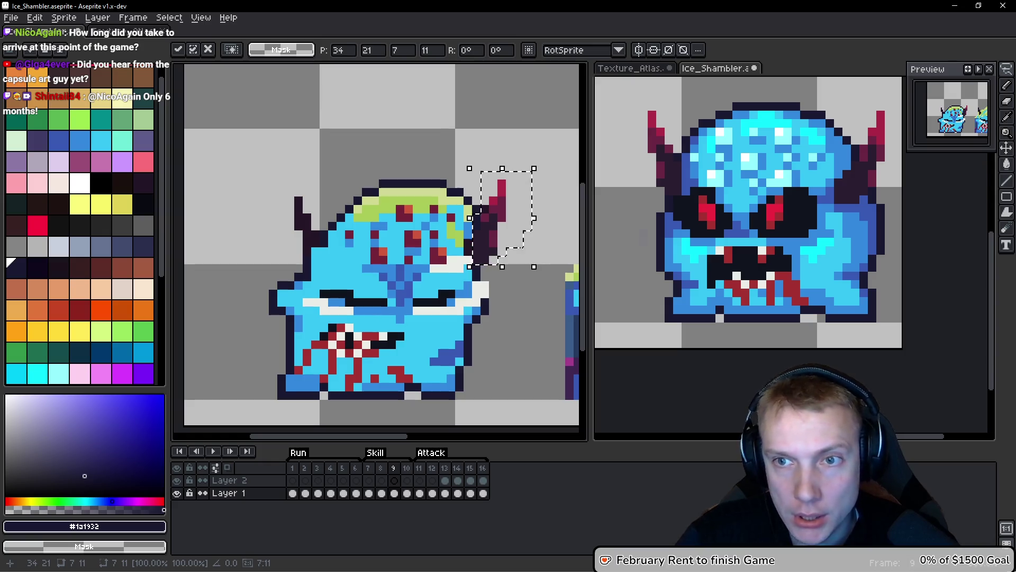
{"action": "key", "text": "ctrl+d"}
{"action": "key", "text": "space"}
Back on the previous frame, lasso the right horn, then clear the selection.
{"action": "key", "text": "Left"}
{"action": "scroll", "coordinate": [427, 254], "scroll_direction": "up", "scroll_amount": 1}
{"action": "scroll", "coordinate": [472, 168], "scroll_direction": "down", "scroll_amount": 1}
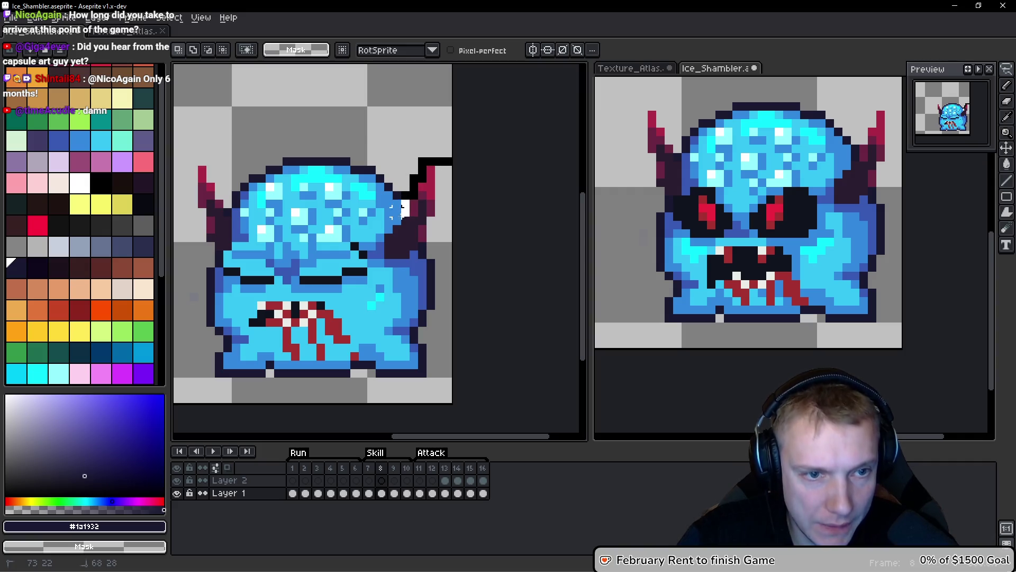
{"action": "mouse_move", "coordinate": [388, 261]}
{"action": "left_mouse_down"}
{"action": "mouse_move", "coordinate": [438, 226]}
{"action": "mouse_move", "coordinate": [451, 233]}
{"action": "left_mouse_up"}
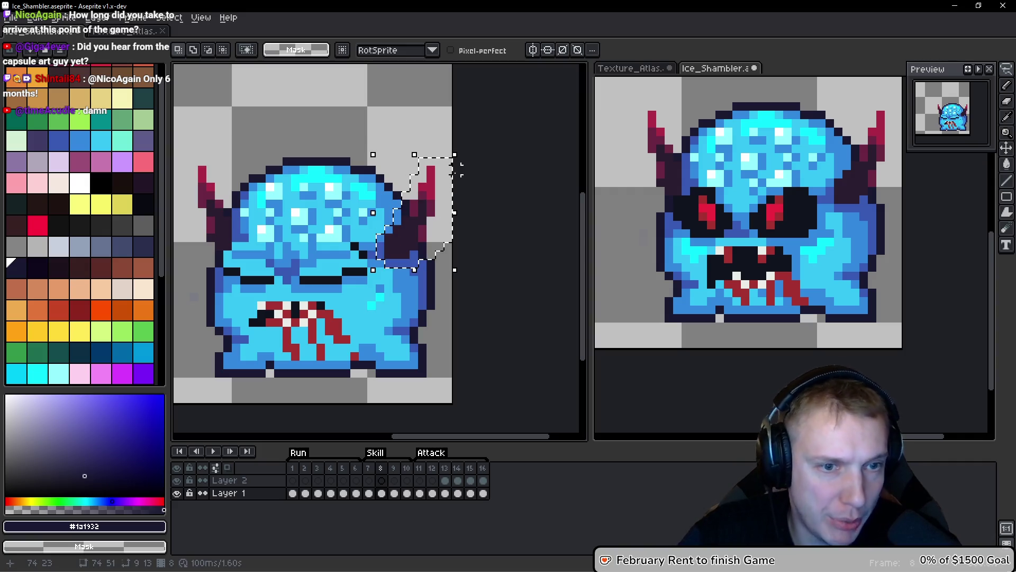
{"action": "key", "text": "ctrl+d"}
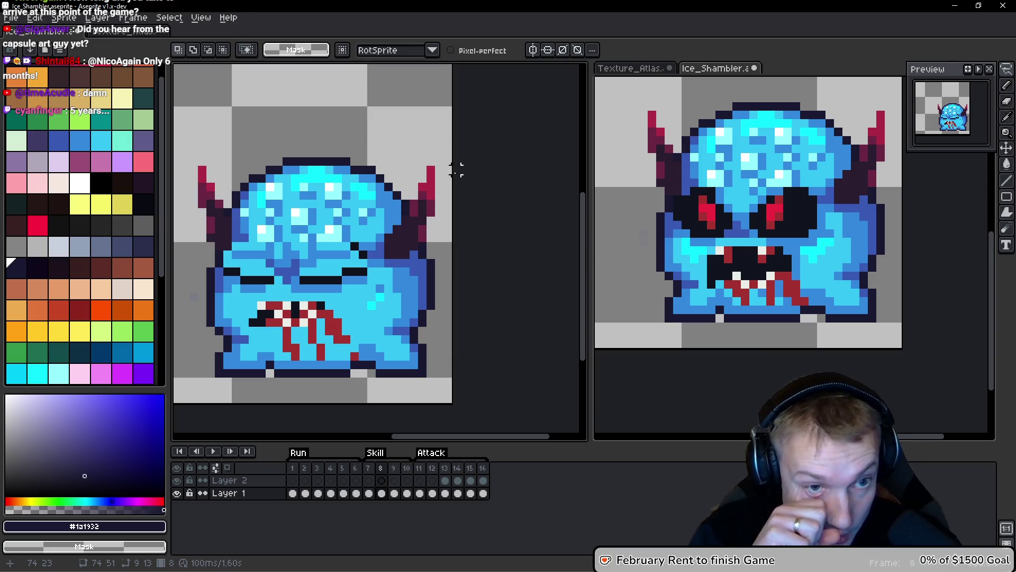
{"action": "key", "text": "space"}
On frame 9, move the lassoed left horn up and outward, nudge it down one pixel, commit.
{"action": "key", "text": "Right"}
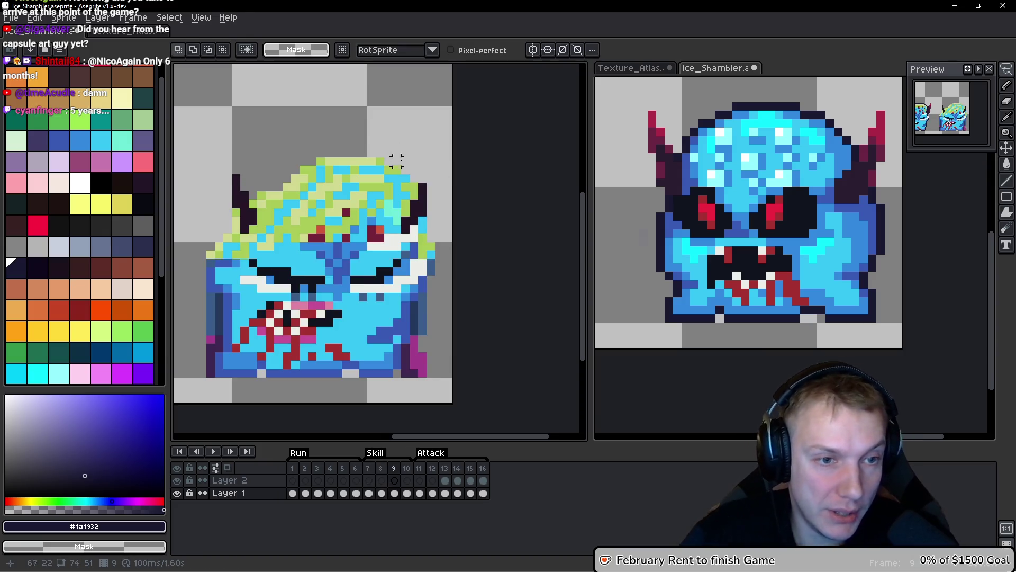
{"action": "scroll", "coordinate": [386, 154], "scroll_direction": "down", "scroll_amount": 1}
{"action": "scroll", "coordinate": [331, 234], "scroll_direction": "up", "scroll_amount": 1}
{"action": "left_click_drag", "start_coordinate": [340, 192], "coordinate": [363, 268]}
{"action": "mouse_move", "coordinate": [328, 227]}
{"action": "left_mouse_down"}
{"action": "mouse_move", "coordinate": [279, 205]}
{"action": "mouse_move", "coordinate": [284, 193]}
{"action": "mouse_move", "coordinate": [349, 254]}
{"action": "left_mouse_up"}
{"action": "key", "text": "Down"}
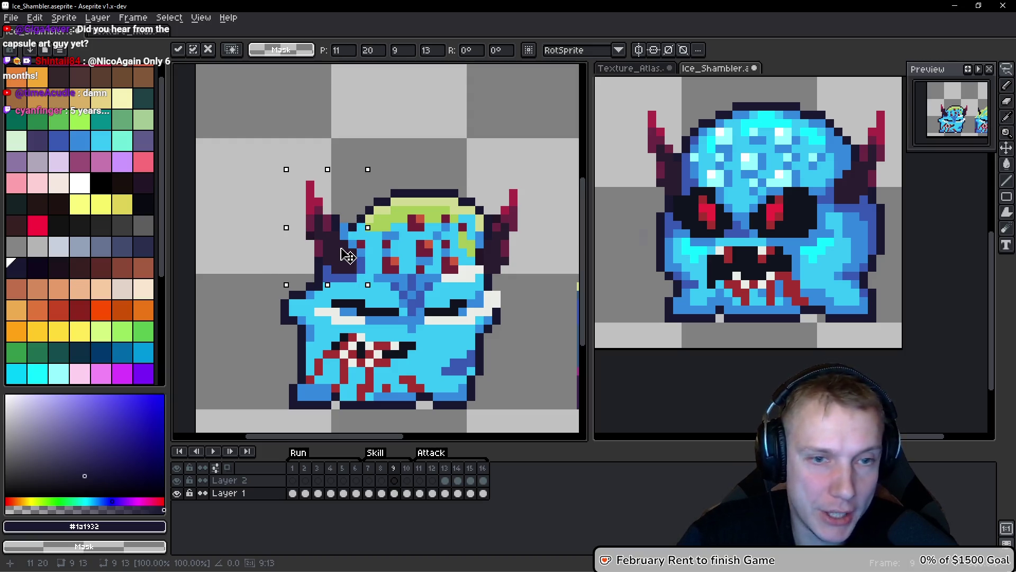
{"action": "key", "text": "Return"}
{"action": "scroll", "coordinate": [336, 246], "scroll_direction": "up", "scroll_amount": 2}
{"action": "key", "text": "b"}
{"action": "key", "text": "ctrl+d"}
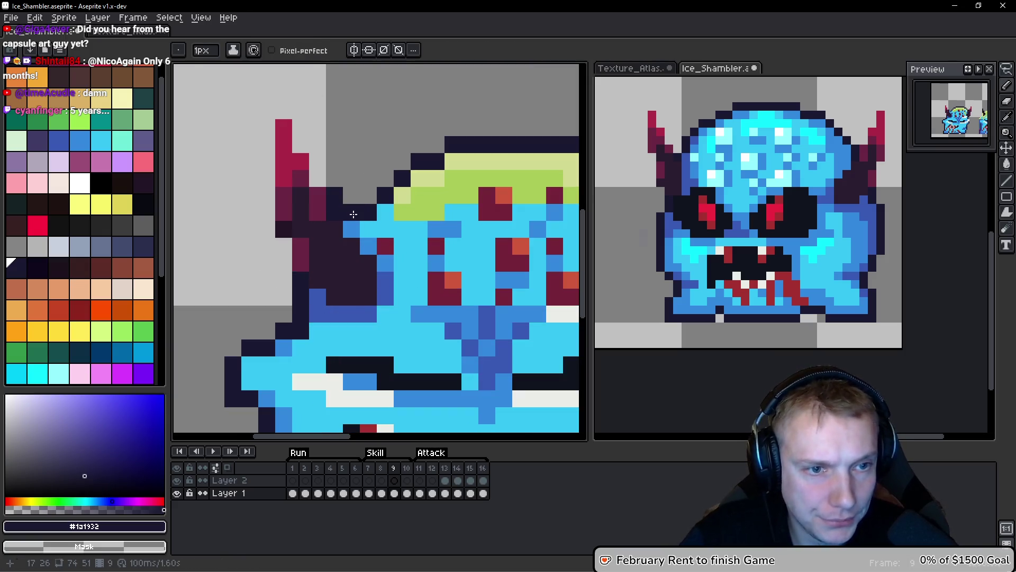
Touch up pixels beside the horn and along the hair edge in light blue and dark navy.
{"action": "left_click", "coordinate": [349, 229]}
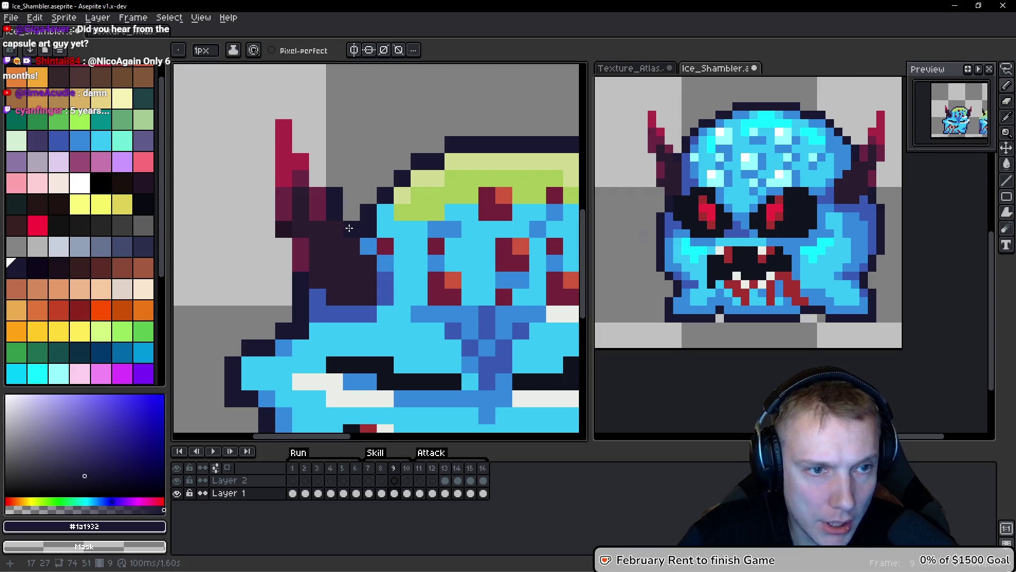
{"action": "scroll", "coordinate": [340, 190], "scroll_direction": "down", "scroll_amount": 5}
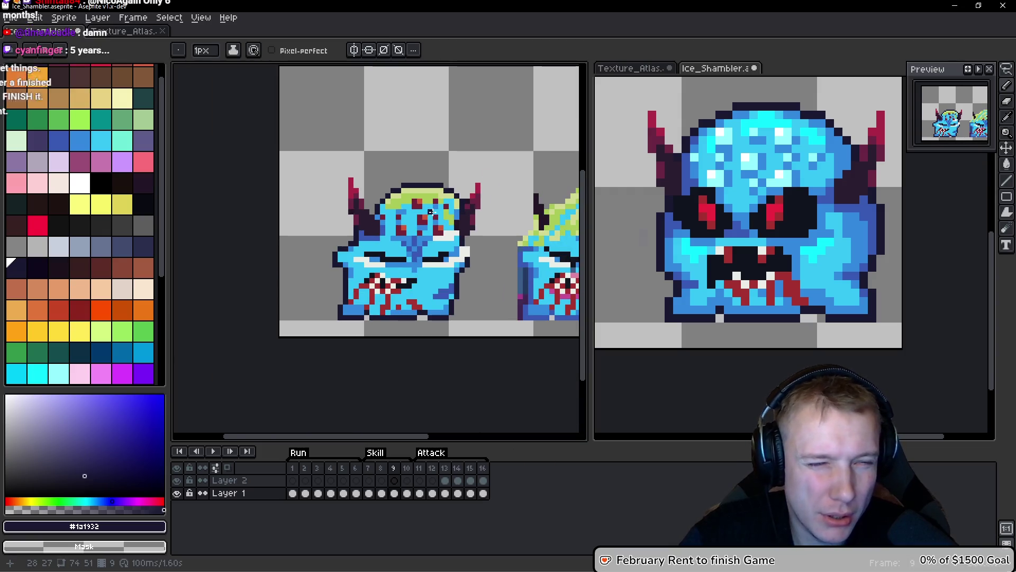
{"action": "scroll", "coordinate": [391, 204], "scroll_direction": "up", "scroll_amount": 4}
{"action": "left_click", "coordinate": [369, 222], "text": "alt"}
{"action": "left_click", "coordinate": [383, 178]}
{"action": "left_click", "coordinate": [404, 159], "text": "alt"}
{"action": "left_click", "coordinate": [383, 177]}
{"action": "left_click", "coordinate": [365, 195]}
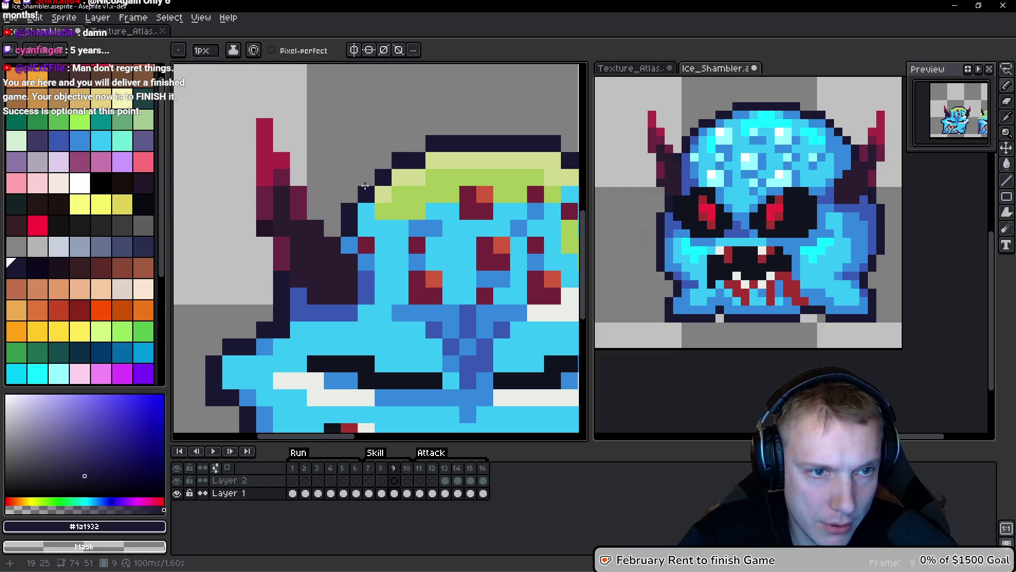
Darken more hair-outline pixels and a cheek pixel in navy #1a1932.
{"action": "left_click", "coordinate": [365, 194]}
{"action": "left_click", "coordinate": [370, 220], "text": "alt"}
{"action": "left_click", "coordinate": [344, 212], "text": "alt"}
{"action": "left_click", "coordinate": [383, 228]}
{"action": "scroll", "coordinate": [390, 224], "scroll_direction": "down", "scroll_amount": 6}
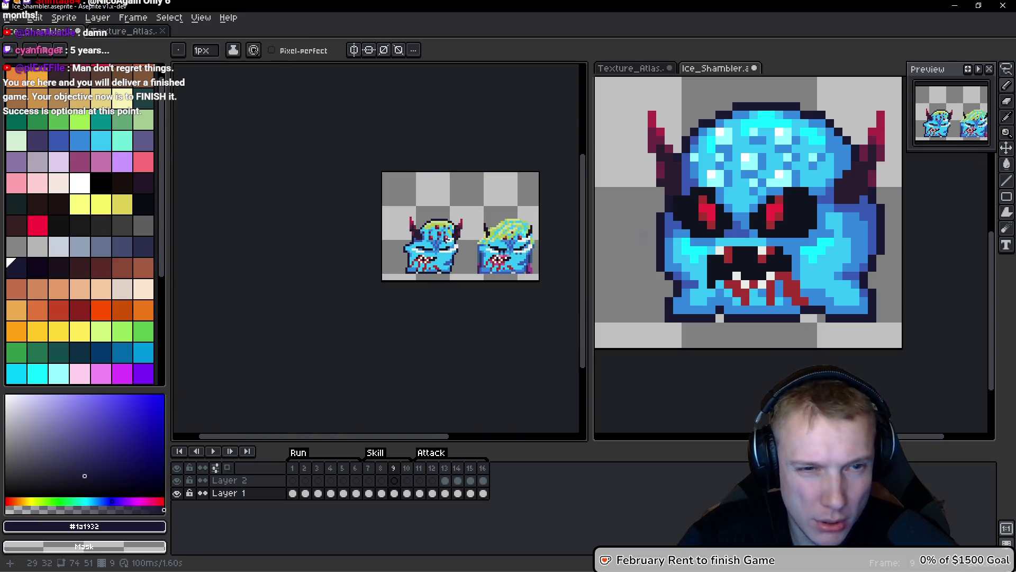
{"action": "scroll", "coordinate": [410, 246], "scroll_direction": "up", "scroll_amount": 5}
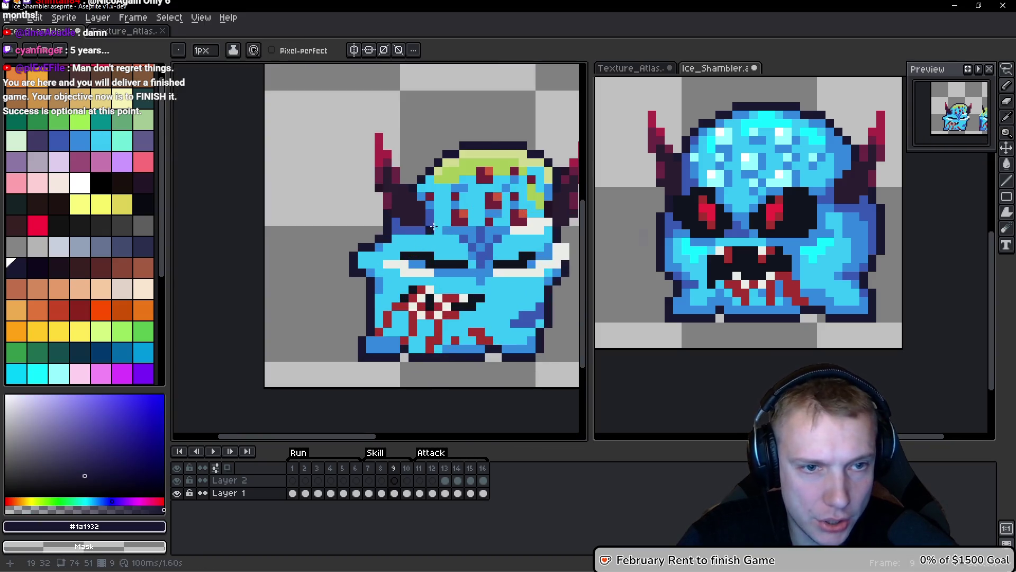
{"action": "scroll", "coordinate": [426, 227], "scroll_direction": "up", "scroll_amount": 2}
{"action": "left_click", "coordinate": [459, 267]}
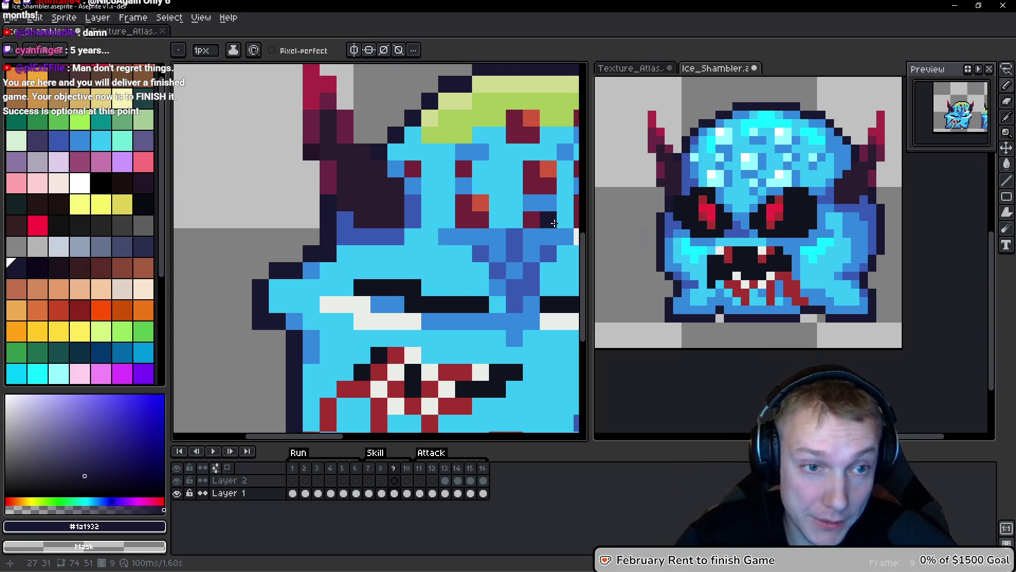
Shade the face and the area beside the horn with medium blue #3388dc.
{"action": "key", "text": "alt"}
{"action": "left_click", "coordinate": [394, 166], "text": "alt"}
{"action": "left_click", "coordinate": [409, 143]}
{"action": "left_click_drag", "start_coordinate": [430, 219], "coordinate": [431, 236]}
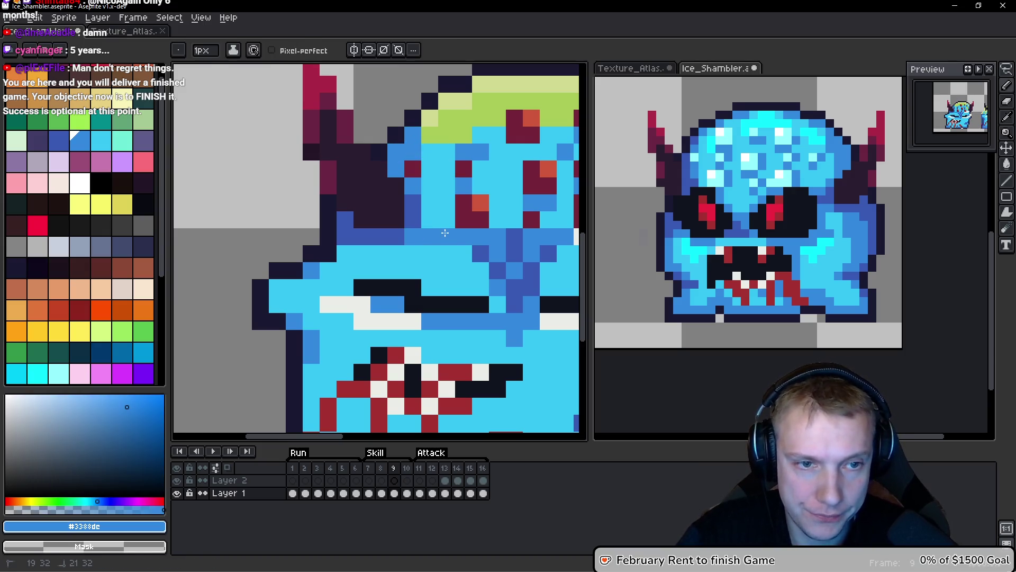
{"action": "left_click_drag", "start_coordinate": [345, 253], "coordinate": [379, 253]}
{"action": "left_click", "coordinate": [334, 268]}
{"action": "left_click", "coordinate": [347, 271]}
Paint medium blue along the left body edge, keeping two lower-left outline pixels dark.
{"action": "scroll", "coordinate": [347, 271], "scroll_direction": "down", "scroll_amount": 2}
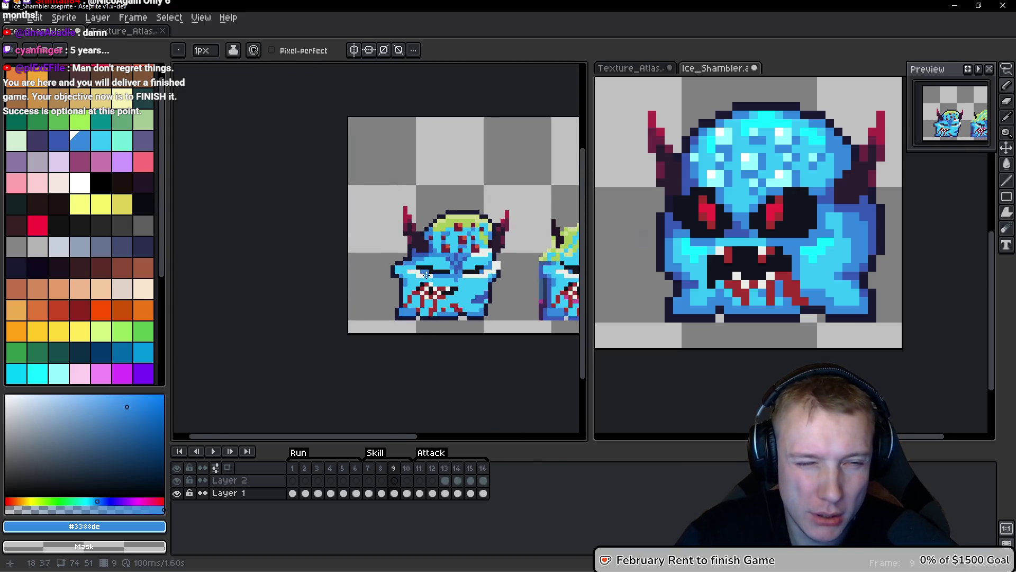
{"action": "scroll", "coordinate": [389, 308], "scroll_direction": "up", "scroll_amount": 2}
{"action": "left_click", "coordinate": [389, 308]}
{"action": "left_click_drag", "start_coordinate": [397, 281], "coordinate": [385, 305]}
{"action": "left_click", "coordinate": [385, 280], "text": "alt"}
{"action": "left_click", "coordinate": [397, 314], "text": "alt"}
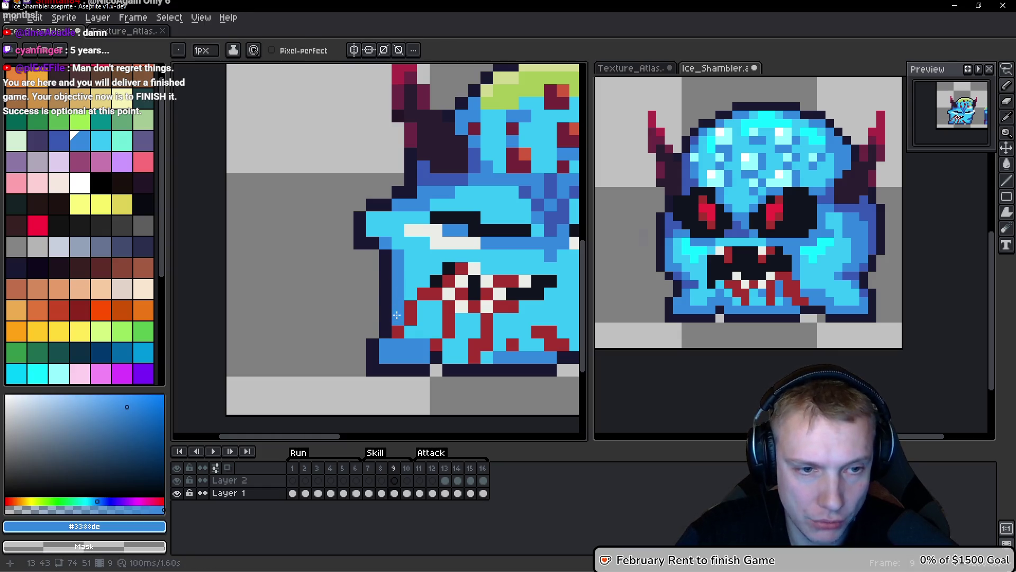
{"action": "scroll", "coordinate": [464, 258], "scroll_direction": "down", "scroll_amount": 5}
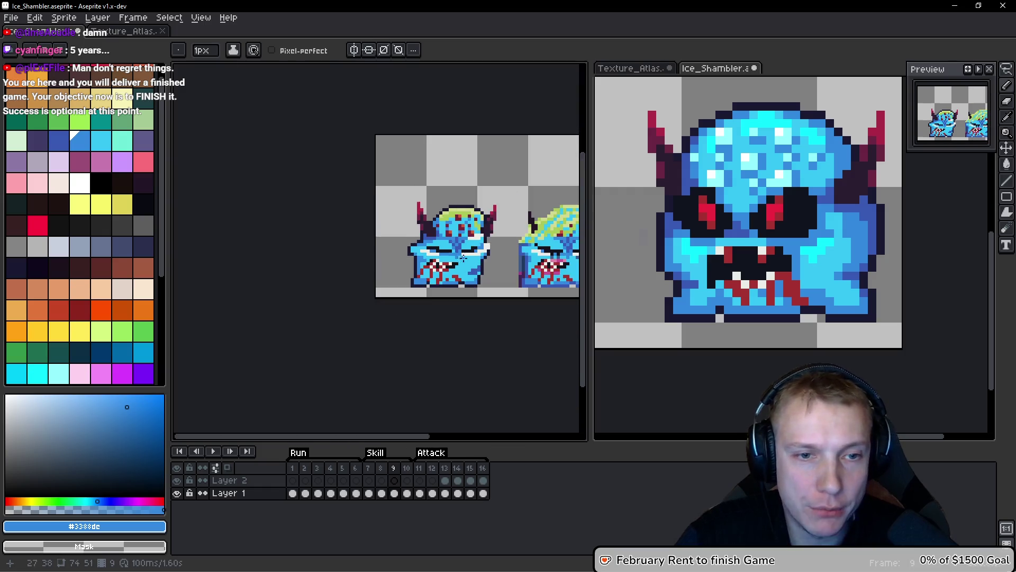
{"action": "left_click_drag", "start_coordinate": [463, 257], "coordinate": [390, 239]}
{"action": "scroll", "coordinate": [389, 239], "scroll_direction": "up", "scroll_amount": 2}
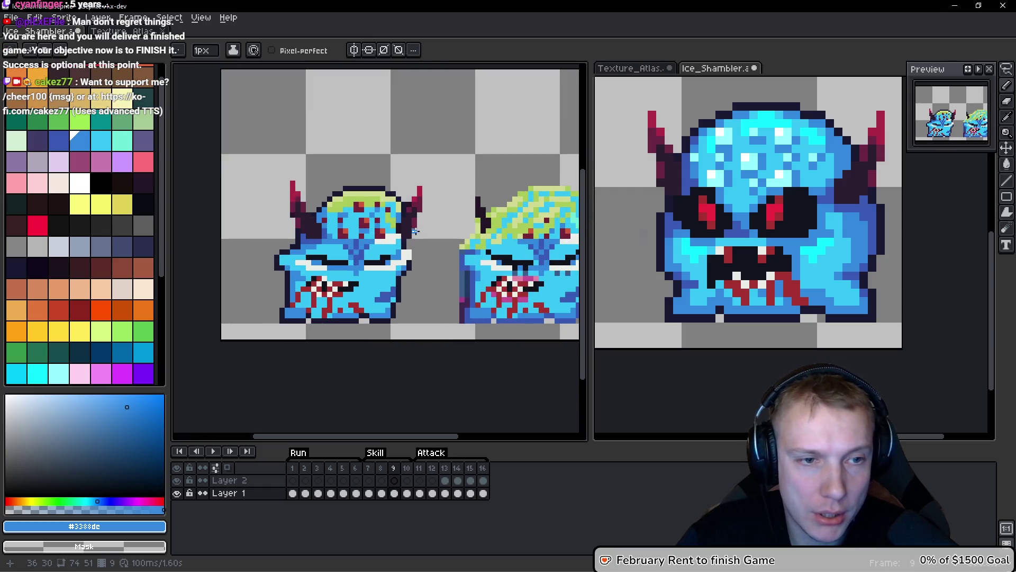
{"action": "scroll", "coordinate": [770, 190], "scroll_direction": "up", "scroll_amount": 2}
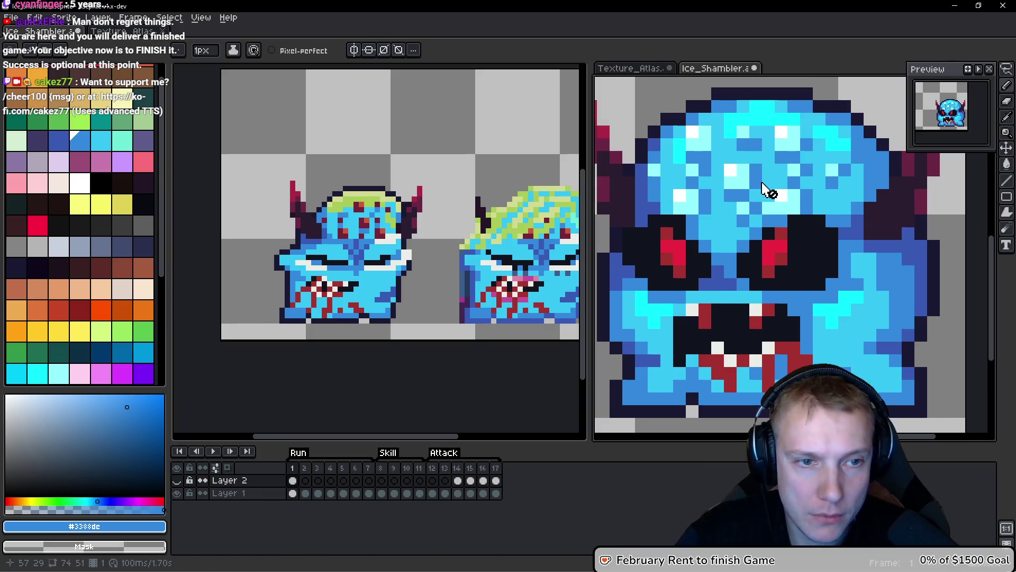
Repaint the maroon spots on the head and pixels below the eyes light cyan #94fdff.
{"action": "scroll", "coordinate": [789, 177], "scroll_direction": "left", "scroll_amount": 2}
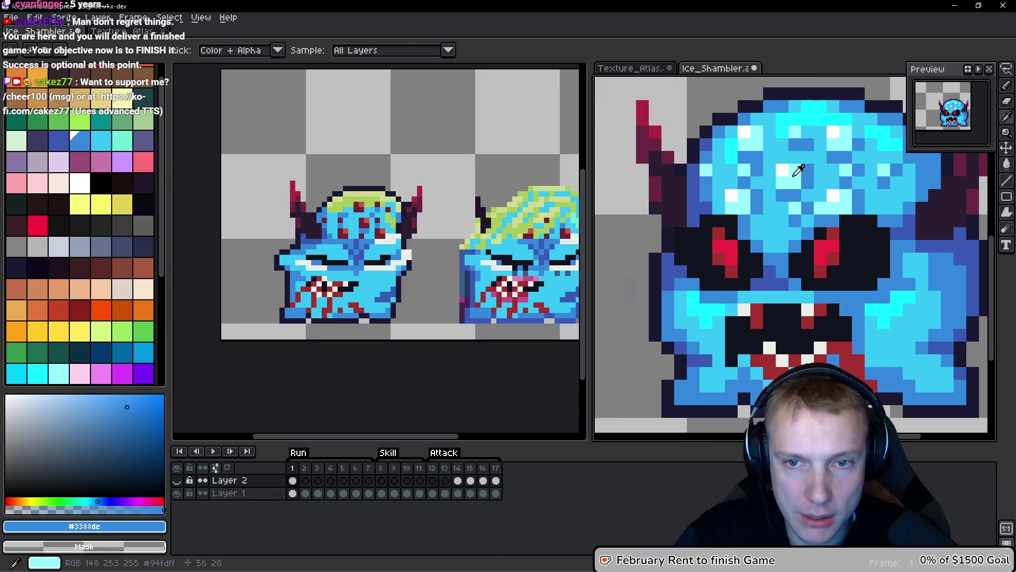
{"action": "left_click", "coordinate": [794, 170], "text": "alt"}
{"action": "scroll", "coordinate": [349, 225], "scroll_direction": "up", "scroll_amount": 3}
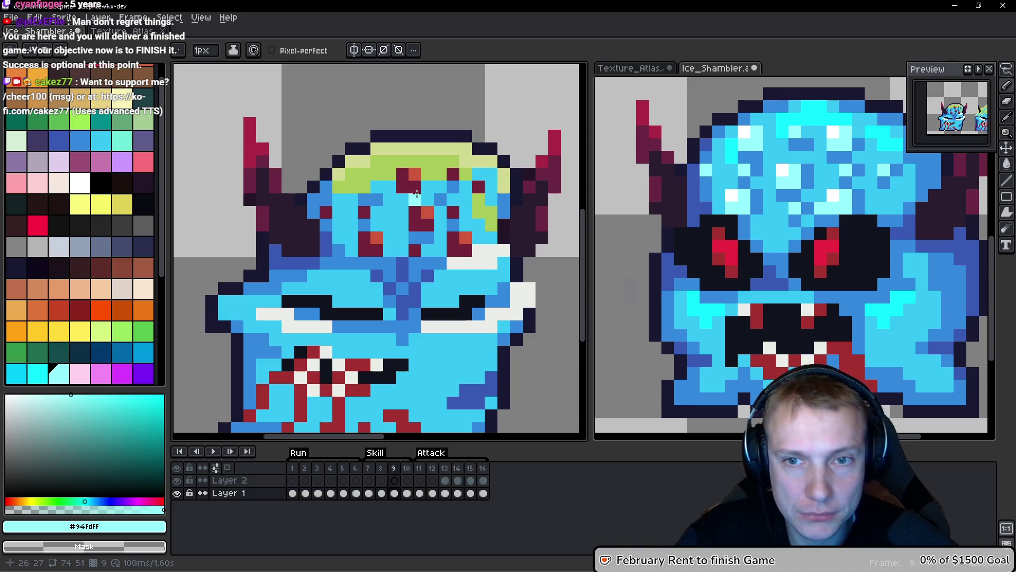
{"action": "scroll", "coordinate": [417, 193], "scroll_direction": "up", "scroll_amount": 1}
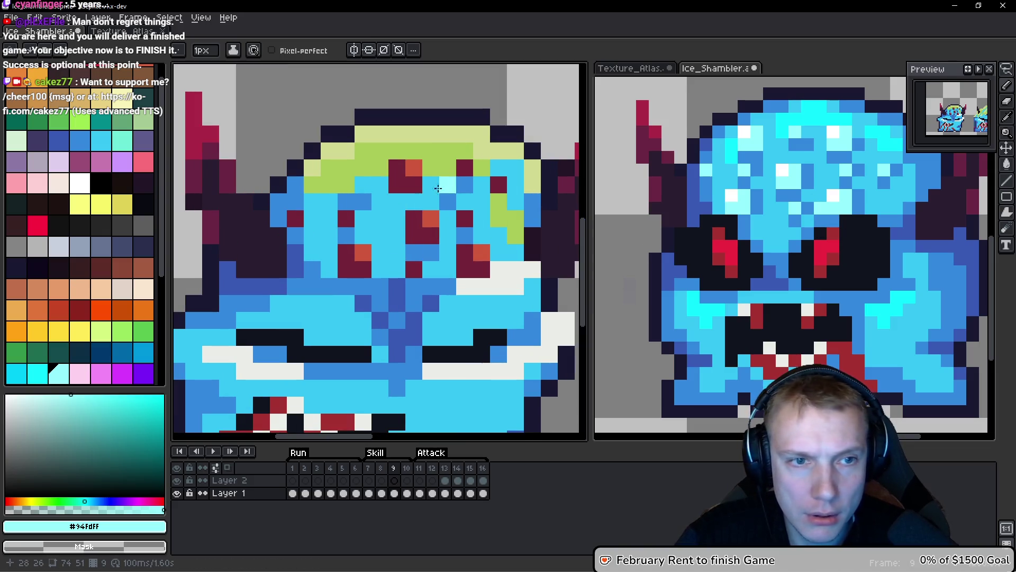
{"action": "left_click_drag", "start_coordinate": [411, 184], "coordinate": [414, 169]}
{"action": "left_click", "coordinate": [397, 184]}
{"action": "left_click_drag", "start_coordinate": [430, 218], "coordinate": [430, 235]}
{"action": "left_click", "coordinate": [413, 235]}
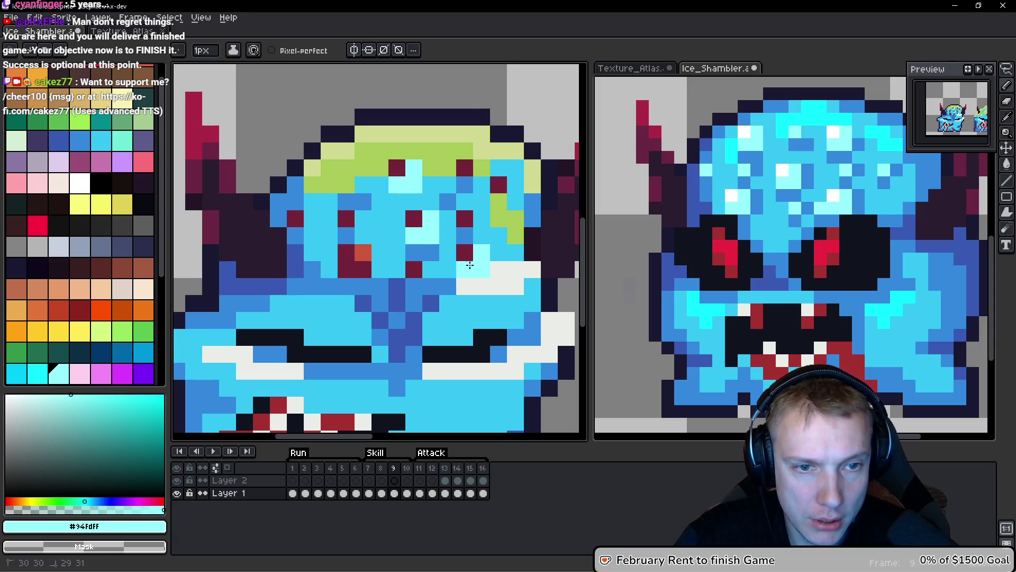
{"action": "left_click_drag", "start_coordinate": [363, 253], "coordinate": [346, 270]}
{"action": "left_click_drag", "start_coordinate": [430, 270], "coordinate": [416, 272]}
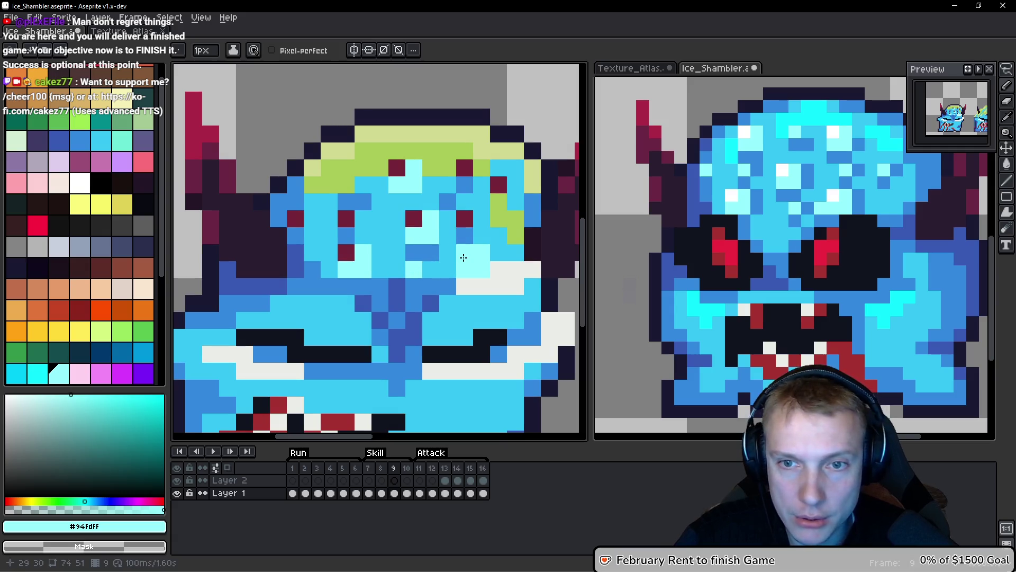
{"action": "left_click", "coordinate": [496, 187]}
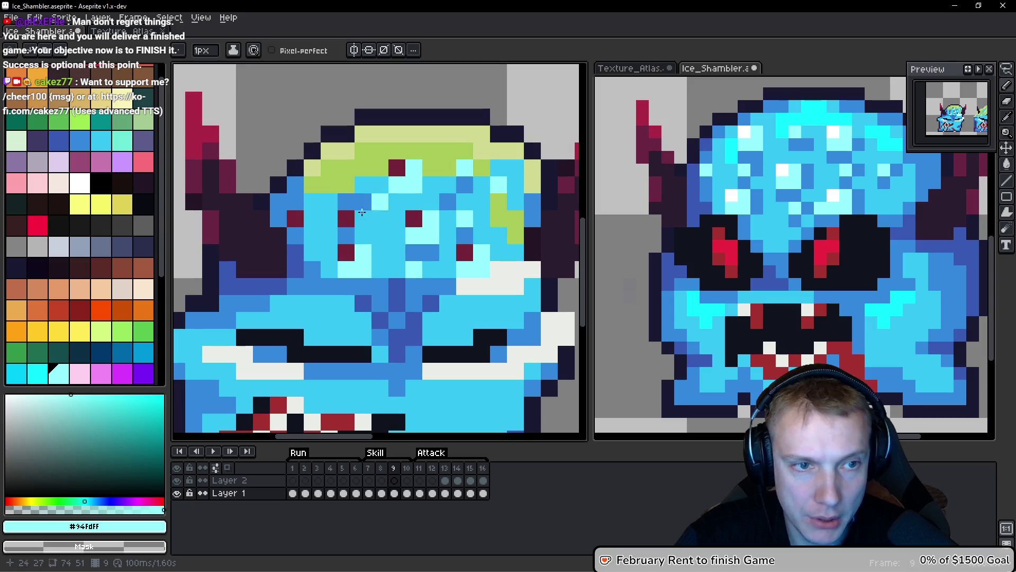
{"action": "left_click", "coordinate": [346, 218]}
{"action": "left_click", "coordinate": [296, 218]}
Add white highlight pixels on the head, sampled from the reference sprite.
{"action": "key", "text": "i"}
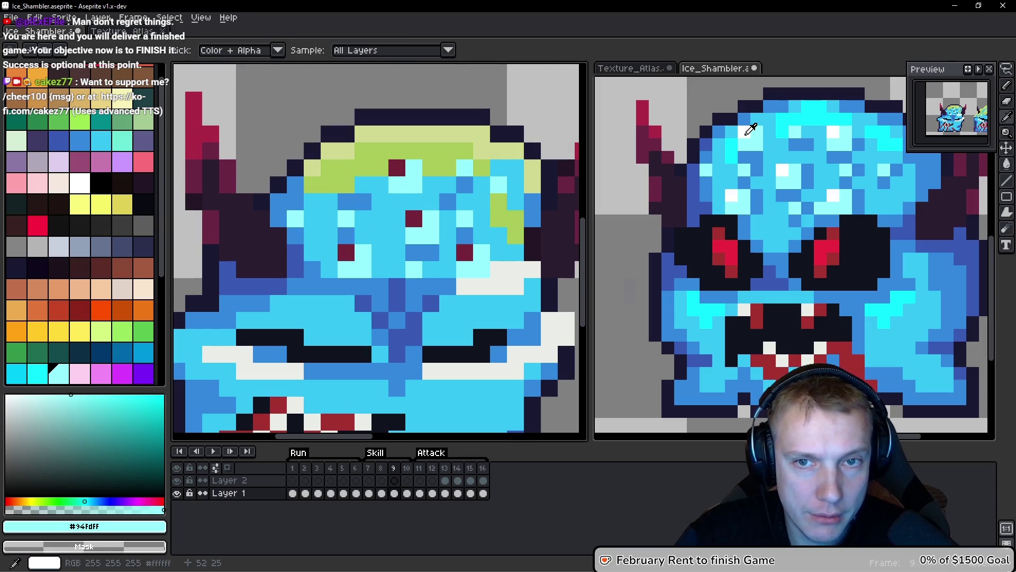
{"action": "left_click", "coordinate": [750, 129]}
{"action": "key", "text": "b"}
{"action": "left_click", "coordinate": [493, 166]}
{"action": "left_click", "coordinate": [414, 205]}
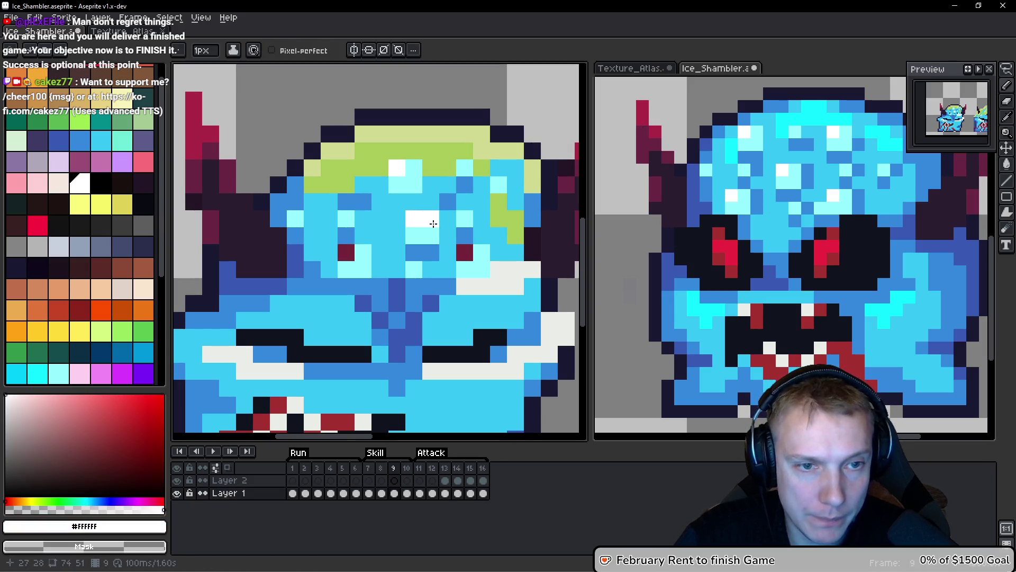
{"action": "left_click", "coordinate": [347, 250]}
{"action": "left_click_drag", "start_coordinate": [443, 220], "coordinate": [387, 234]}
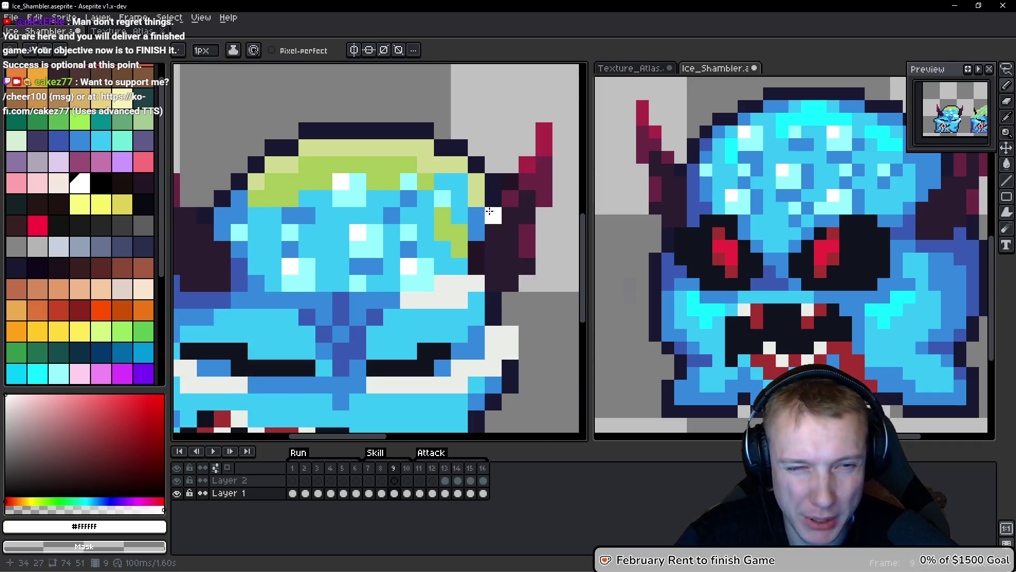
Replace green face pixels with cyan #36c5f4 and shade the face's right side medium blue #3388dc.
{"action": "left_click", "coordinate": [390, 250], "text": "alt"}
{"action": "left_click", "coordinate": [424, 234]}
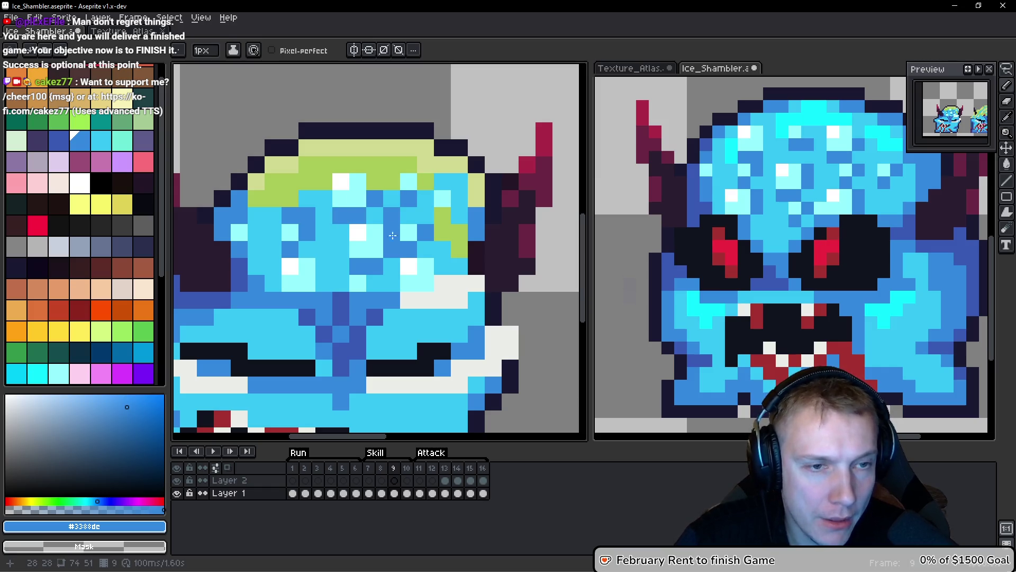
{"action": "left_click", "coordinate": [391, 197], "text": "alt"}
{"action": "left_click", "coordinate": [426, 181]}
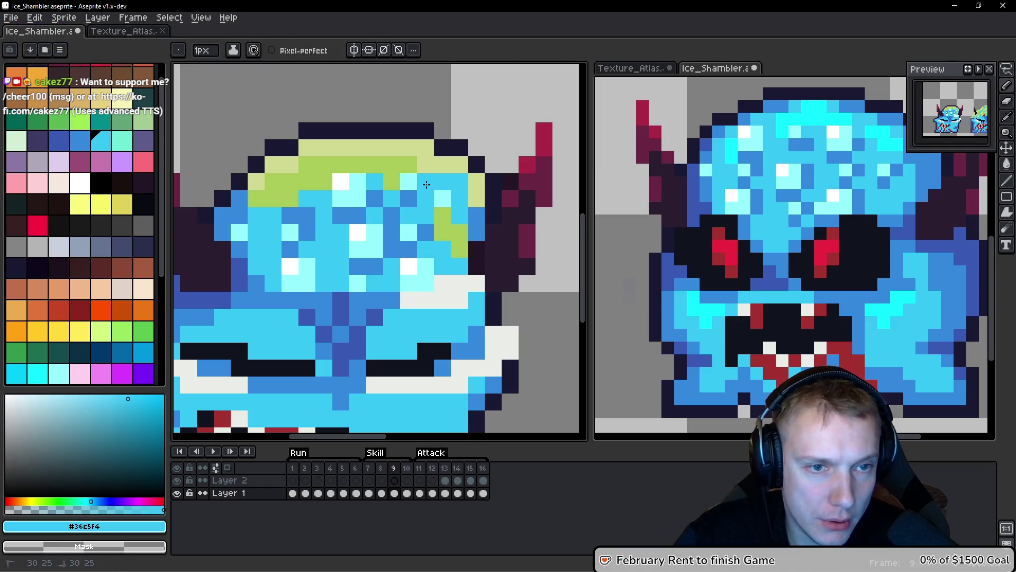
{"action": "left_click", "coordinate": [442, 214]}
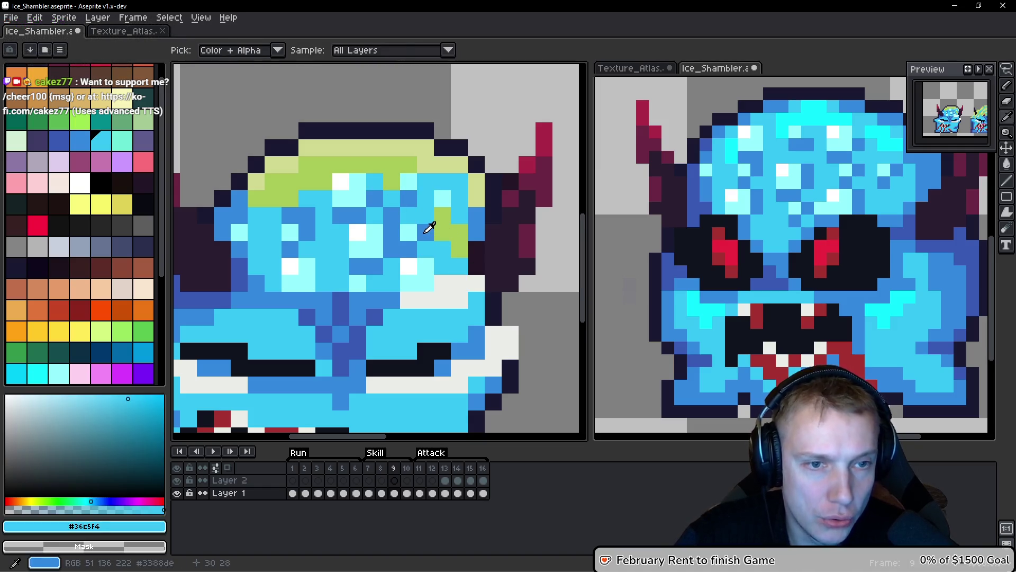
{"action": "left_click", "coordinate": [426, 232], "text": "alt"}
{"action": "mouse_move", "coordinate": [443, 233]}
{"action": "left_mouse_down"}
{"action": "mouse_move", "coordinate": [459, 235]}
{"action": "mouse_move", "coordinate": [459, 199]}
{"action": "left_mouse_up"}
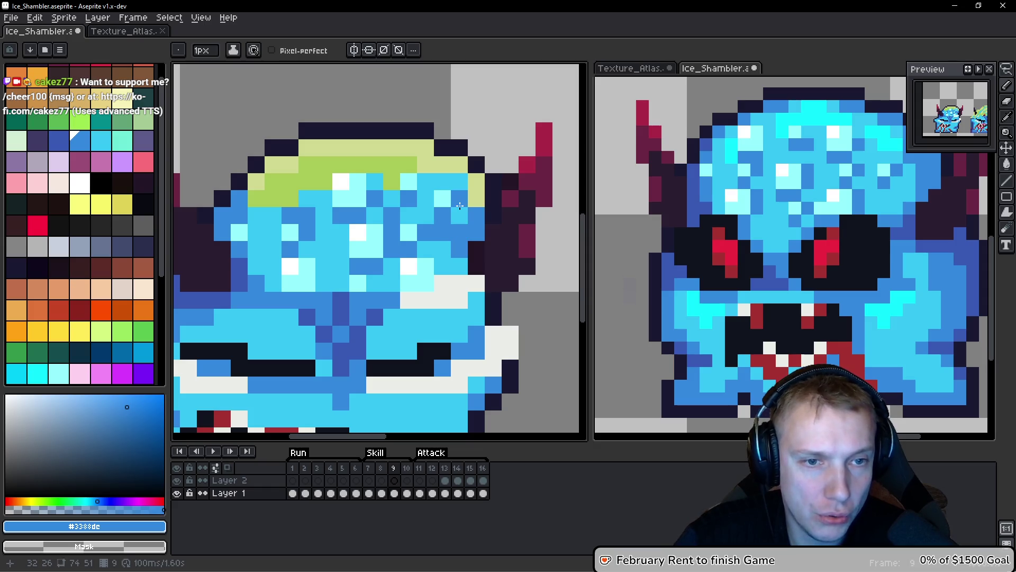
{"action": "left_click", "coordinate": [417, 267]}
{"action": "left_click_drag", "start_coordinate": [459, 249], "coordinate": [459, 266]}
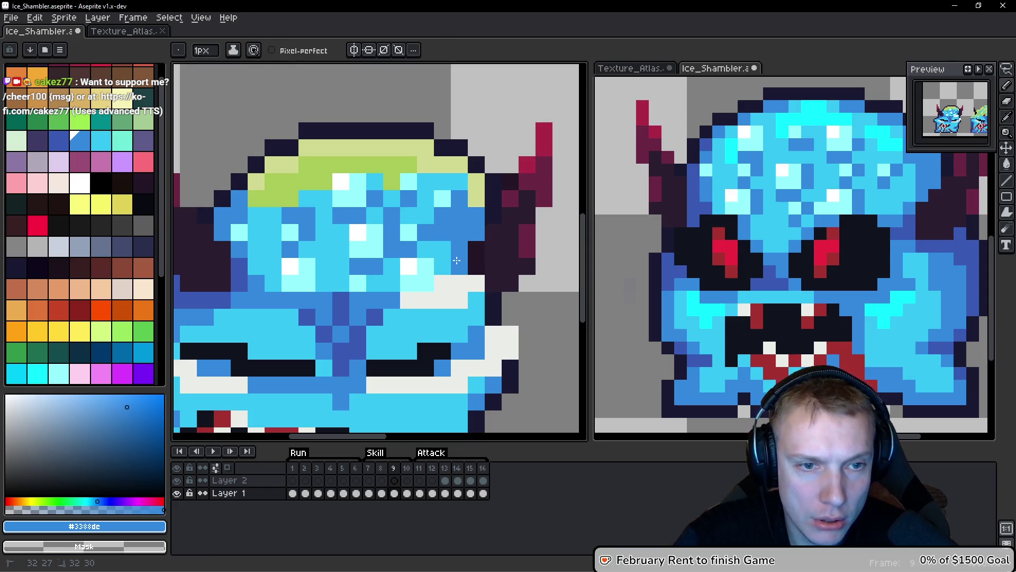
Paint a cyan face pixel dark blue, then pick medium blue #3388dc again.
{"action": "left_click", "coordinate": [376, 315], "text": "alt"}
{"action": "left_click", "coordinate": [458, 177]}
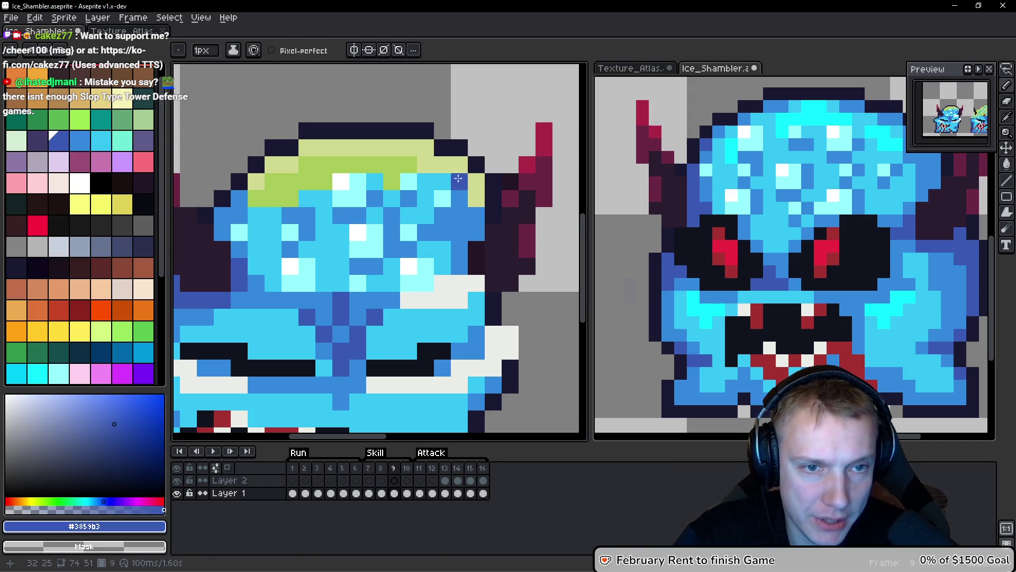
{"action": "left_click", "coordinate": [453, 215], "text": "alt"}
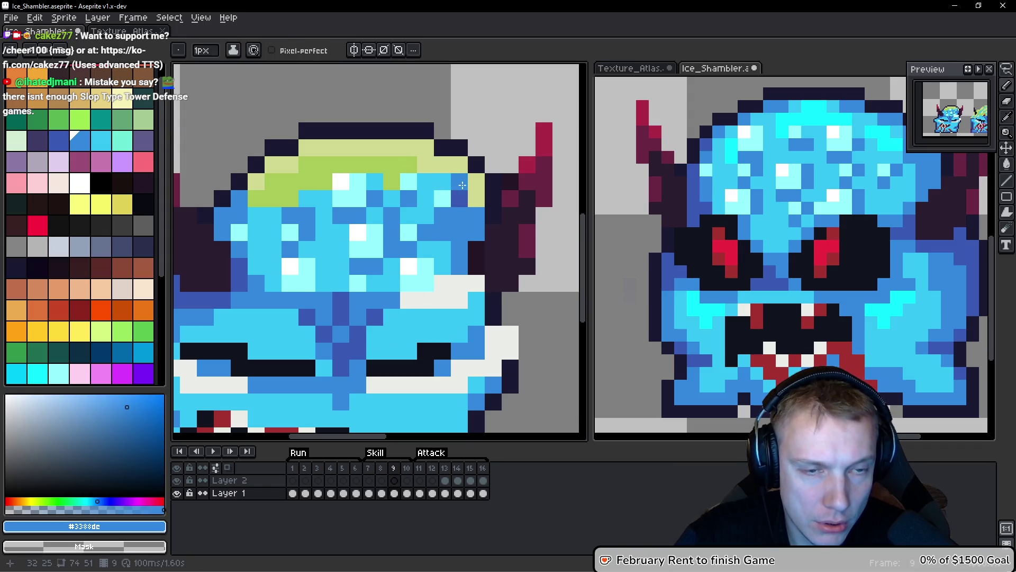
{"action": "scroll", "coordinate": [484, 218], "scroll_direction": "down", "scroll_amount": 4}
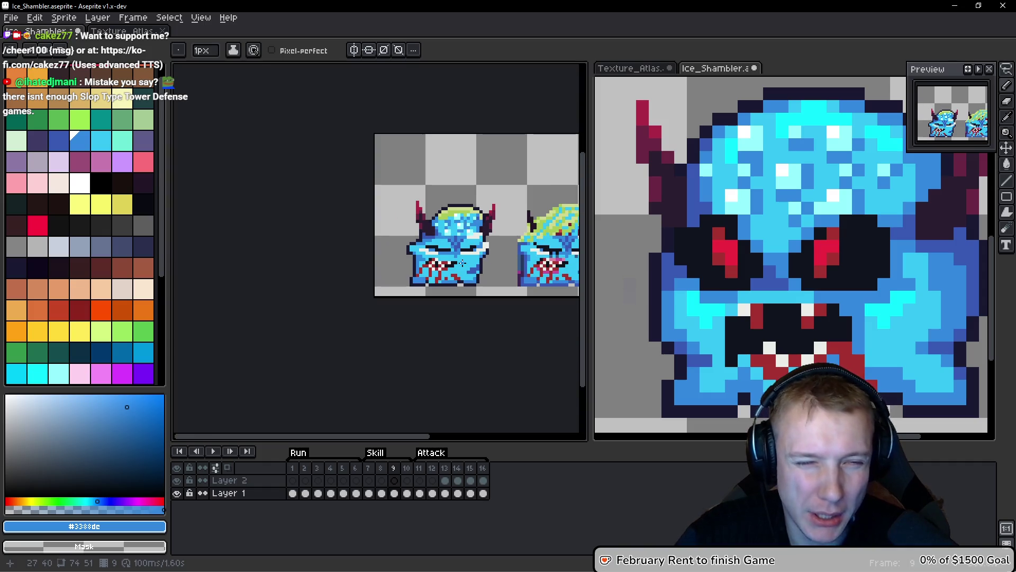
Shade the face with darker blue and repaint the lower face pixels cyan #36c5f4.
{"action": "scroll", "coordinate": [462, 262], "scroll_direction": "up", "scroll_amount": 4}
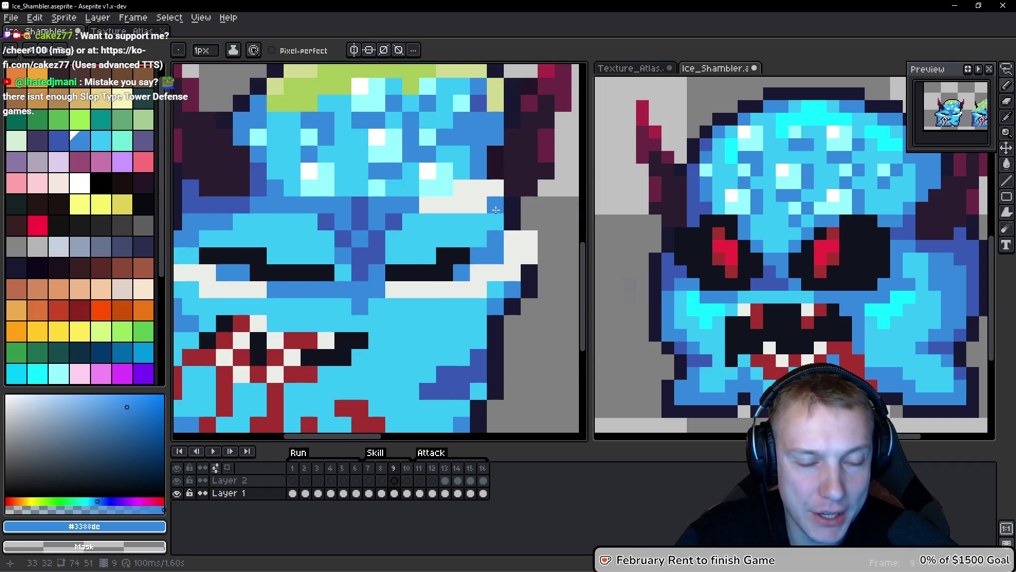
{"action": "scroll", "coordinate": [476, 247], "scroll_direction": "down", "scroll_amount": 4}
{"action": "scroll", "coordinate": [476, 248], "scroll_direction": "up", "scroll_amount": 1}
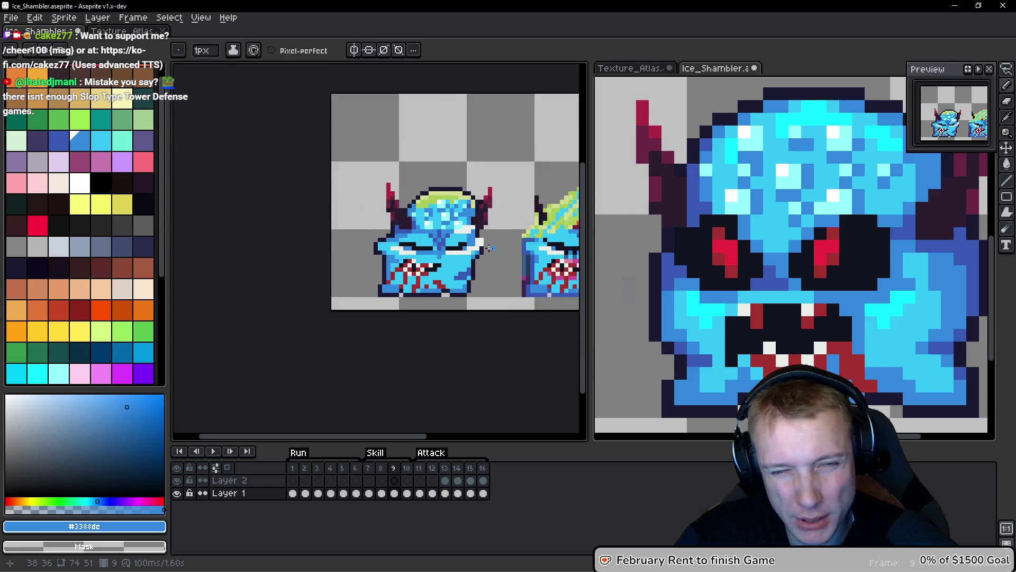
{"action": "scroll", "coordinate": [458, 241], "scroll_direction": "up", "scroll_amount": 2}
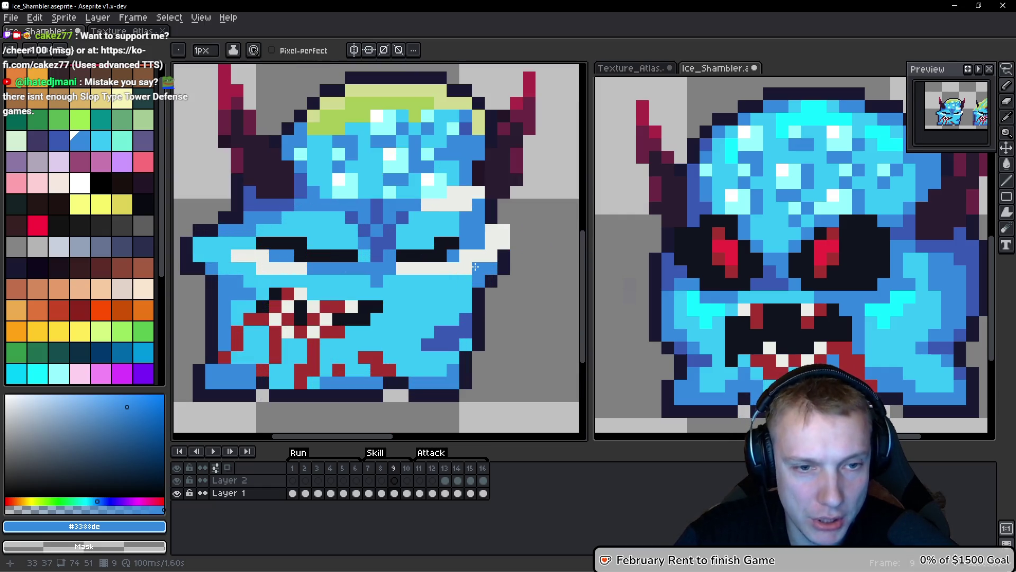
{"action": "left_click_drag", "start_coordinate": [458, 299], "coordinate": [436, 297]}
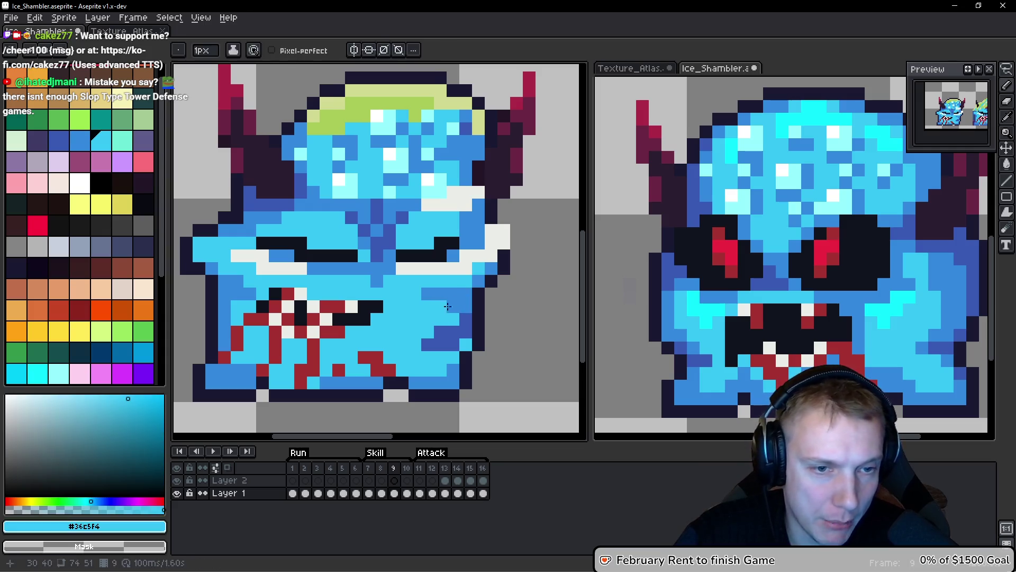
{"action": "left_click", "coordinate": [466, 286], "text": "alt"}
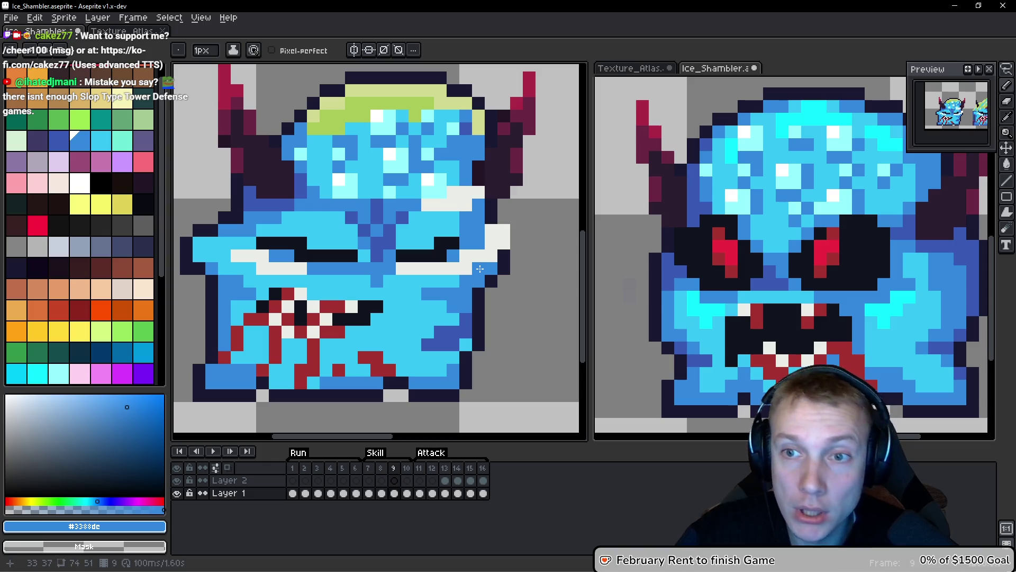
{"action": "left_click", "coordinate": [380, 332], "text": "alt"}
{"action": "mouse_move", "coordinate": [434, 338]}
{"action": "left_mouse_down"}
{"action": "mouse_move", "coordinate": [453, 344]}
{"action": "mouse_move", "coordinate": [460, 325]}
{"action": "mouse_move", "coordinate": [461, 339]}
{"action": "left_mouse_up"}
Darken the body's right edge and add a column of medium-blue #3388dc shading.
{"action": "left_click", "coordinate": [461, 331], "text": "alt"}
{"action": "left_click", "coordinate": [388, 360]}
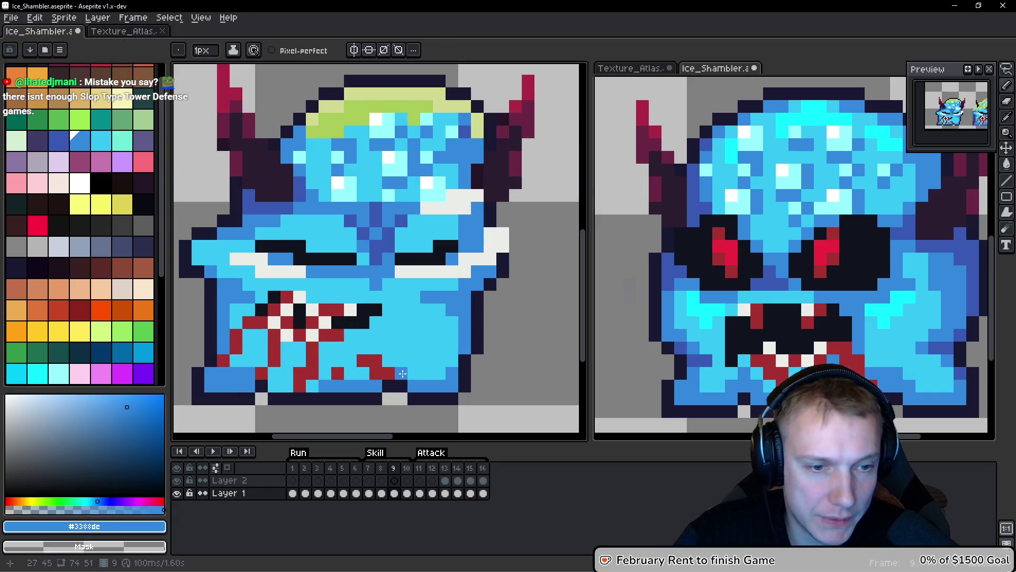
{"action": "left_click_drag", "start_coordinate": [388, 352], "coordinate": [389, 336]}
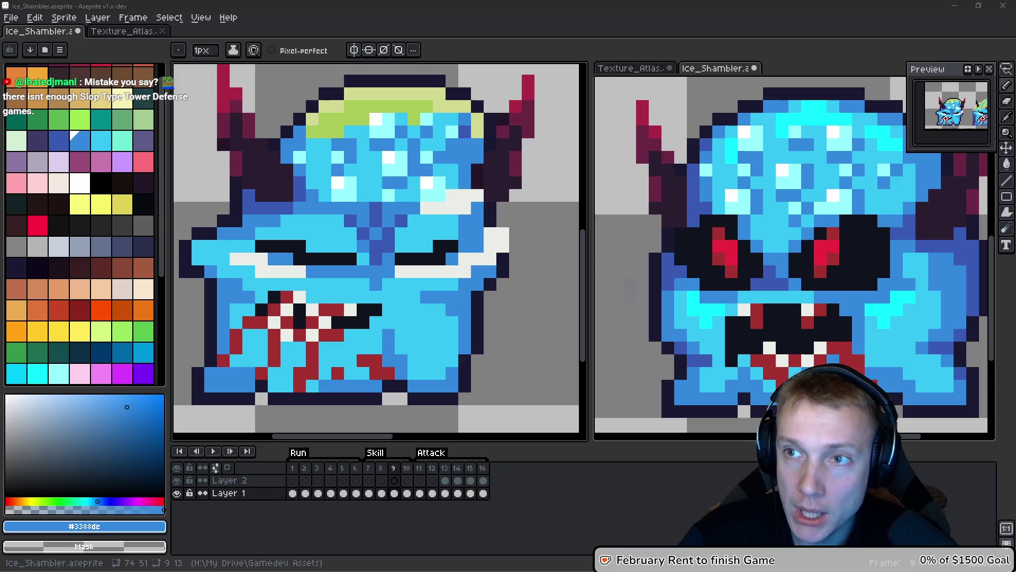
{"action": "mouse_move", "coordinate": [233, 292]}
{"action": "left_mouse_down"}
{"action": "mouse_move", "coordinate": [353, 260]}
{"action": "mouse_move", "coordinate": [282, 225]}
{"action": "left_mouse_up"}
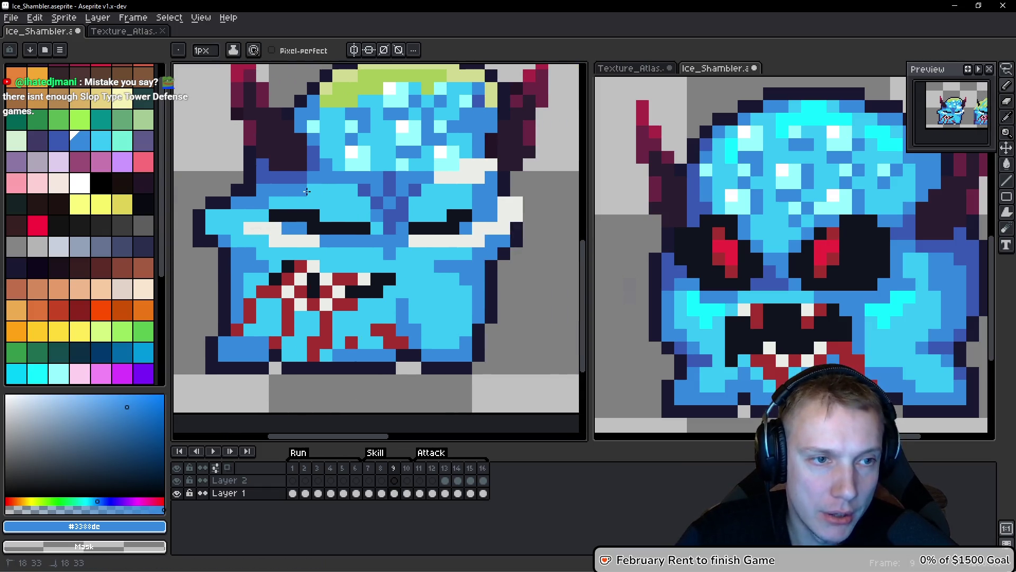
{"action": "scroll", "coordinate": [317, 196], "scroll_direction": "down", "scroll_amount": 2}
{"action": "scroll", "coordinate": [411, 205], "scroll_direction": "up", "scroll_amount": 2}
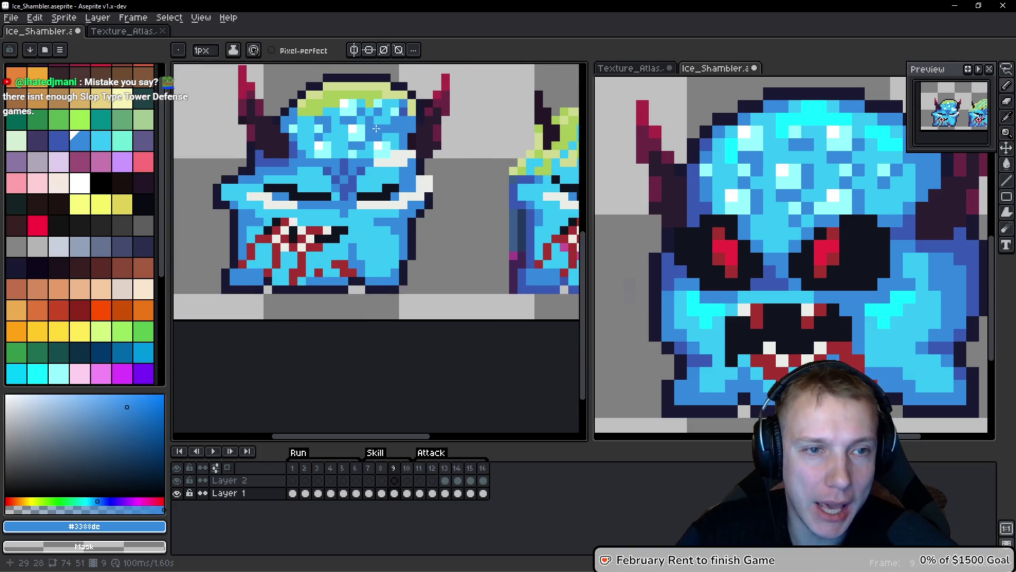
{"action": "scroll", "coordinate": [321, 201], "scroll_direction": "down", "scroll_amount": 2}
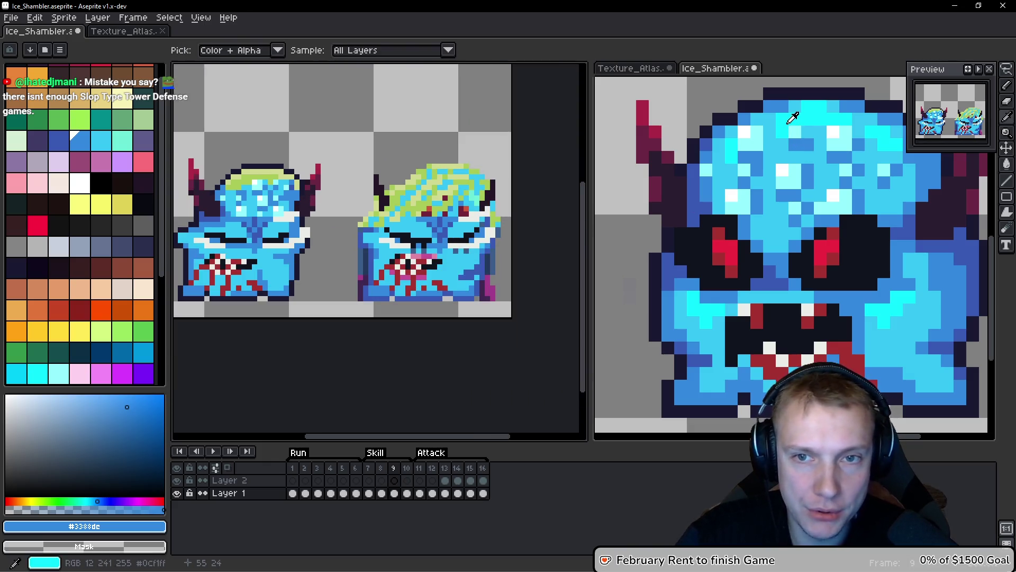
Paint a #0CF1FF row across the head top and cover the yellow strip with #36C5F4.
{"action": "left_click", "coordinate": [794, 124], "text": "alt"}
{"action": "scroll", "coordinate": [286, 180], "scroll_direction": "up", "scroll_amount": 3}
{"action": "mouse_move", "coordinate": [384, 167]}
{"action": "left_mouse_down"}
{"action": "mouse_move", "coordinate": [340, 163]}
{"action": "mouse_move", "coordinate": [313, 179]}
{"action": "left_mouse_up"}
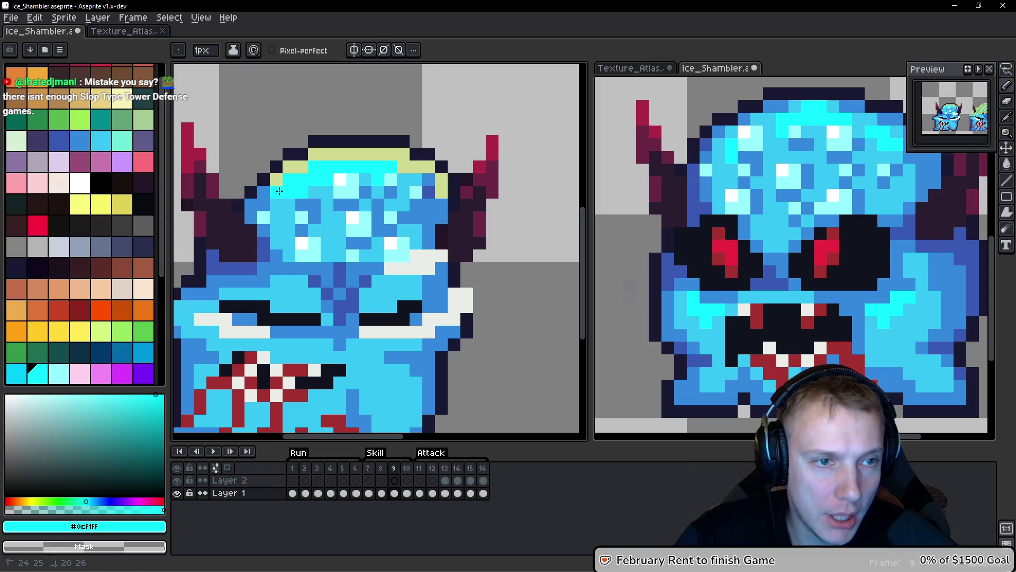
{"action": "left_click", "coordinate": [276, 218], "text": "alt"}
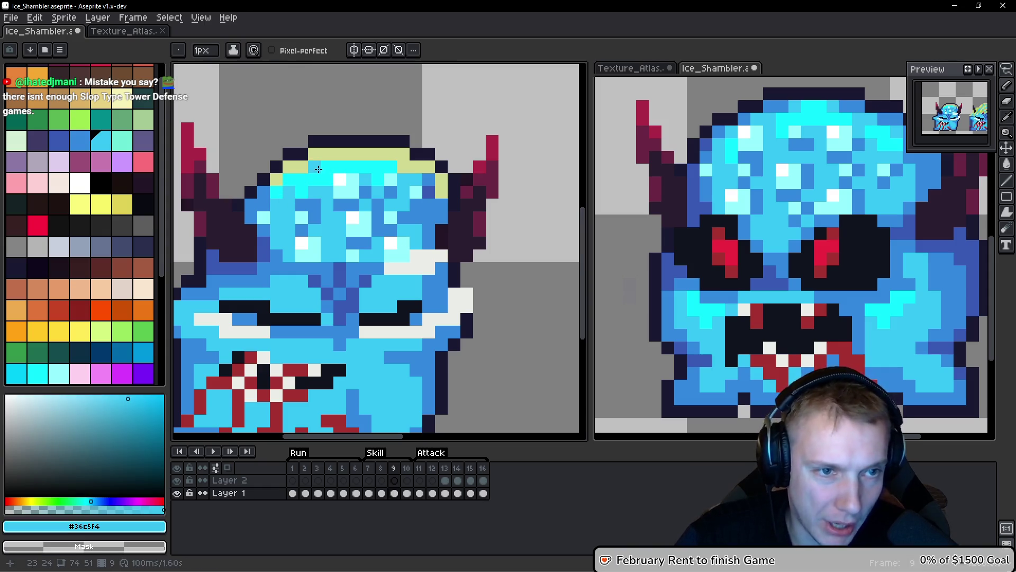
{"action": "scroll", "coordinate": [423, 224], "scroll_direction": "down", "scroll_amount": 4}
{"action": "scroll", "coordinate": [424, 222], "scroll_direction": "up", "scroll_amount": 3}
{"action": "scroll", "coordinate": [424, 222], "scroll_direction": "up", "scroll_amount": 2}
{"action": "mouse_move", "coordinate": [437, 157]}
{"action": "left_mouse_down"}
{"action": "mouse_move", "coordinate": [416, 151]}
{"action": "mouse_move", "coordinate": [464, 185]}
{"action": "left_mouse_up"}
{"action": "left_click", "coordinate": [414, 134]}
{"action": "mouse_move", "coordinate": [400, 133]}
{"action": "left_mouse_down"}
{"action": "mouse_move", "coordinate": [307, 133]}
{"action": "mouse_move", "coordinate": [247, 151]}
{"action": "mouse_move", "coordinate": [327, 159]}
{"action": "left_mouse_up"}
Outline the head's top and right edges in medium blue #3388dc.
{"action": "left_click", "coordinate": [244, 168]}
{"action": "left_click", "coordinate": [326, 160], "text": "alt"}
{"action": "left_click", "coordinate": [345, 147]}
{"action": "left_click", "coordinate": [378, 129]}
{"action": "left_click", "coordinate": [396, 129]}
{"action": "left_click", "coordinate": [481, 129]}
{"action": "left_click", "coordinate": [497, 129]}
{"action": "left_click", "coordinate": [532, 147]}
{"action": "left_click", "coordinate": [548, 165]}
{"action": "left_click", "coordinate": [549, 181]}
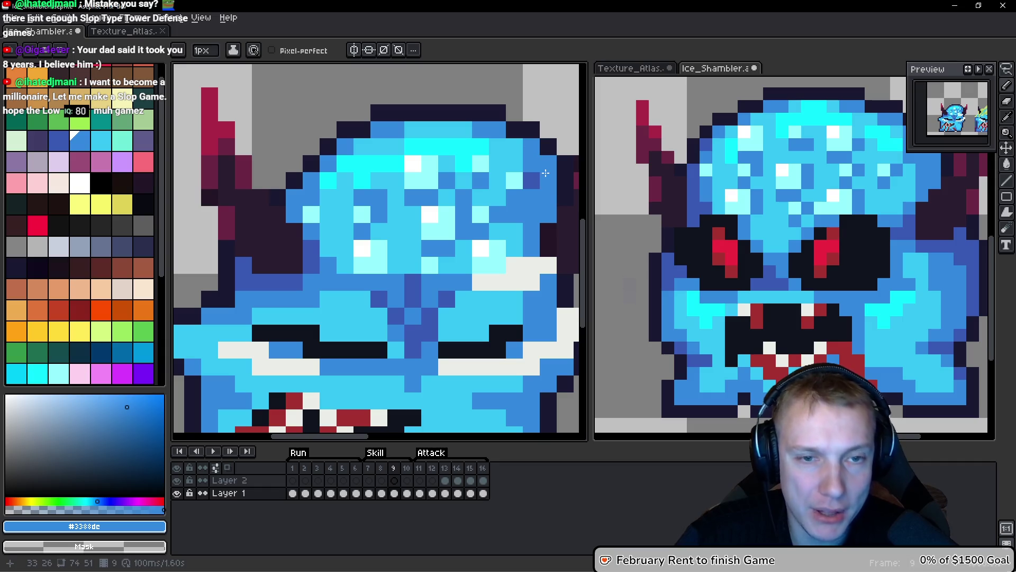
{"action": "scroll", "coordinate": [528, 225], "scroll_direction": "down", "scroll_amount": 4}
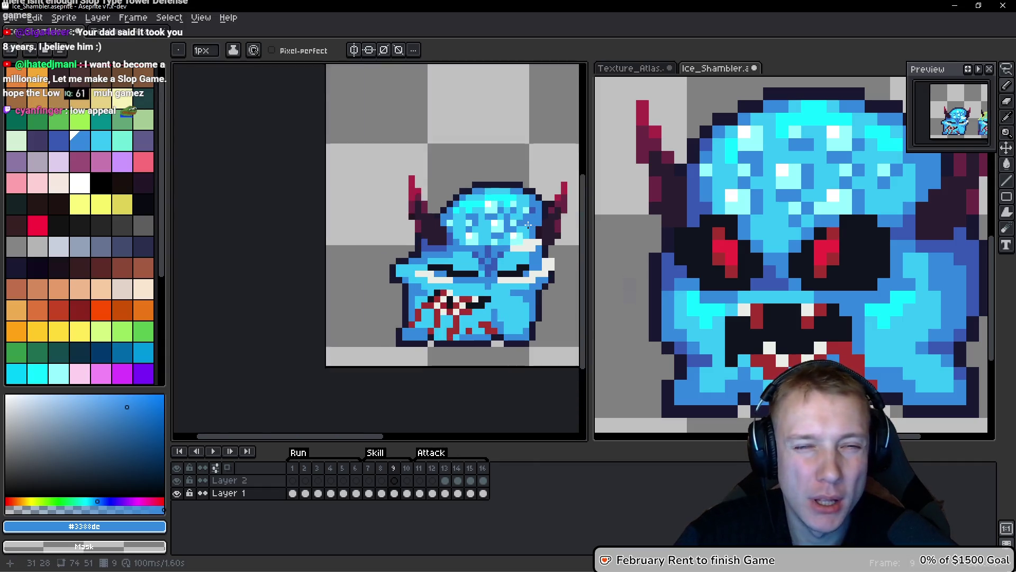
{"action": "scroll", "coordinate": [527, 225], "scroll_direction": "up", "scroll_amount": 4}
Add a bright cyan #0CF1FF highlight pixel on the head, then pick #3388dc again.
{"action": "left_click", "coordinate": [487, 147], "text": "alt"}
{"action": "left_click", "coordinate": [503, 150]}
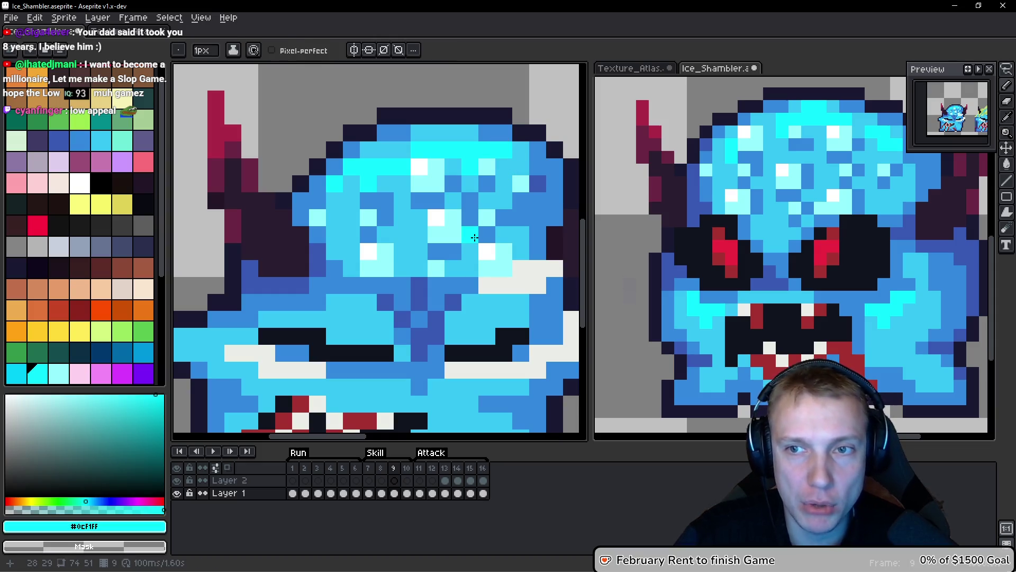
{"action": "scroll", "coordinate": [418, 234], "scroll_direction": "down", "scroll_amount": 3}
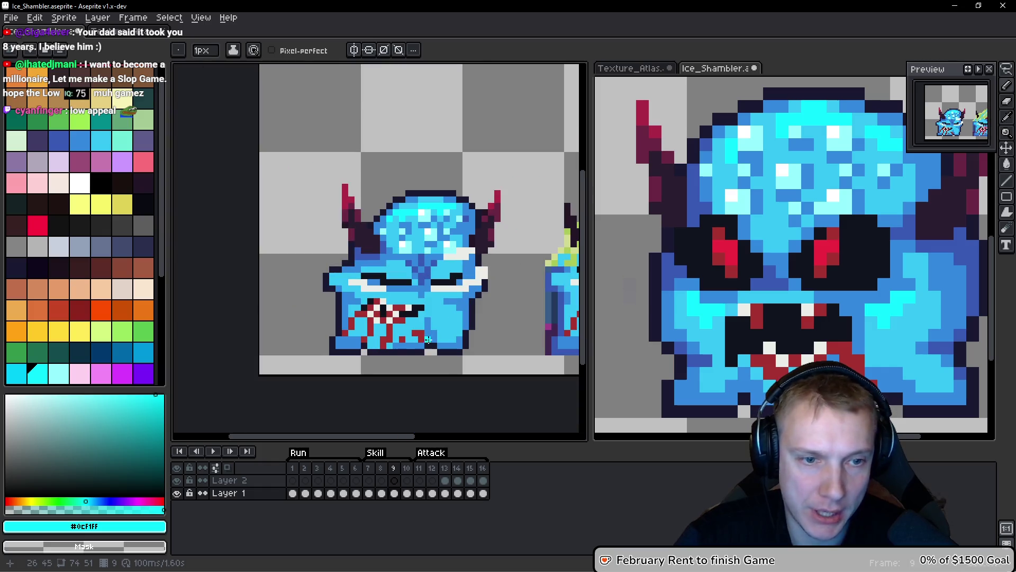
{"action": "scroll", "coordinate": [395, 345], "scroll_direction": "up", "scroll_amount": 3}
{"action": "left_click", "coordinate": [310, 317], "text": "alt"}
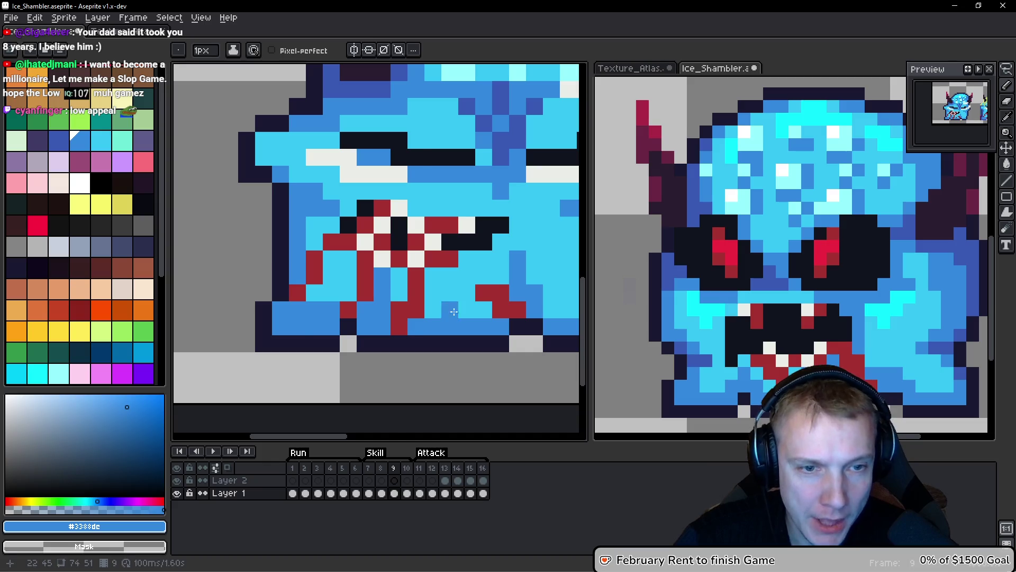
{"action": "scroll", "coordinate": [481, 314], "scroll_direction": "down", "scroll_amount": 3}
{"action": "scroll", "coordinate": [504, 294], "scroll_direction": "up", "scroll_amount": 2}
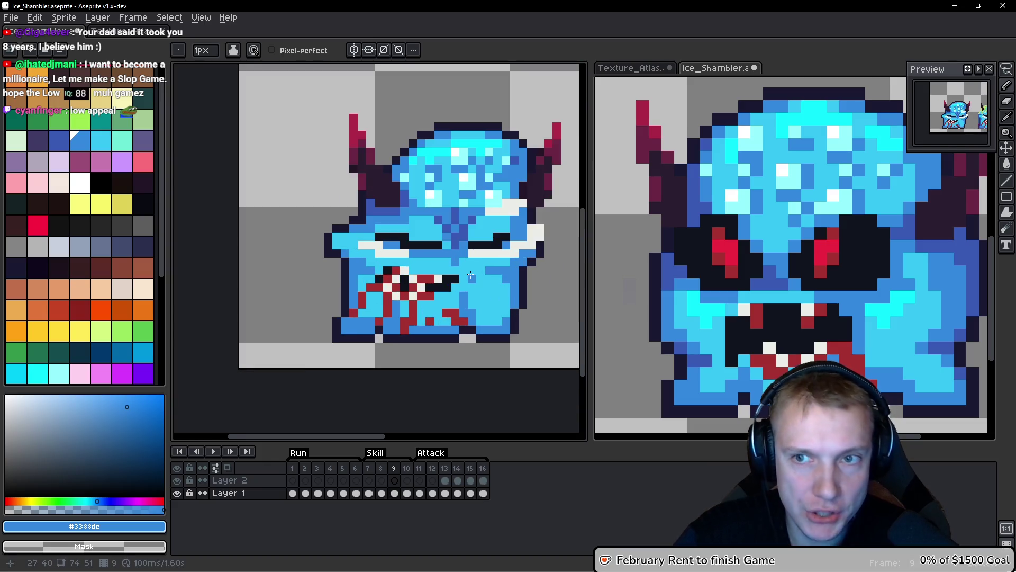
{"action": "scroll", "coordinate": [471, 275], "scroll_direction": "down", "scroll_amount": 1}
{"action": "key", "text": "space"}
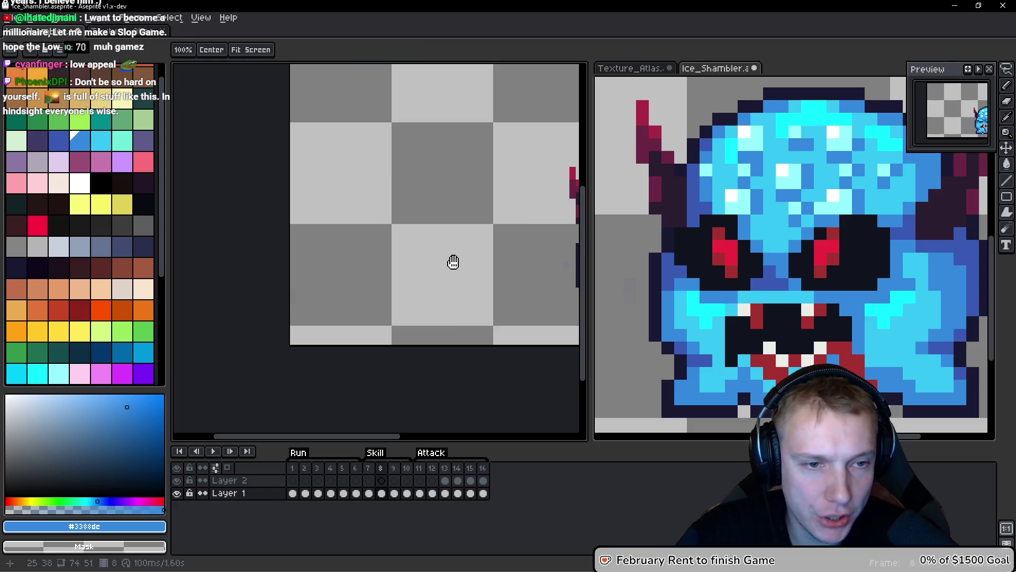
On frame 9, paint dark-blue #3859b3 shading pixels on the face.
{"action": "key", "text": "Return"}
{"action": "left_click_drag", "start_coordinate": [453, 265], "coordinate": [222, 249]}
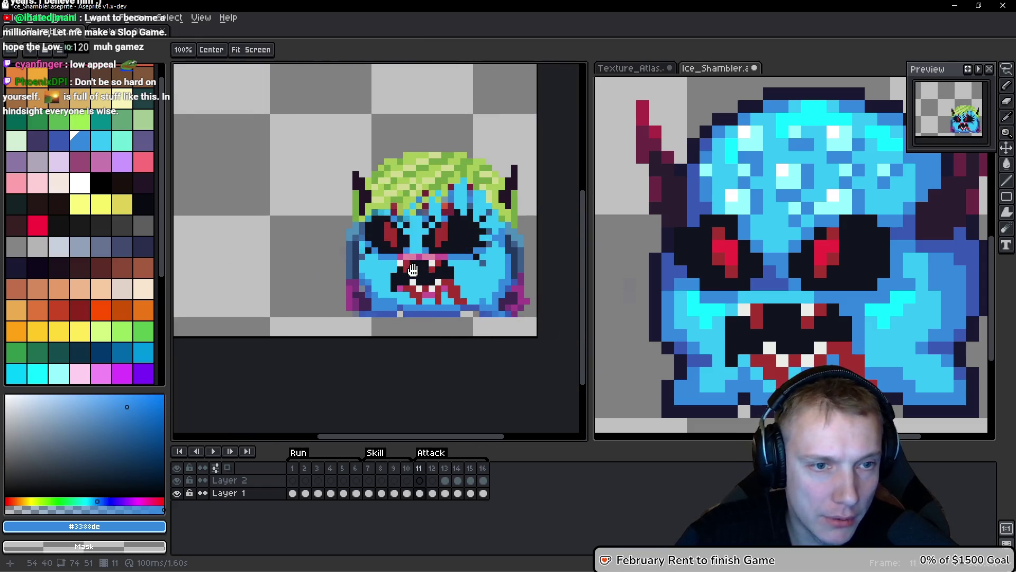
{"action": "left_click_drag", "start_coordinate": [294, 234], "coordinate": [336, 227]}
{"action": "key", "text": "Left"}
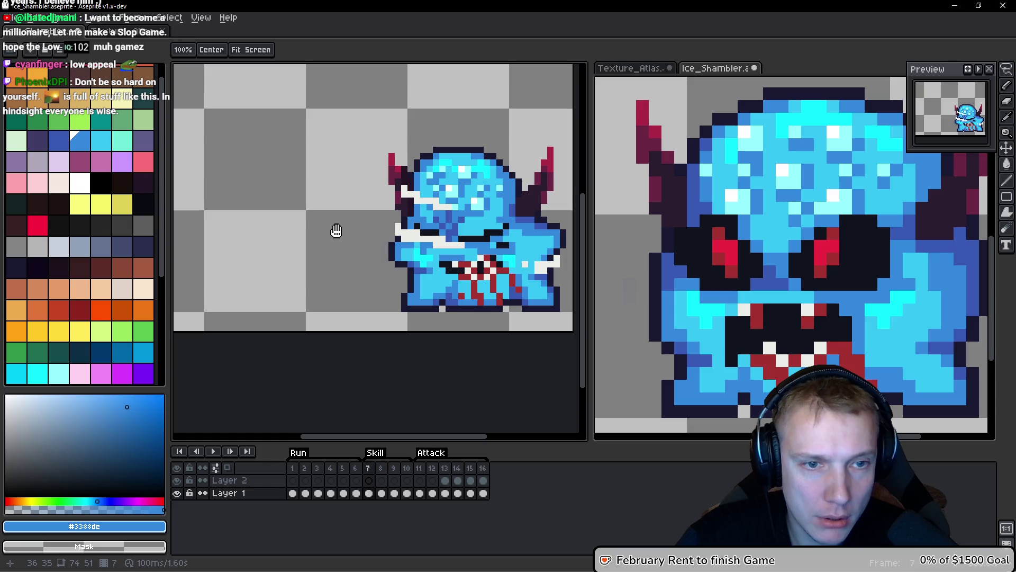
{"action": "key", "text": "Right"}
{"action": "key", "text": "Right"}
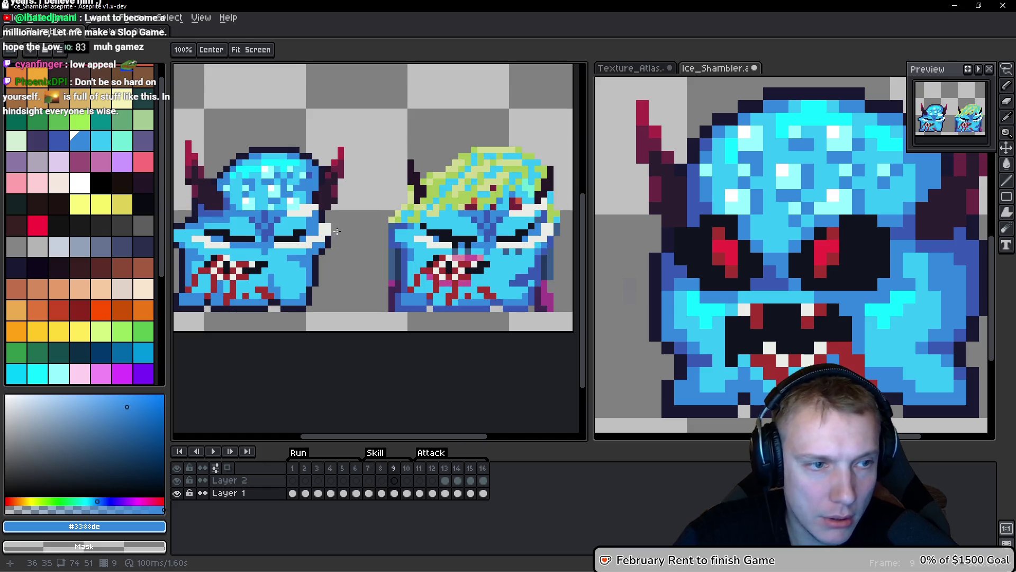
{"action": "scroll", "coordinate": [336, 231], "scroll_direction": "up", "scroll_amount": 2}
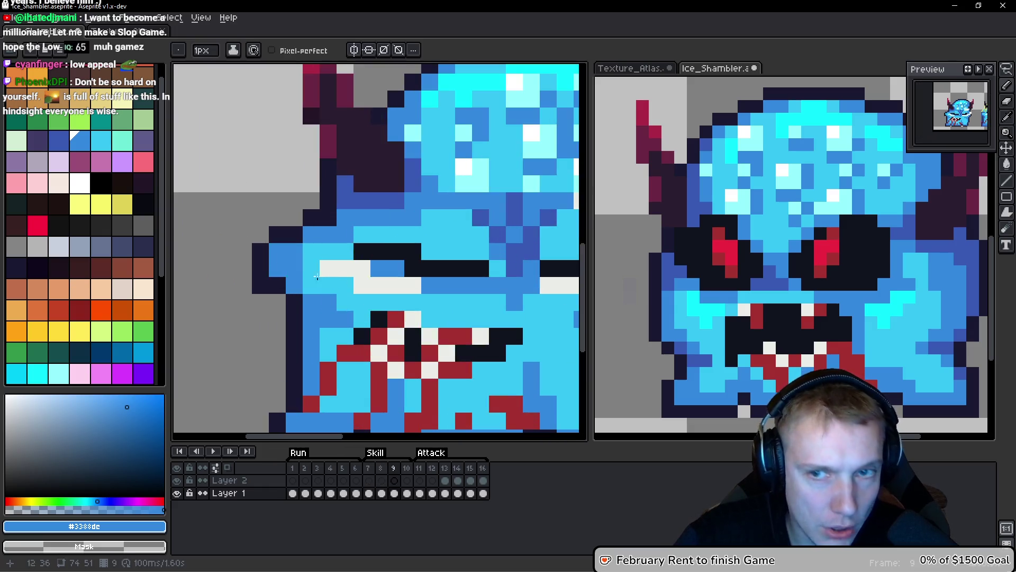
{"action": "key", "text": "alt"}
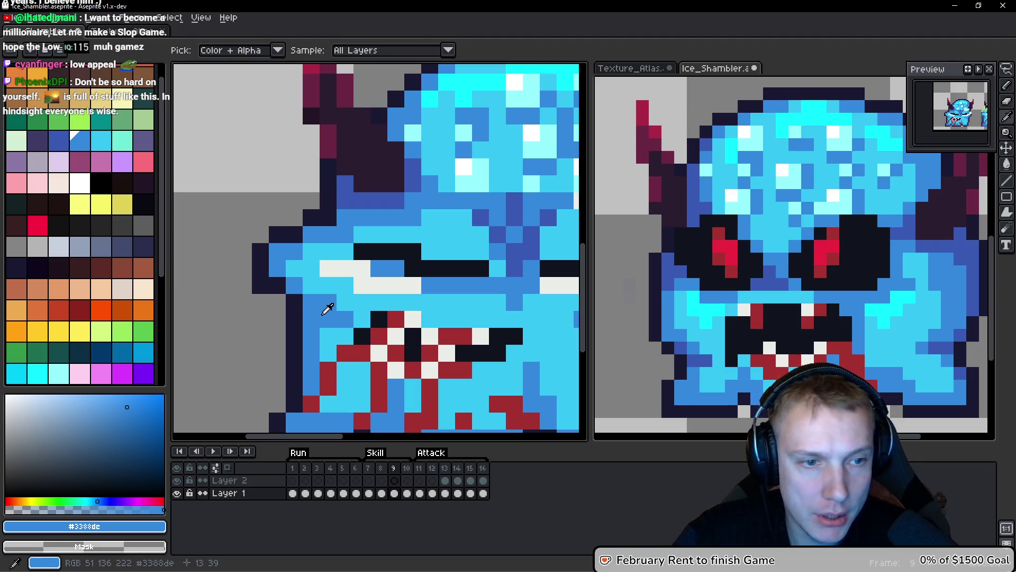
{"action": "left_click", "coordinate": [329, 334], "text": "alt"}
{"action": "left_click", "coordinate": [318, 299], "text": "alt"}
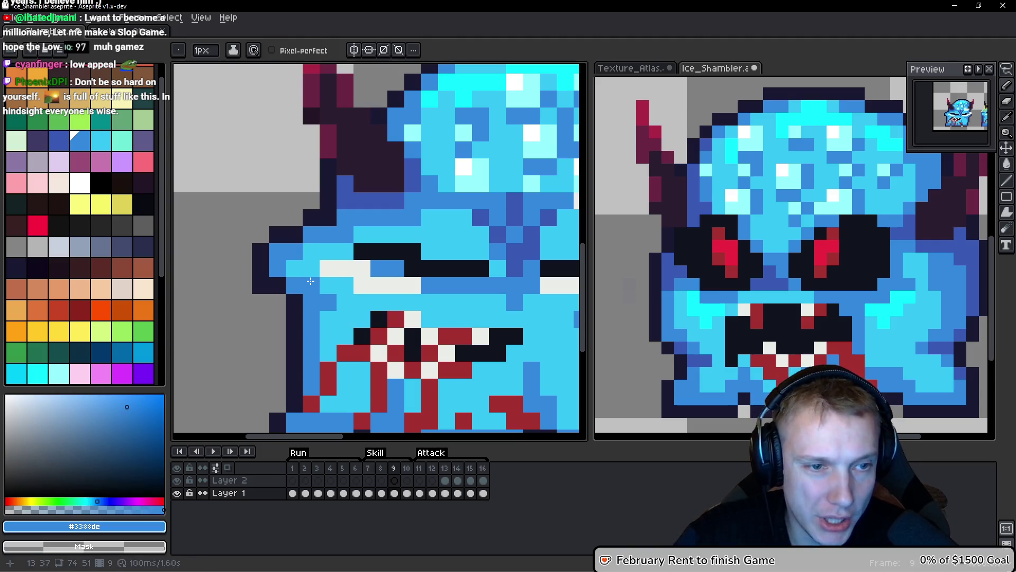
{"action": "scroll", "coordinate": [310, 282], "scroll_direction": "down", "scroll_amount": 3}
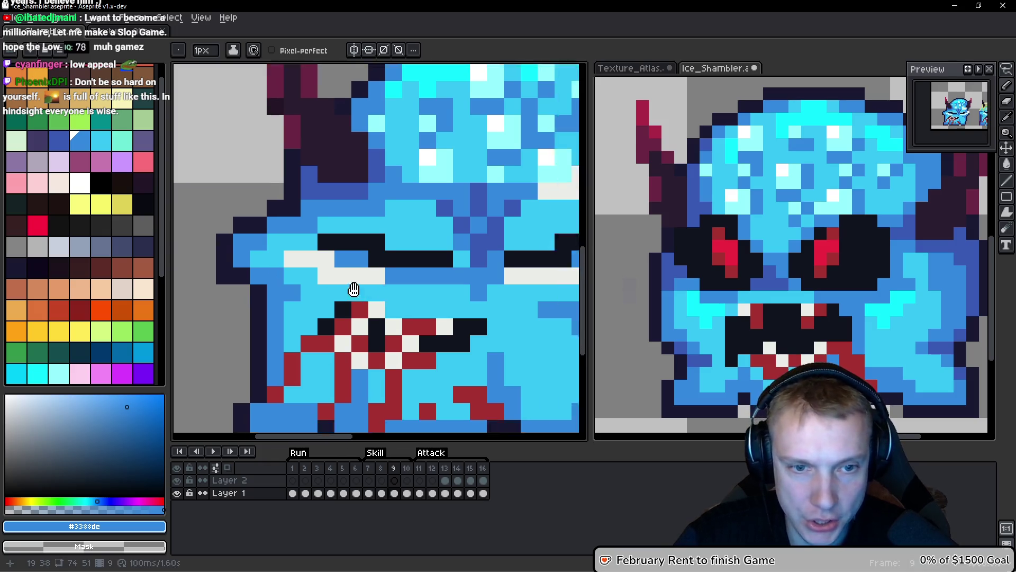
{"action": "scroll", "coordinate": [375, 256], "scroll_direction": "up", "scroll_amount": 4}
{"action": "left_click", "coordinate": [420, 314], "text": "alt"}
{"action": "left_click_drag", "start_coordinate": [445, 328], "coordinate": [461, 328]}
{"action": "left_click", "coordinate": [461, 346]}
Paint dark-blue pixels along the sprite's lower-left and bottom edges.
{"action": "scroll", "coordinate": [460, 346], "scroll_direction": "down", "scroll_amount": 3}
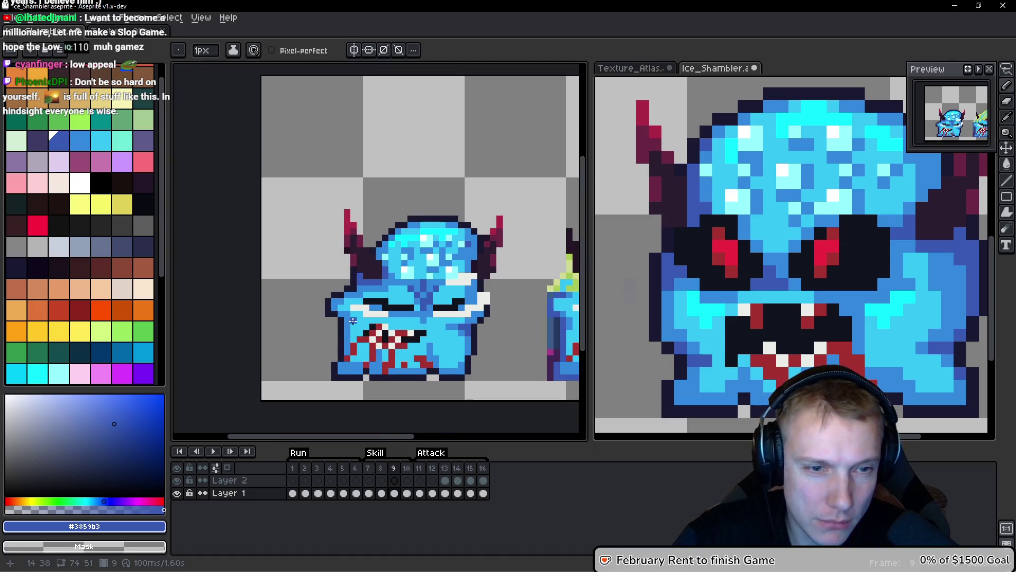
{"action": "scroll", "coordinate": [381, 321], "scroll_direction": "up", "scroll_amount": 4}
{"action": "left_click_drag", "start_coordinate": [383, 321], "coordinate": [366, 297]}
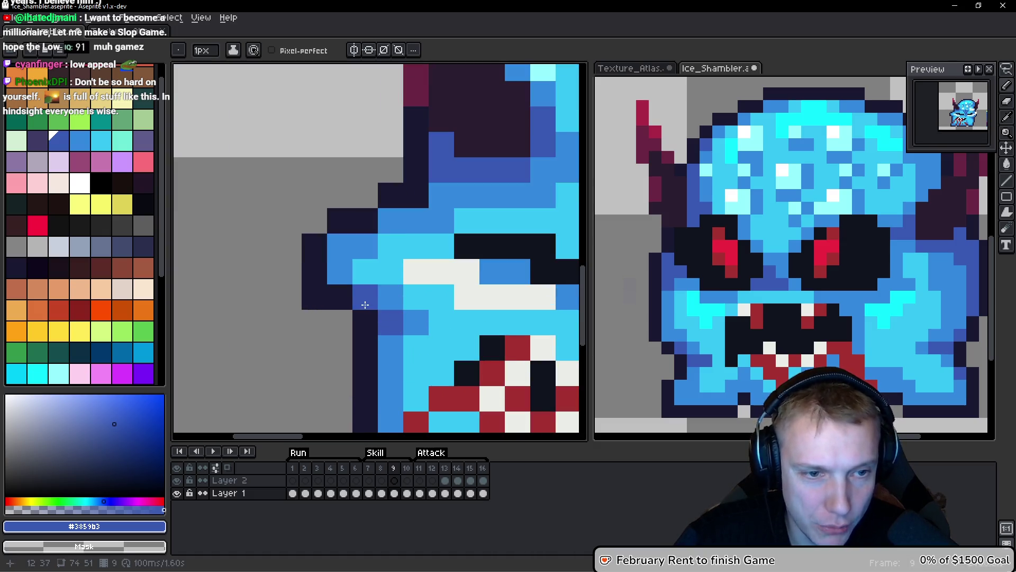
{"action": "scroll", "coordinate": [441, 310], "scroll_direction": "down", "scroll_amount": 1}
{"action": "left_click_drag", "start_coordinate": [444, 340], "coordinate": [375, 124]}
{"action": "scroll", "coordinate": [375, 125], "scroll_direction": "up", "scroll_amount": 1}
{"action": "left_click", "coordinate": [422, 294]}
{"action": "left_click", "coordinate": [422, 269]}
{"action": "left_click", "coordinate": [459, 305]}
{"action": "scroll", "coordinate": [460, 306], "scroll_direction": "down", "scroll_amount": 1}
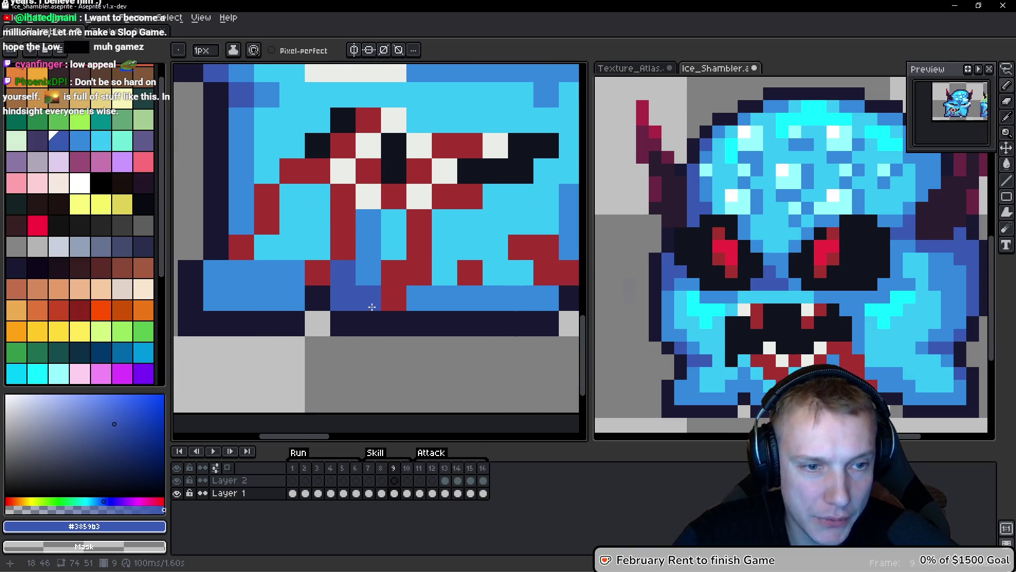
{"action": "scroll", "coordinate": [363, 302], "scroll_direction": "up", "scroll_amount": 1}
Darken the inner outline with dark-blue pixels, undoing one stray blue pixel.
{"action": "left_click", "coordinate": [439, 319]}
{"action": "key", "text": "ctrl+z"}
{"action": "left_click", "coordinate": [379, 252]}
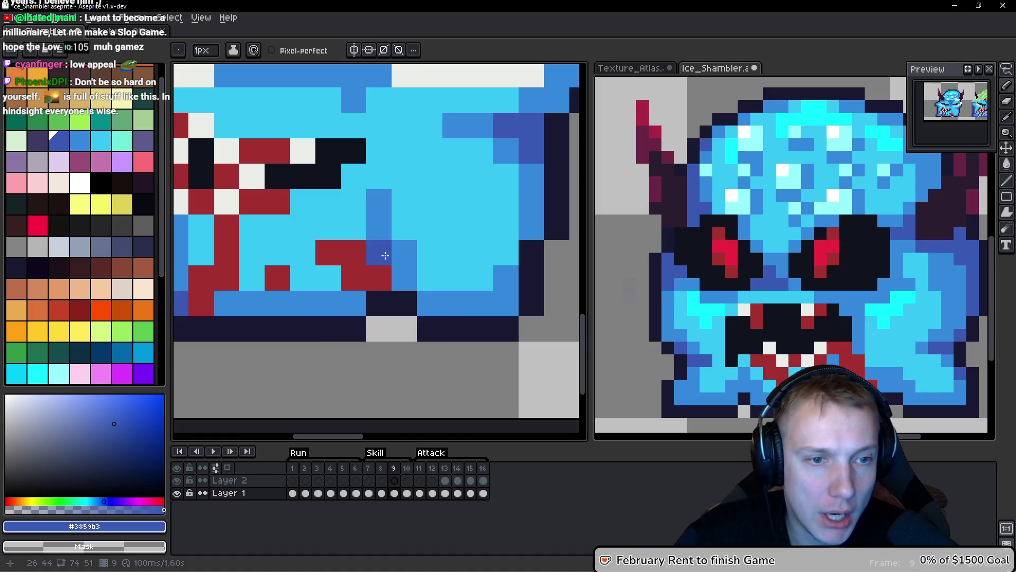
{"action": "left_click", "coordinate": [377, 227]}
{"action": "left_click", "coordinate": [400, 276]}
{"action": "left_click", "coordinate": [358, 305]}
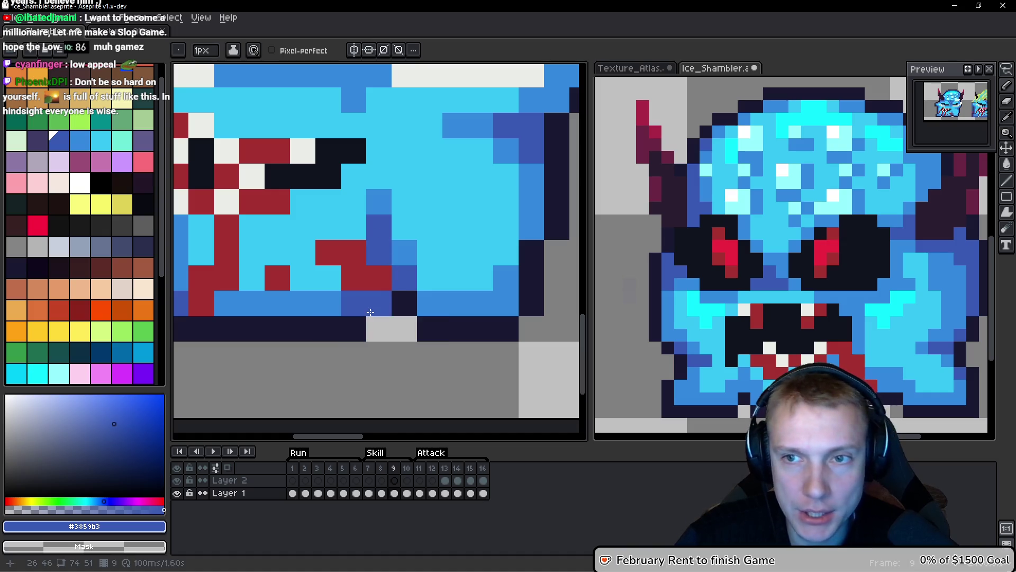
{"action": "scroll", "coordinate": [375, 239], "scroll_direction": "down", "scroll_amount": 1}
{"action": "scroll", "coordinate": [374, 239], "scroll_direction": "down", "scroll_amount": 1}
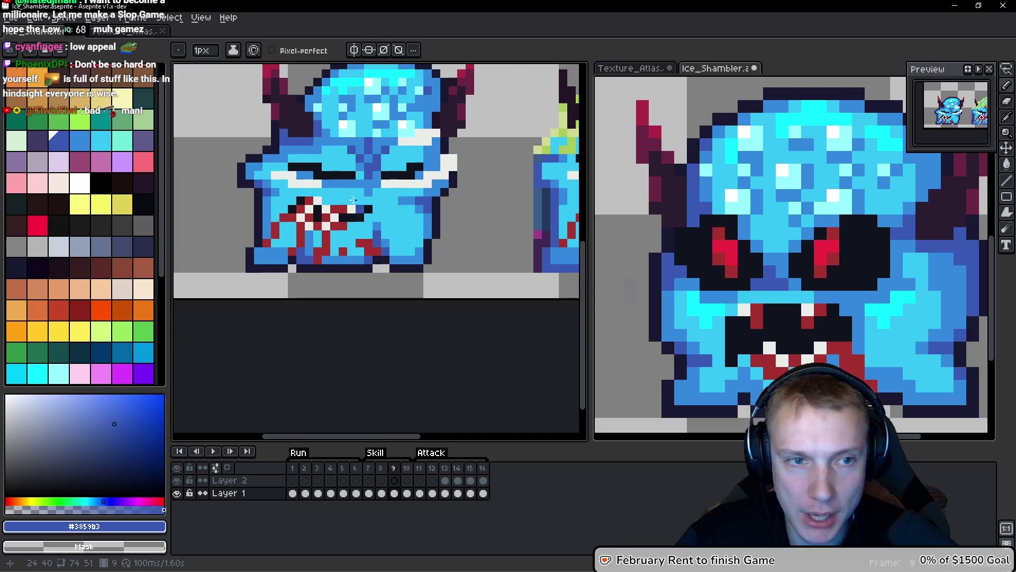
{"action": "scroll", "coordinate": [399, 287], "scroll_direction": "down", "scroll_amount": 1}
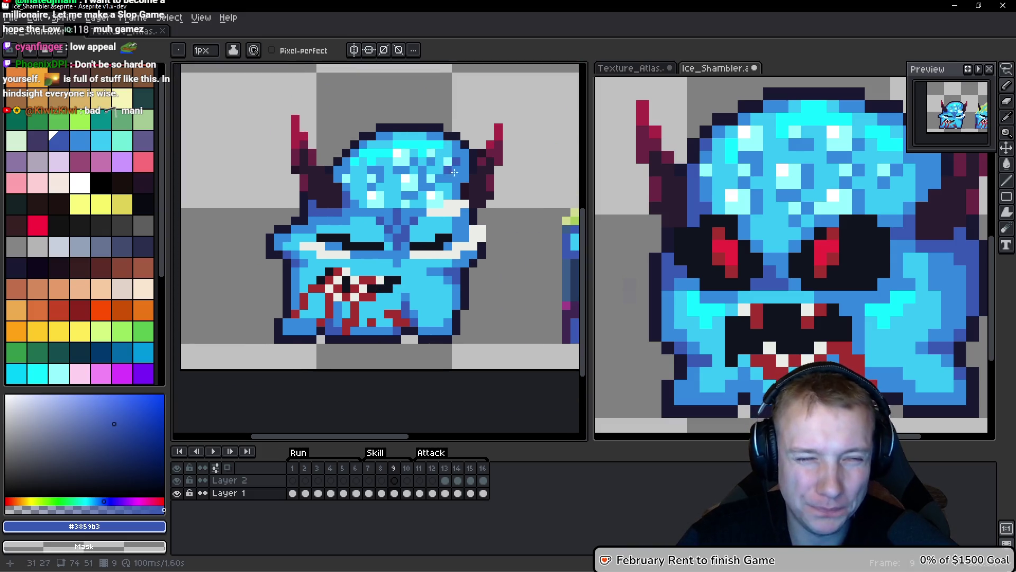
{"action": "scroll", "coordinate": [402, 276], "scroll_direction": "down", "scroll_amount": 1}
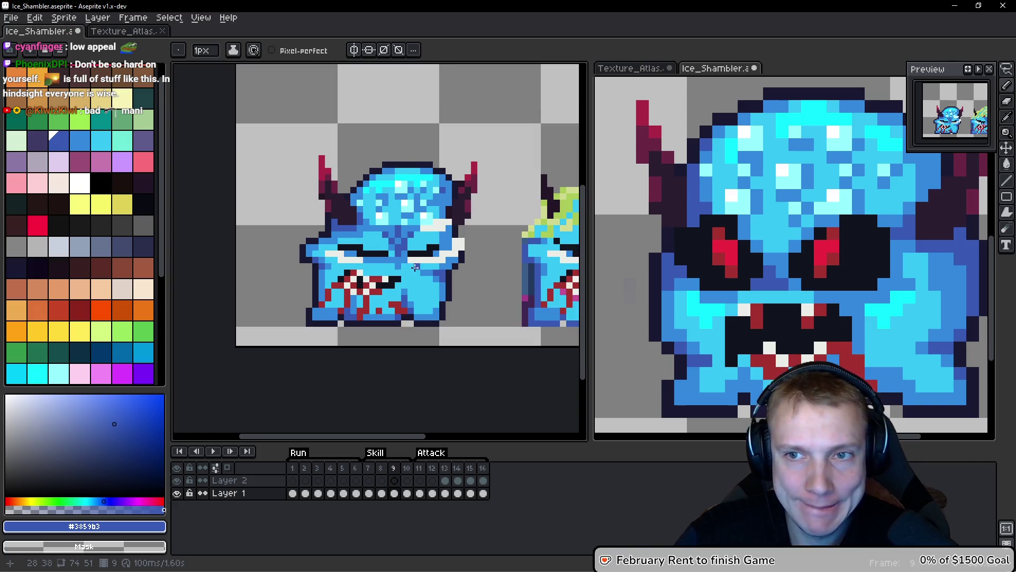
{"action": "scroll", "coordinate": [414, 268], "scroll_direction": "up", "scroll_amount": 2}
Add light grey #ebede9 highlight pixels beside and above the eyes.
{"action": "left_click", "coordinate": [413, 205], "text": "alt"}
{"action": "left_click", "coordinate": [428, 193]}
{"action": "left_click", "coordinate": [454, 184]}
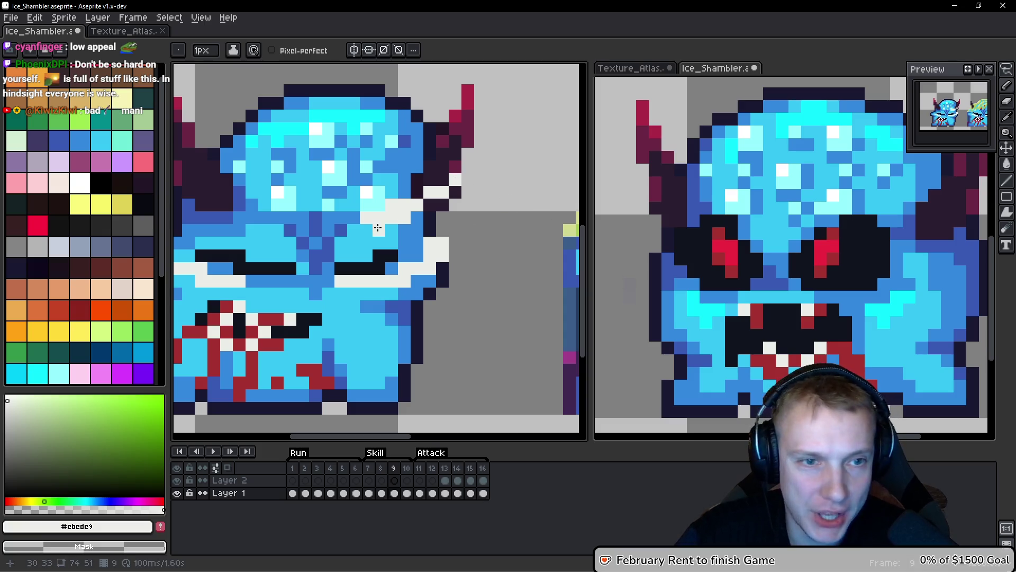
{"action": "scroll", "coordinate": [423, 257], "scroll_direction": "down", "scroll_amount": 3}
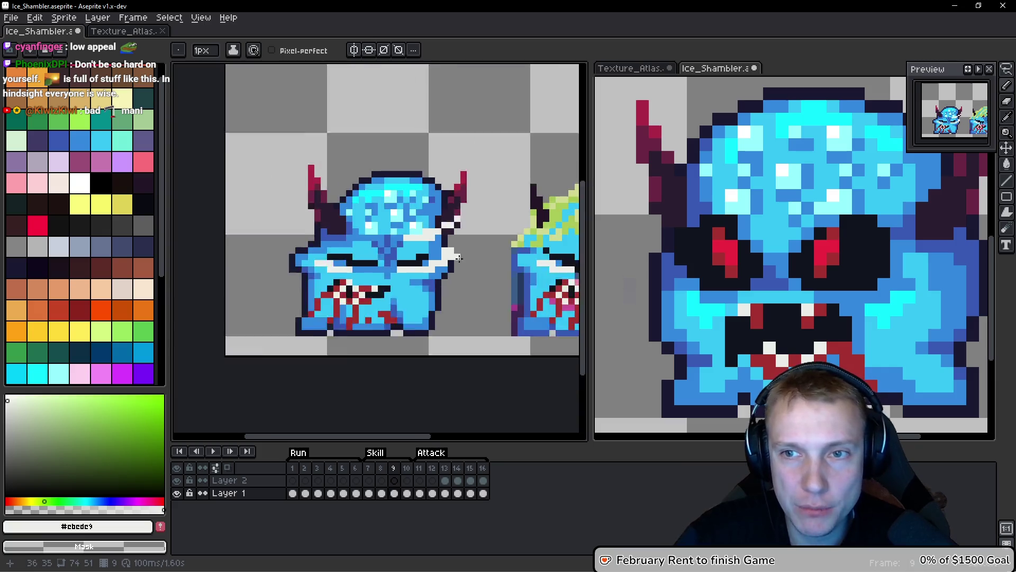
{"action": "scroll", "coordinate": [381, 259], "scroll_direction": "up", "scroll_amount": 2}
{"action": "scroll", "coordinate": [365, 257], "scroll_direction": "up", "scroll_amount": 2}
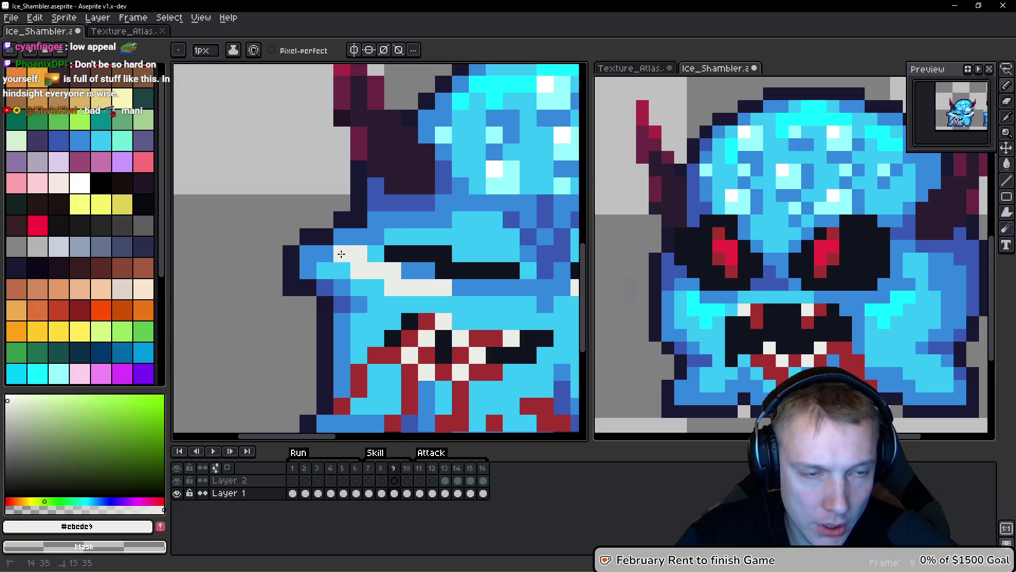
{"action": "scroll", "coordinate": [340, 256], "scroll_direction": "down", "scroll_amount": 3}
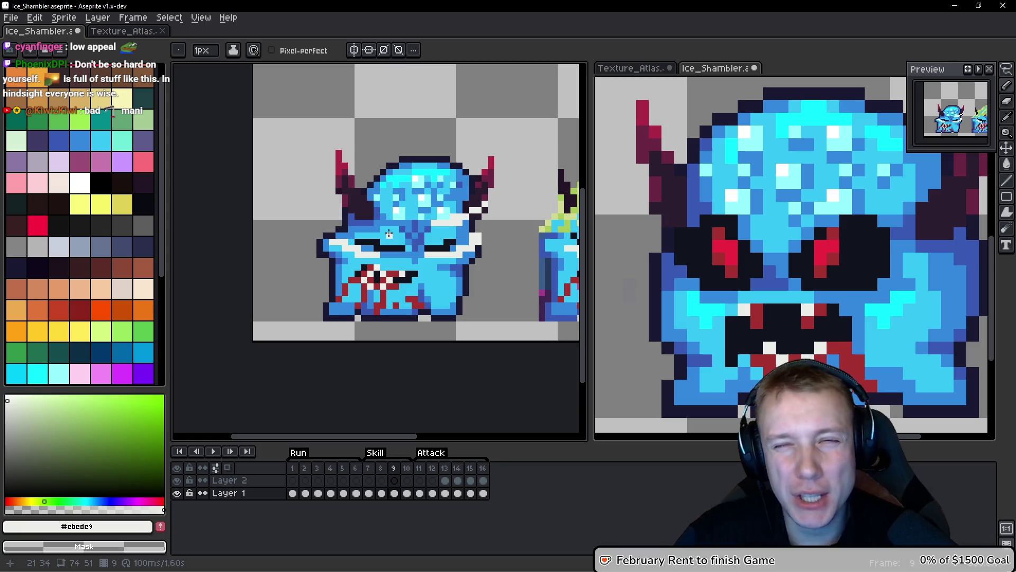
{"action": "scroll", "coordinate": [499, 233], "scroll_direction": "up", "scroll_amount": 3}
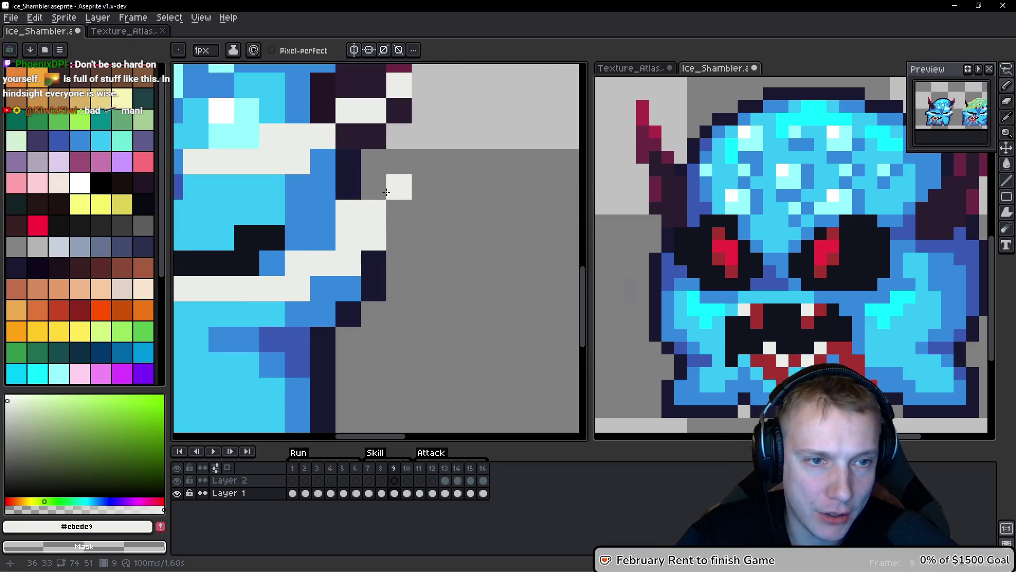
{"action": "scroll", "coordinate": [499, 217], "scroll_direction": "down", "scroll_amount": 4}
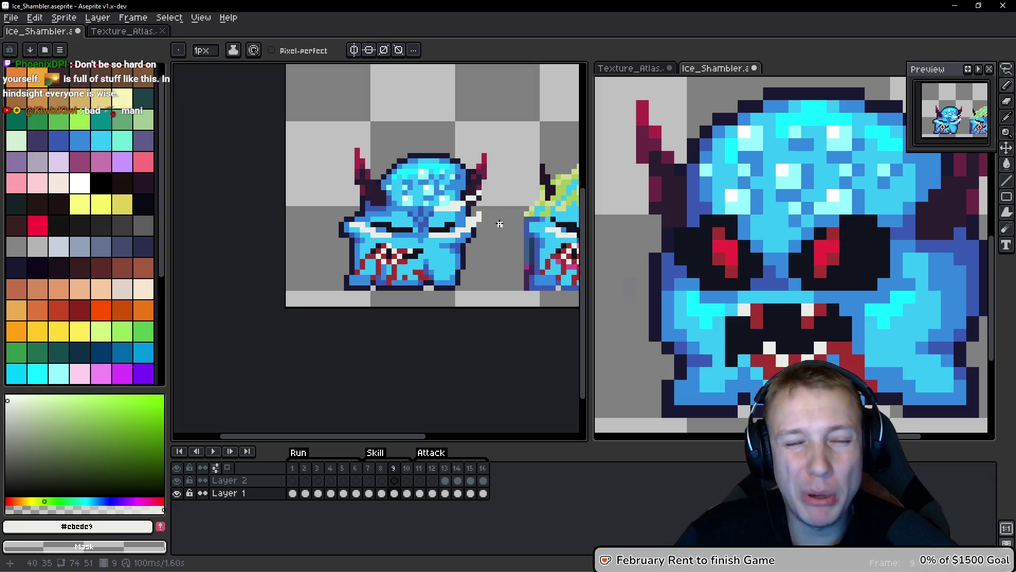
{"action": "mouse_move", "coordinate": [499, 223]}
{"action": "left_mouse_down"}
{"action": "mouse_move", "coordinate": [409, 167]}
{"action": "mouse_move", "coordinate": [197, 174]}
{"action": "mouse_move", "coordinate": [325, 317]}
{"action": "mouse_move", "coordinate": [397, 222]}
{"action": "mouse_move", "coordinate": [423, 148]}
{"action": "left_mouse_up"}
Lasso the blue Ice Shambler and cut it out, leaving the green monster centred.
{"action": "key", "text": "q"}
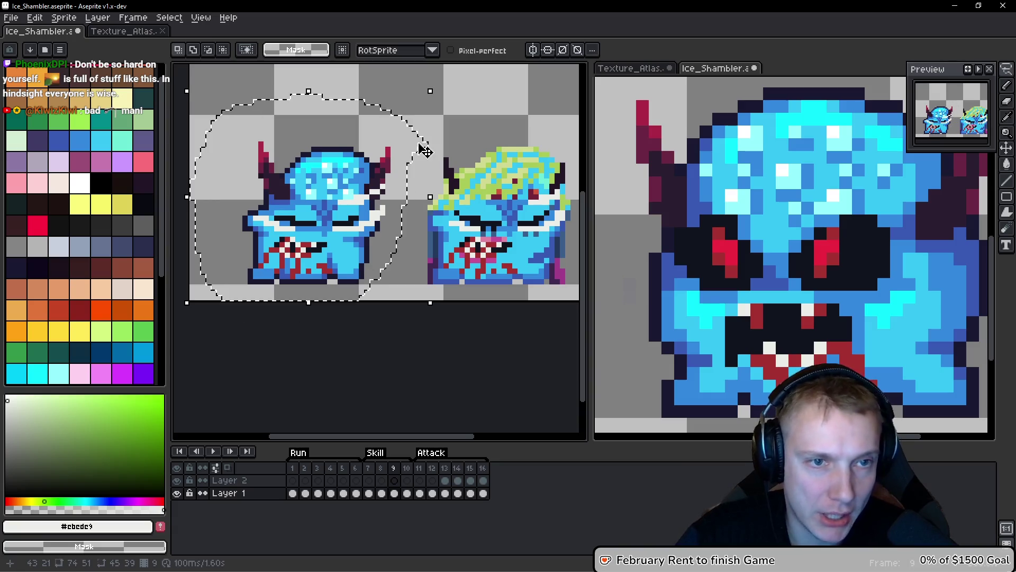
{"action": "key", "text": "ctrl+x"}
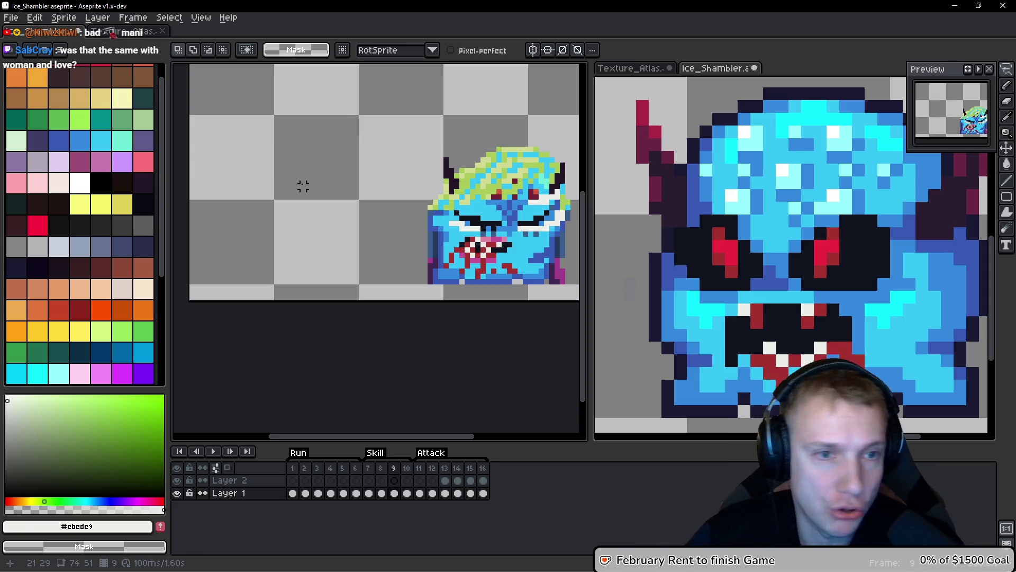
{"action": "left_click_drag", "start_coordinate": [303, 186], "coordinate": [295, 221]}
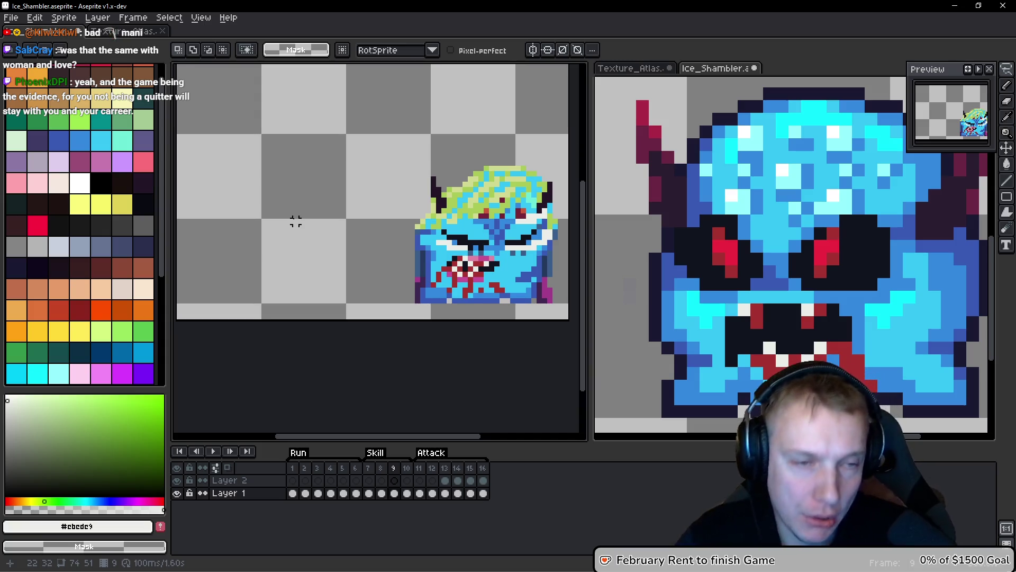
{"action": "scroll", "coordinate": [325, 213], "scroll_direction": "right", "scroll_amount": 2}
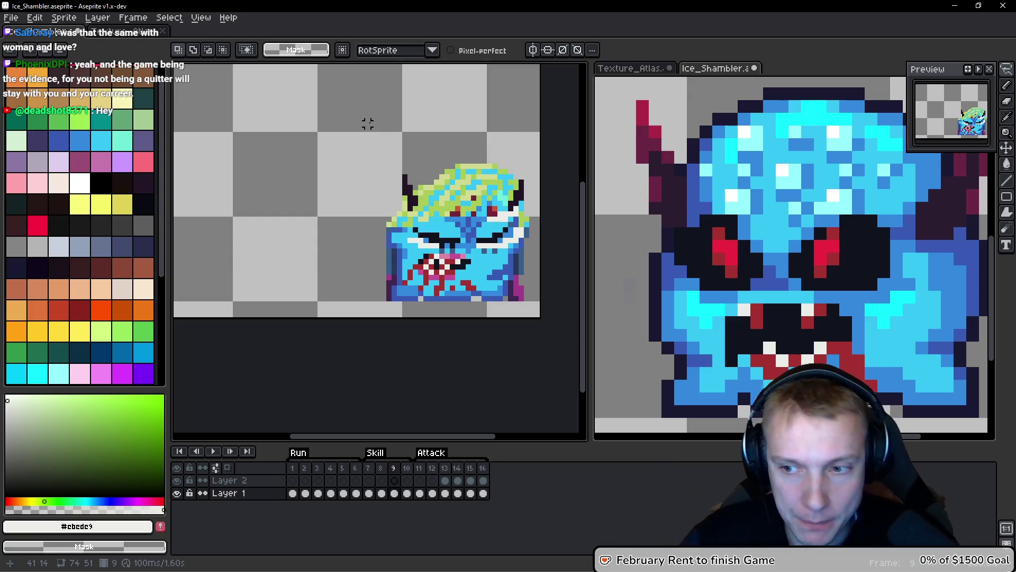
{"action": "scroll", "coordinate": [370, 222], "scroll_direction": "right", "scroll_amount": 2}
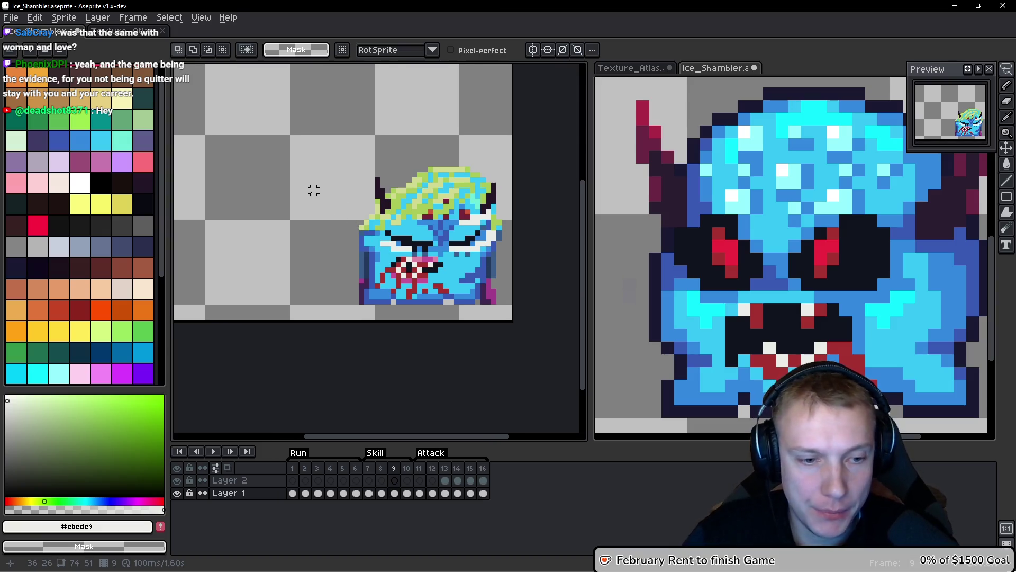
{"action": "scroll", "coordinate": [314, 190], "scroll_direction": "left", "scroll_amount": 1}
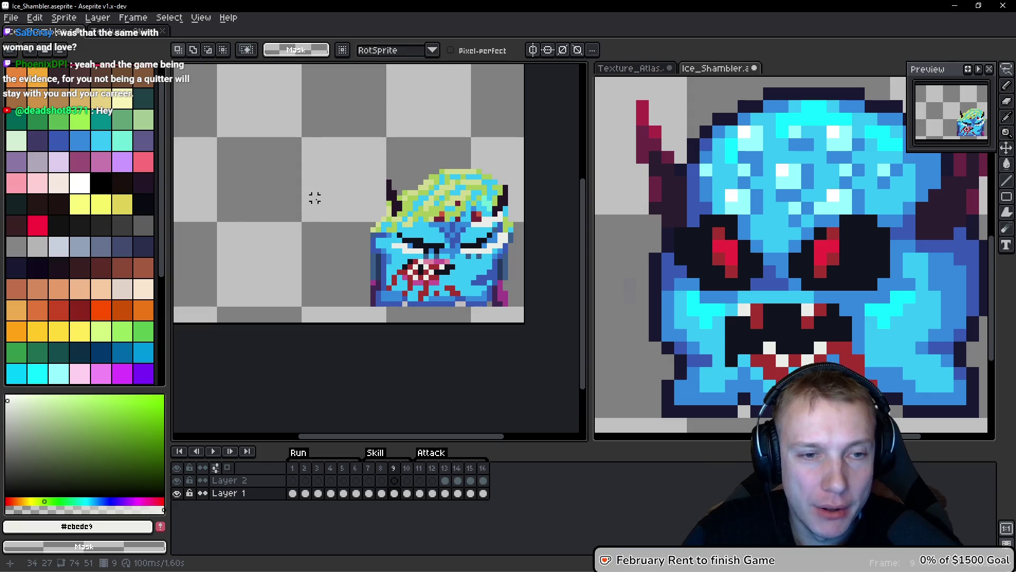
{"action": "scroll", "coordinate": [333, 198], "scroll_direction": "right", "scroll_amount": 1}
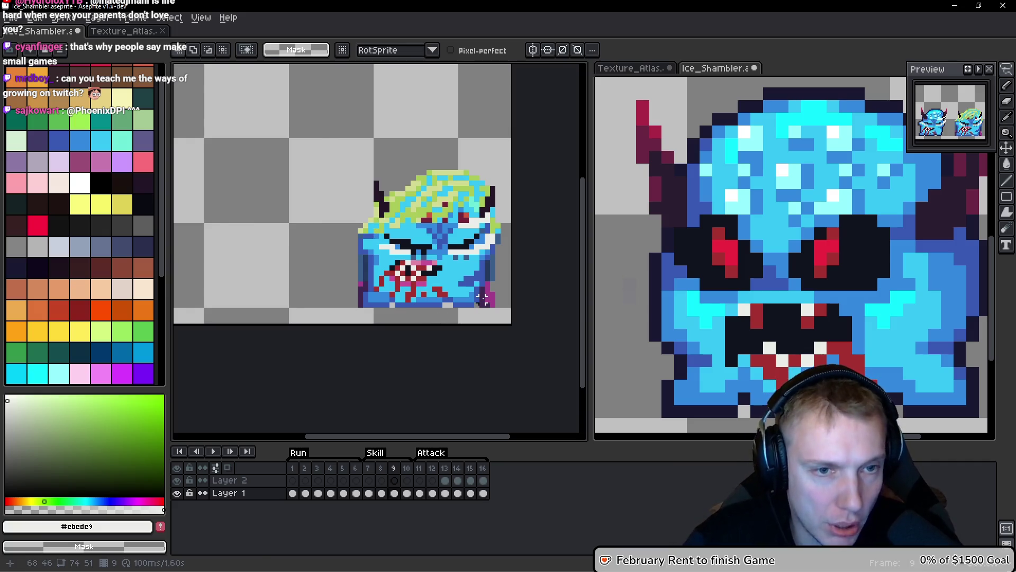
Paste the monster copy, then paste the blue Ice Shambler onto Layer 2.
{"action": "key", "text": "ctrl+v"}
{"action": "key", "text": "Right"}
{"action": "key", "text": "Right"}
{"action": "key", "text": "Right"}
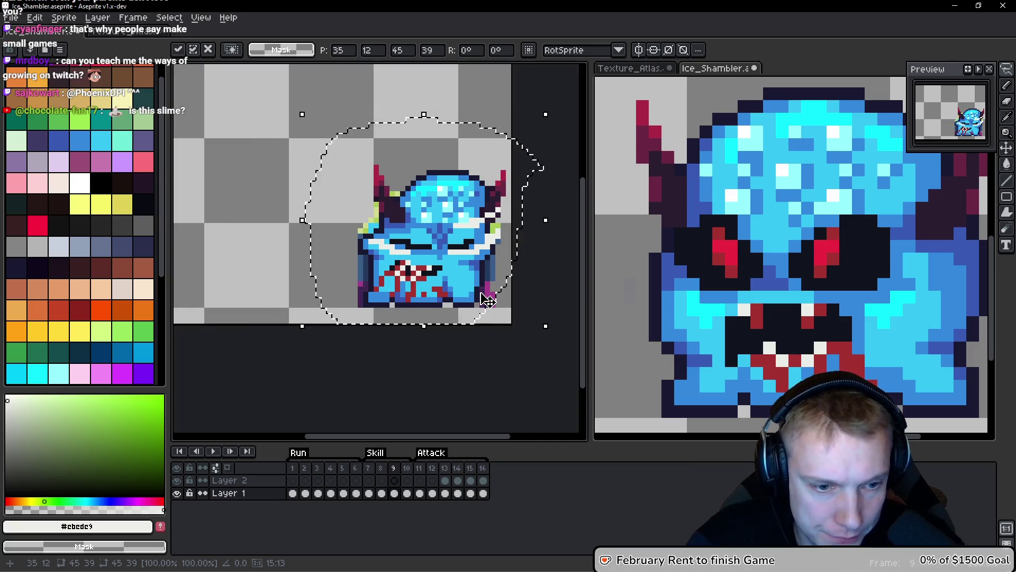
{"action": "key", "text": "Return"}
{"action": "key", "text": "Up"}
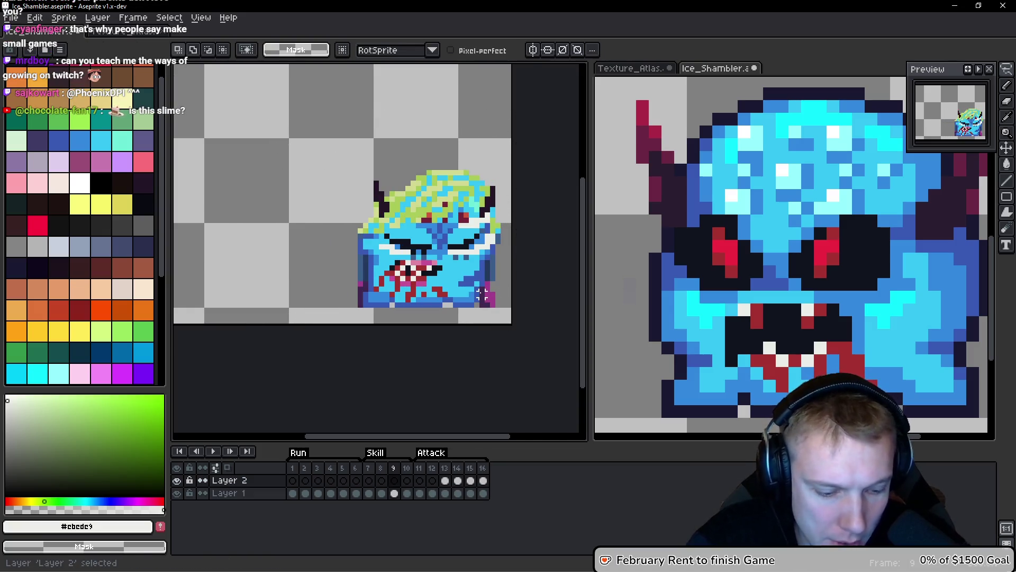
{"action": "key", "text": "ctrl+v"}
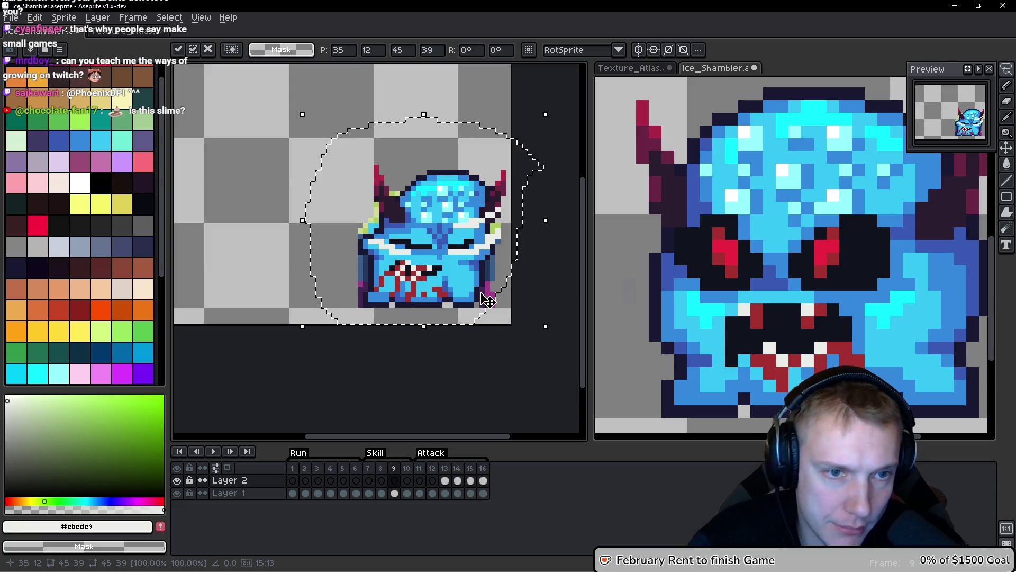
{"action": "key", "text": "Return"}
Clear Layer 1's frame 9 content and compare it against frame 8.
{"action": "key", "text": "Down"}
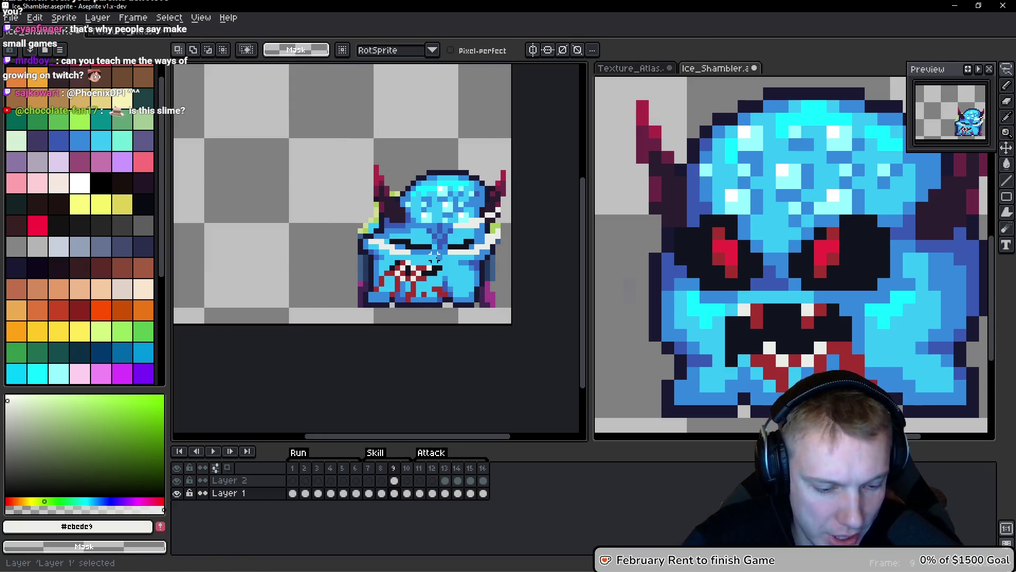
{"action": "key", "text": "ctrl+a"}
{"action": "key", "text": "Delete"}
{"action": "key", "text": "Left"}
{"action": "key", "text": "Right"}
{"action": "key", "text": "Left"}
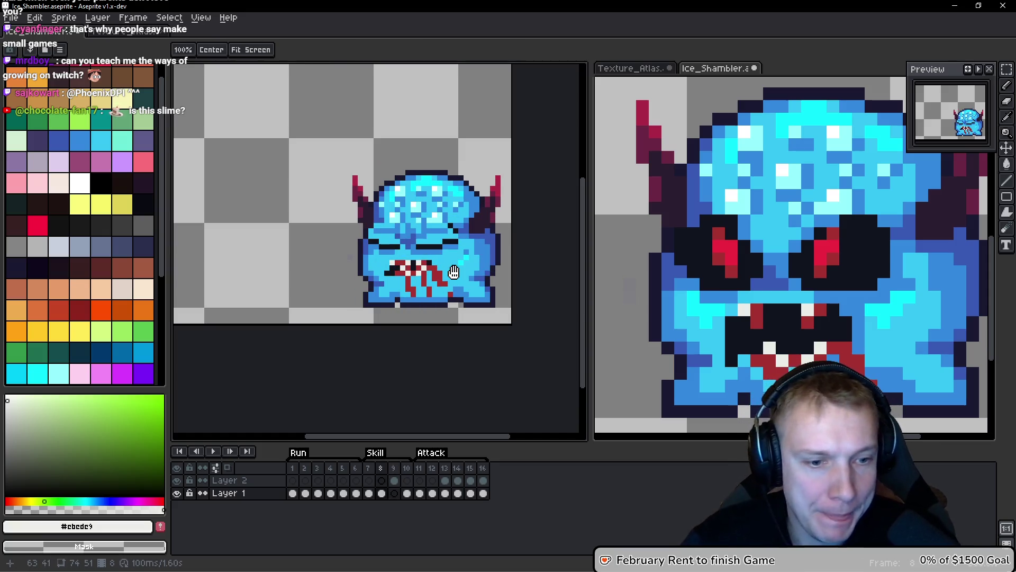
{"action": "key", "text": "Right"}
{"action": "key", "text": "Left"}
Replace frame 10's old sprite with the pasted blue monster.
{"action": "key", "text": "m"}
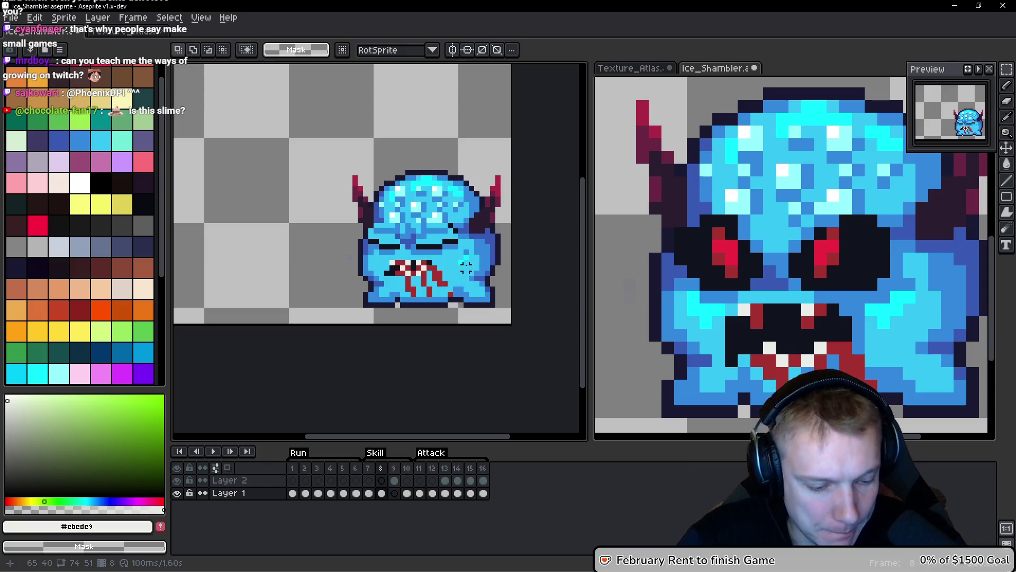
{"action": "key", "text": "h"}
{"action": "key", "text": "Right"}
{"action": "key", "text": "Right"}
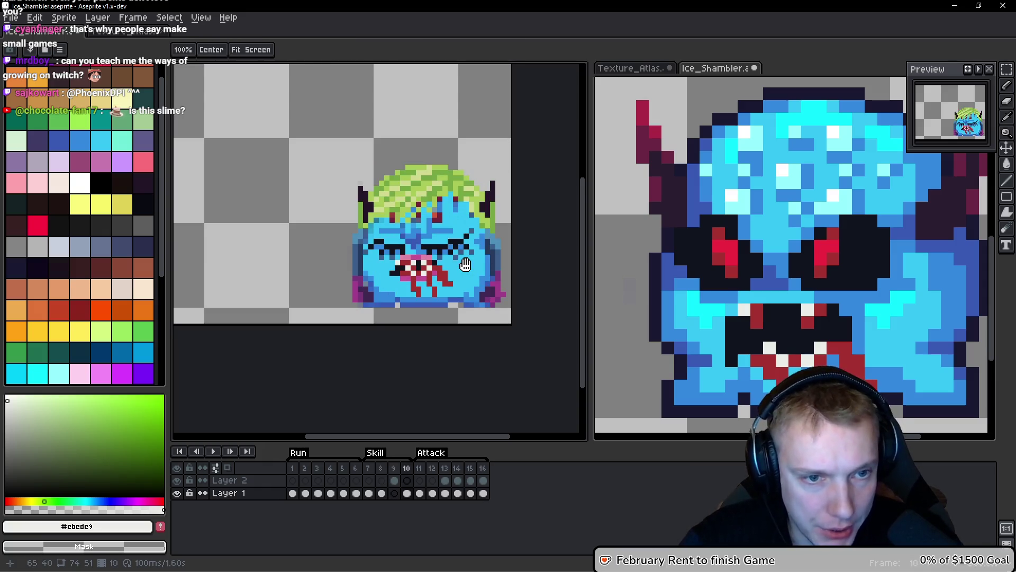
{"action": "key", "text": "m"}
{"action": "key", "text": "ctrl+a"}
{"action": "key", "text": "Delete"}
{"action": "key", "text": "ctrl+v"}
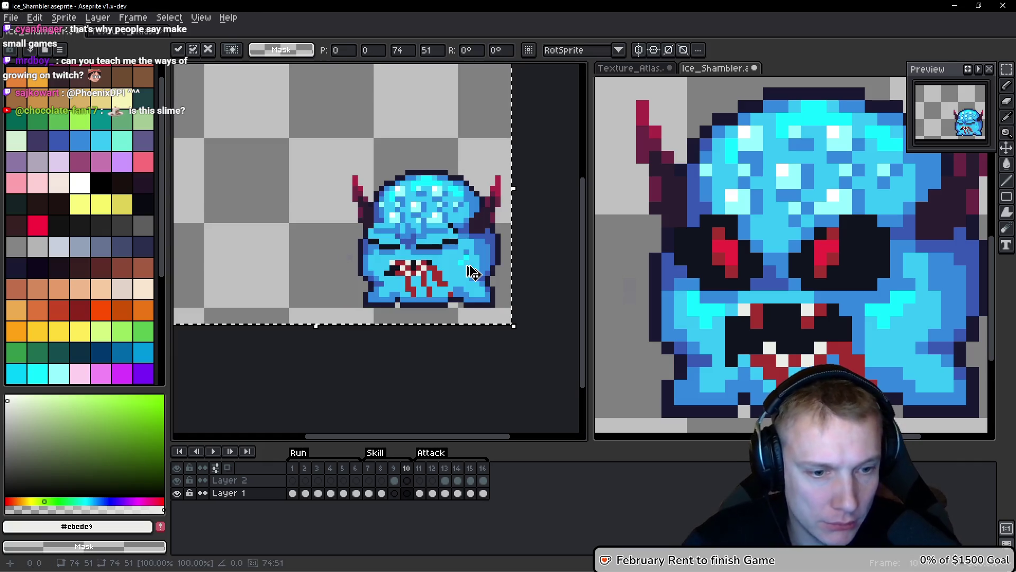
{"action": "key", "text": "Return"}
{"action": "key", "text": "Return"}
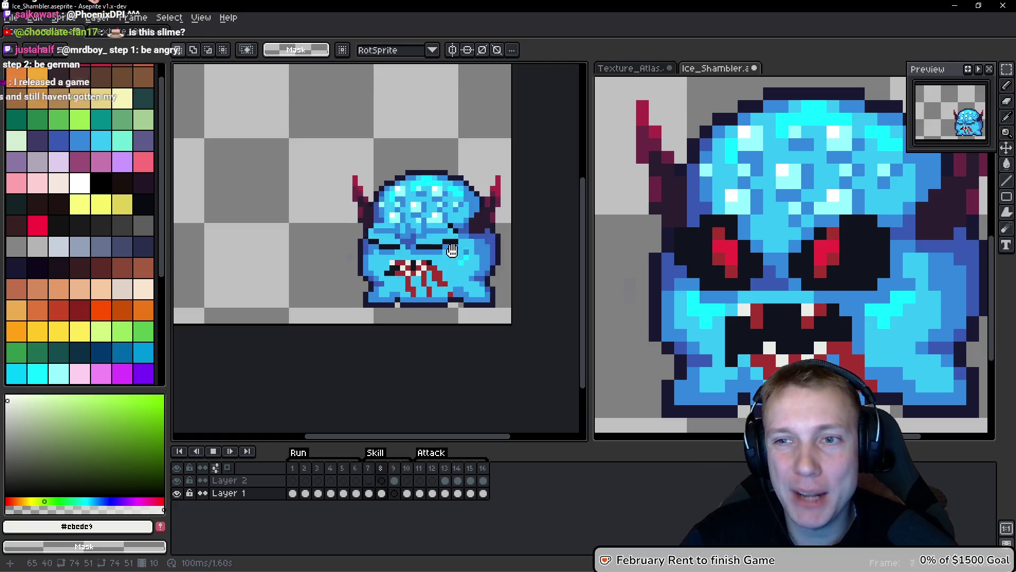
Stop the animation preview on a single frame and save the sprite file.
{"action": "scroll", "coordinate": [490, 223], "scroll_direction": "down", "scroll_amount": 2}
{"action": "left_click_drag", "start_coordinate": [501, 210], "coordinate": [406, 249]}
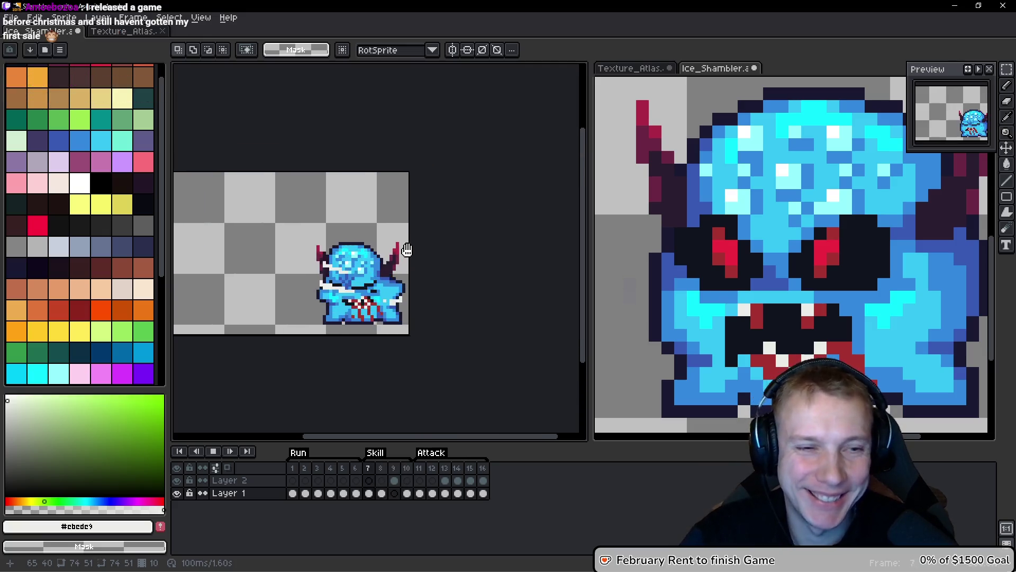
{"action": "key", "text": "Return"}
{"action": "key", "text": "ctrl+s"}
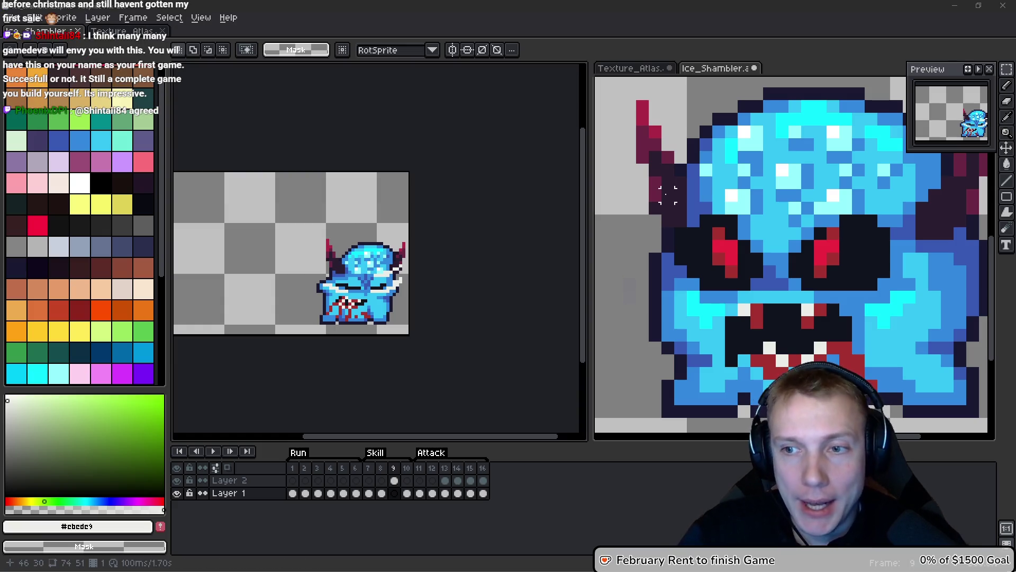
Move the frame 9 Skill sprite from Layer 2 onto Layer 1 and commit it in place.
{"action": "left_click_drag", "start_coordinate": [438, 202], "coordinate": [473, 207]}
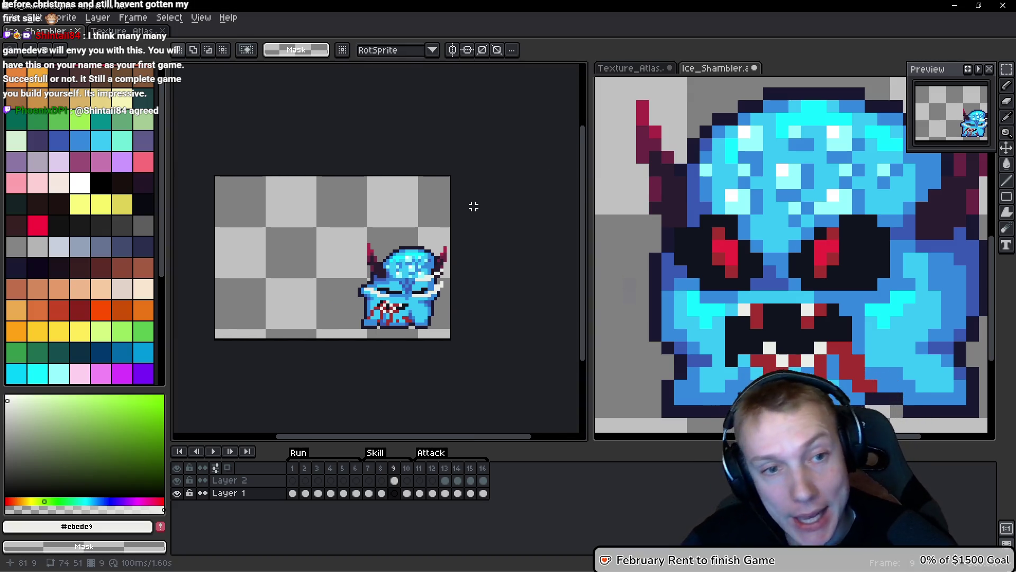
{"action": "left_click_drag", "start_coordinate": [505, 188], "coordinate": [535, 207]}
{"action": "key", "text": "Up"}
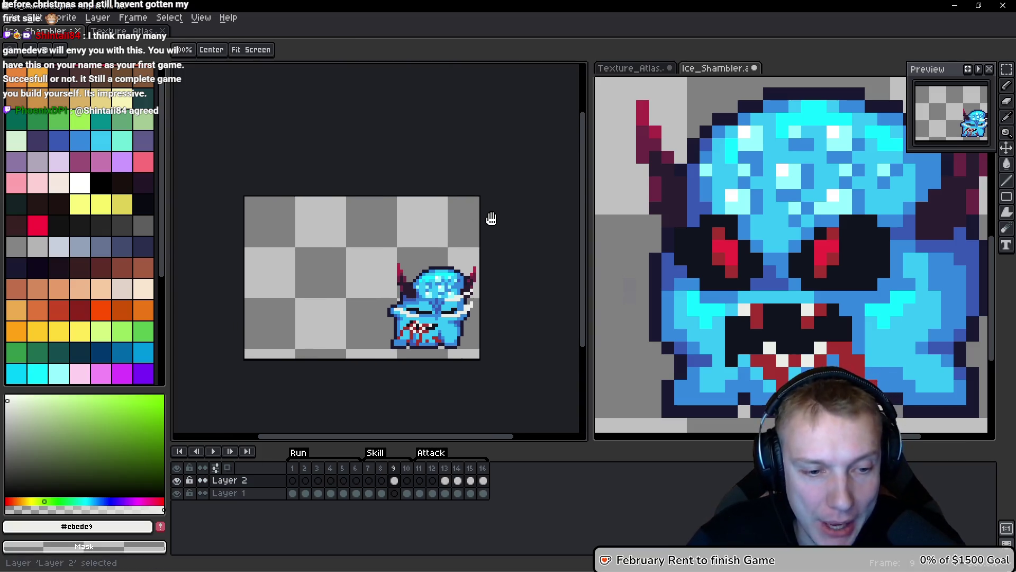
{"action": "key", "text": "ctrl+a"}
{"action": "key", "text": "Delete"}
{"action": "key", "text": "Down"}
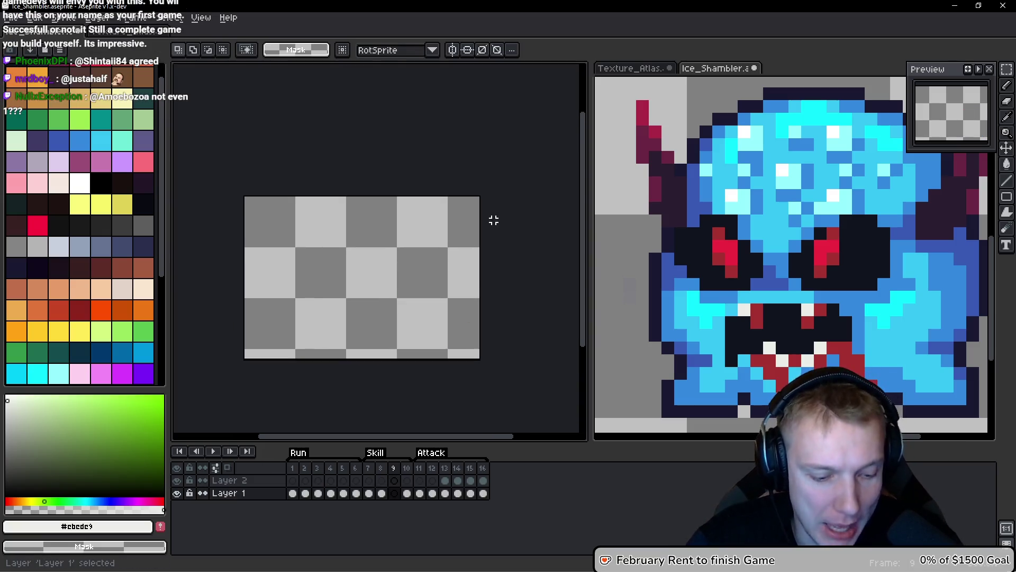
{"action": "key", "text": "ctrl+v"}
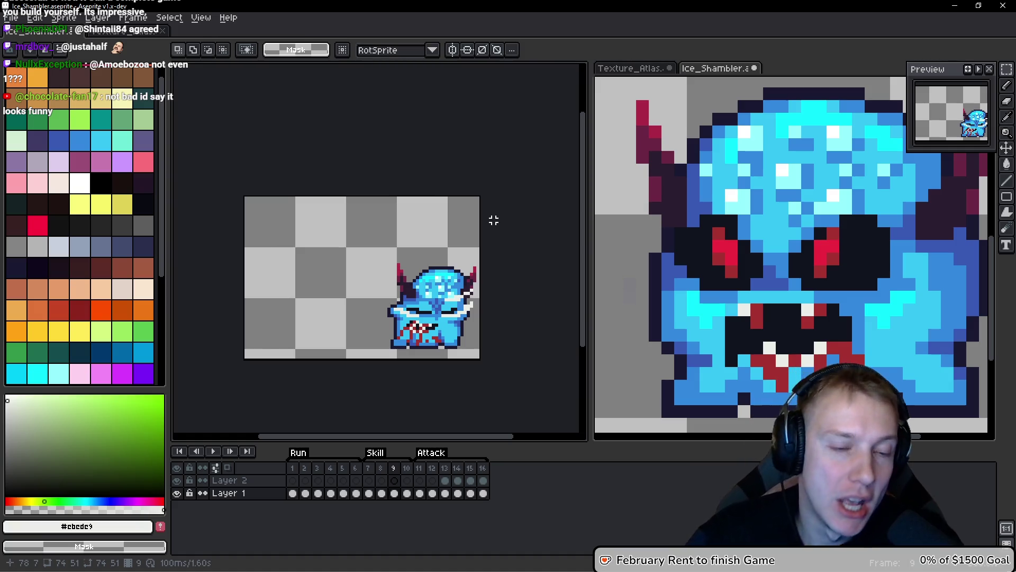
{"action": "key", "text": "Return"}
{"action": "key", "text": "Right"}
Compare neighbouring frames, paste the sprite onto frame 8, and preview the animation.
{"action": "key", "text": "Left"}
{"action": "key", "text": "Right"}
{"action": "key", "text": "Right"}
{"action": "key", "text": "Left"}
{"action": "key", "text": "Right"}
{"action": "key", "text": "Left"}
{"action": "key", "text": "Right"}
{"action": "key", "text": "Left"}
{"action": "key", "text": "Left"}
{"action": "key", "text": "Left"}
{"action": "key", "text": "ctrl+v"}
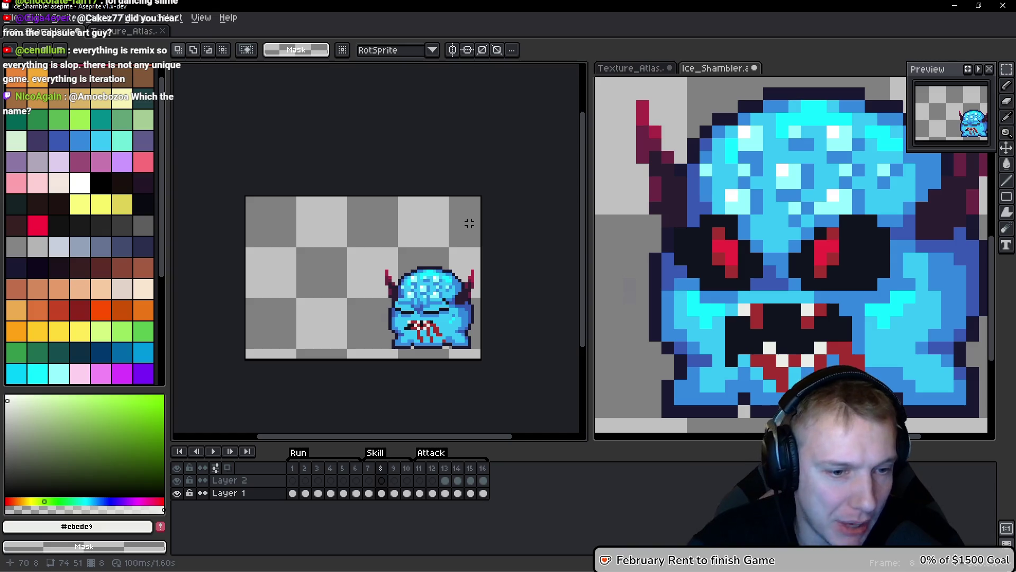
{"action": "key", "text": "Return"}
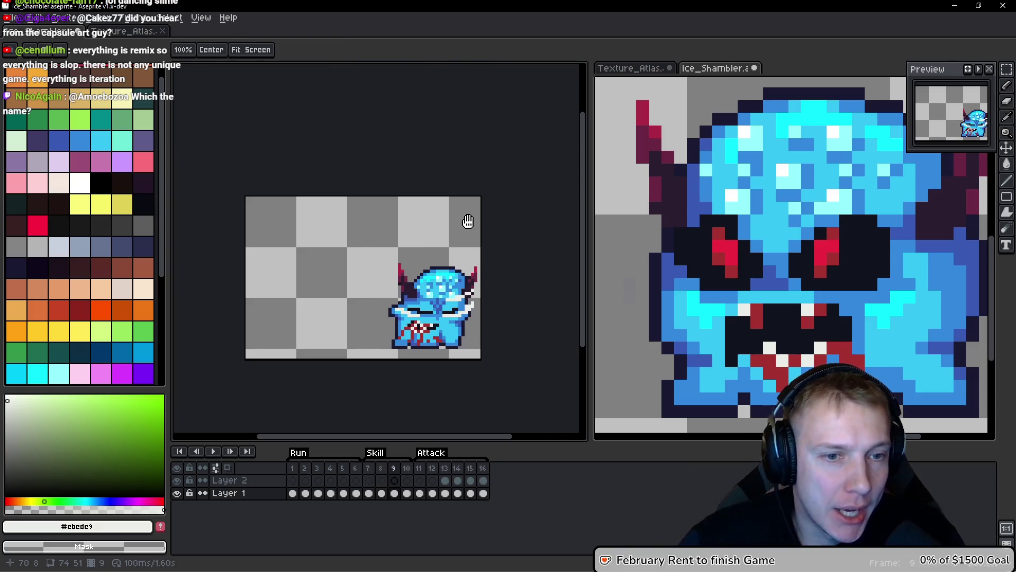
{"action": "key", "text": "Return"}
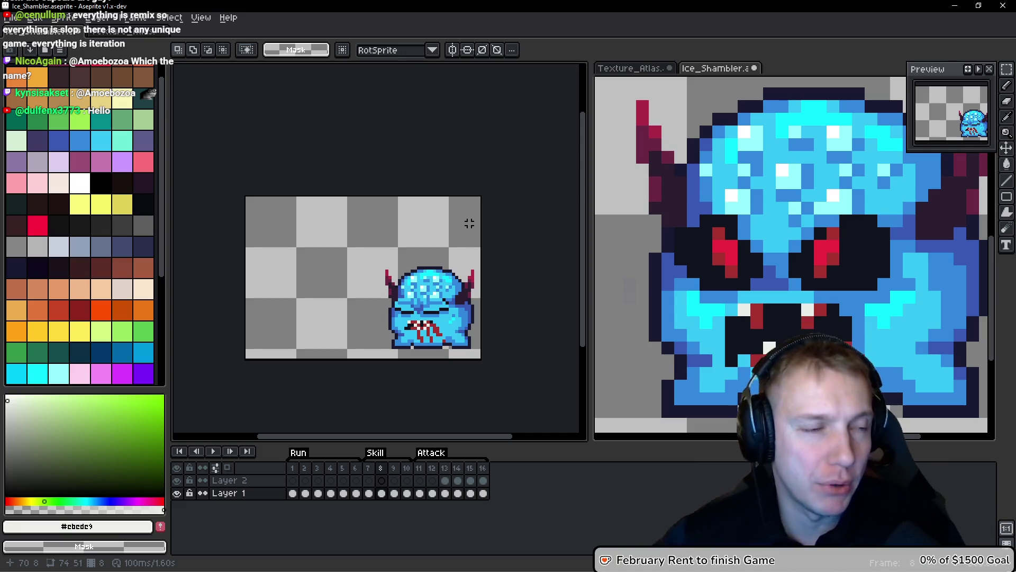
Zoom in on the shambler's head, advance to frame 10, and save Ice_Shambler.aseprite.
{"action": "left_click_drag", "start_coordinate": [426, 240], "coordinate": [442, 206]}
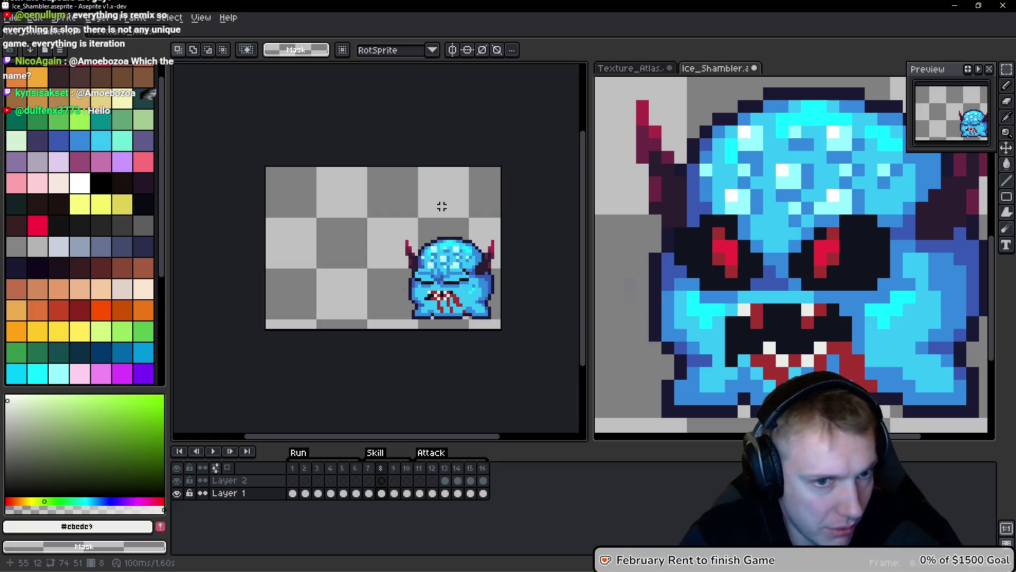
{"action": "scroll", "coordinate": [420, 269], "scroll_direction": "up", "scroll_amount": 5}
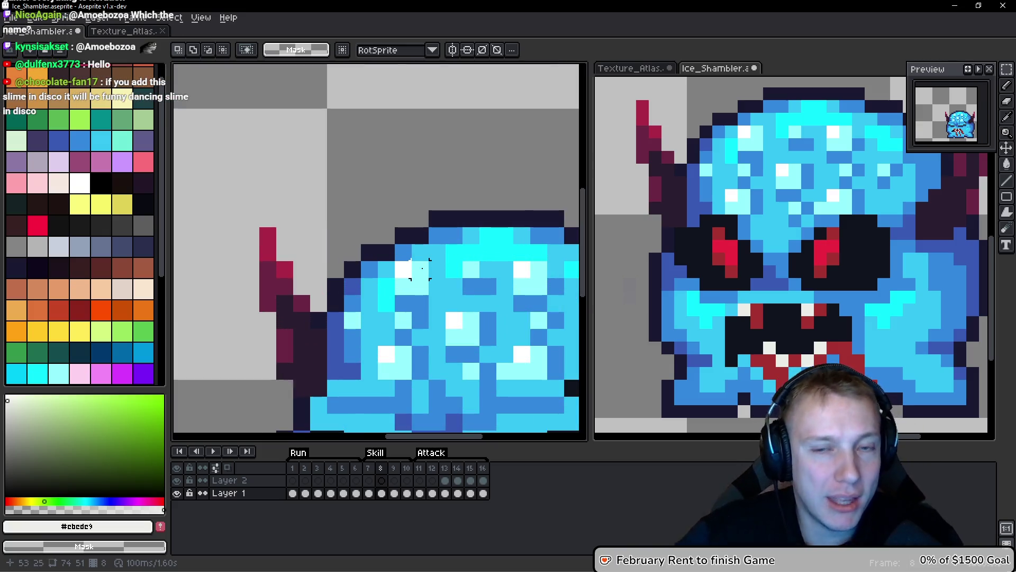
{"action": "key", "text": "space"}
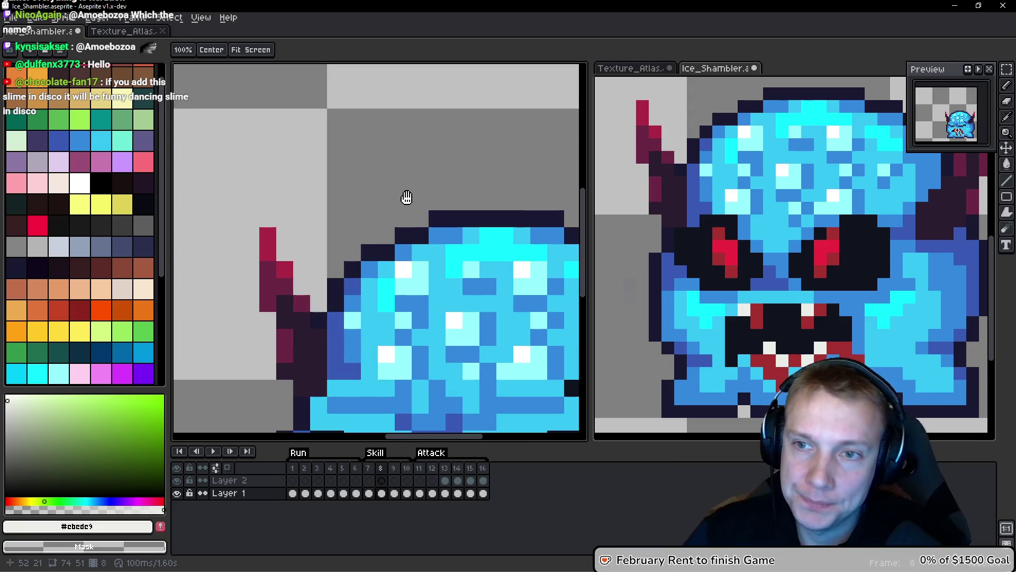
{"action": "key", "text": "Right"}
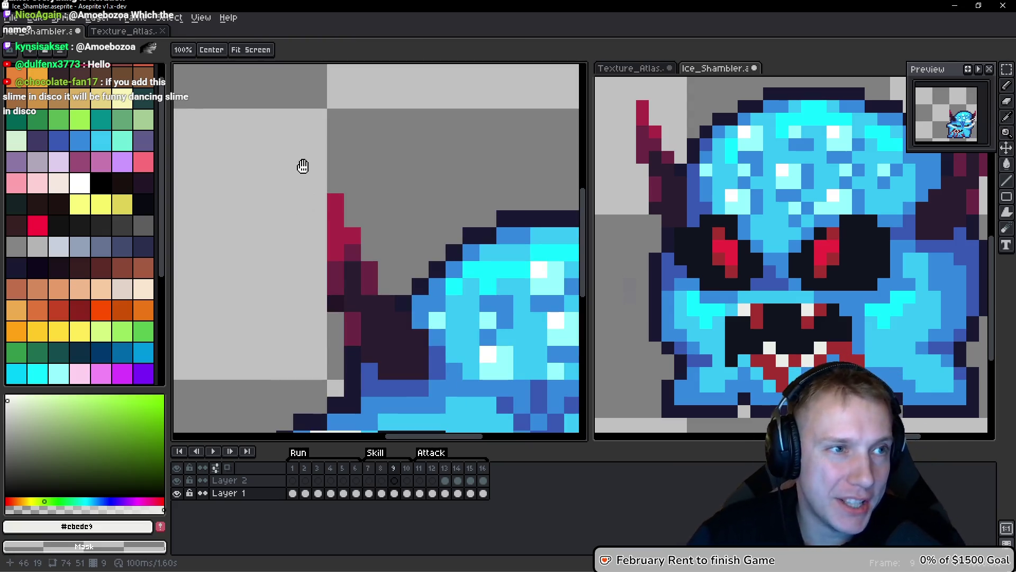
{"action": "key", "text": "Right"}
{"action": "scroll", "coordinate": [352, 184], "scroll_direction": "down", "scroll_amount": 4}
{"action": "key", "text": "ctrl+s"}
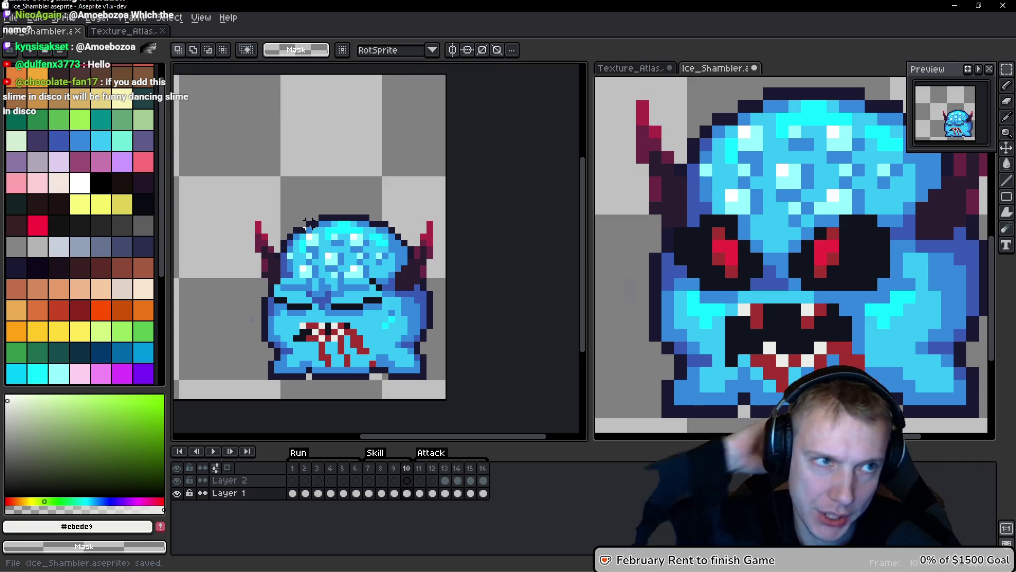
{"action": "key", "text": "ctrl+e"}
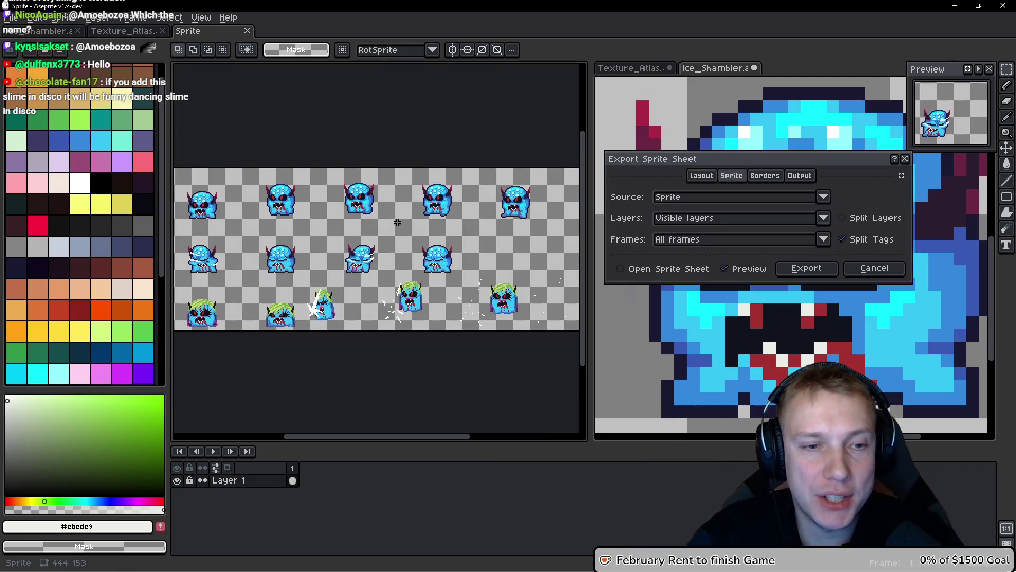
{"action": "key", "text": "Escape"}
{"action": "scroll", "coordinate": [359, 217], "scroll_direction": "left", "scroll_amount": 3}
{"action": "scroll", "coordinate": [371, 217], "scroll_direction": "down", "scroll_amount": 1}
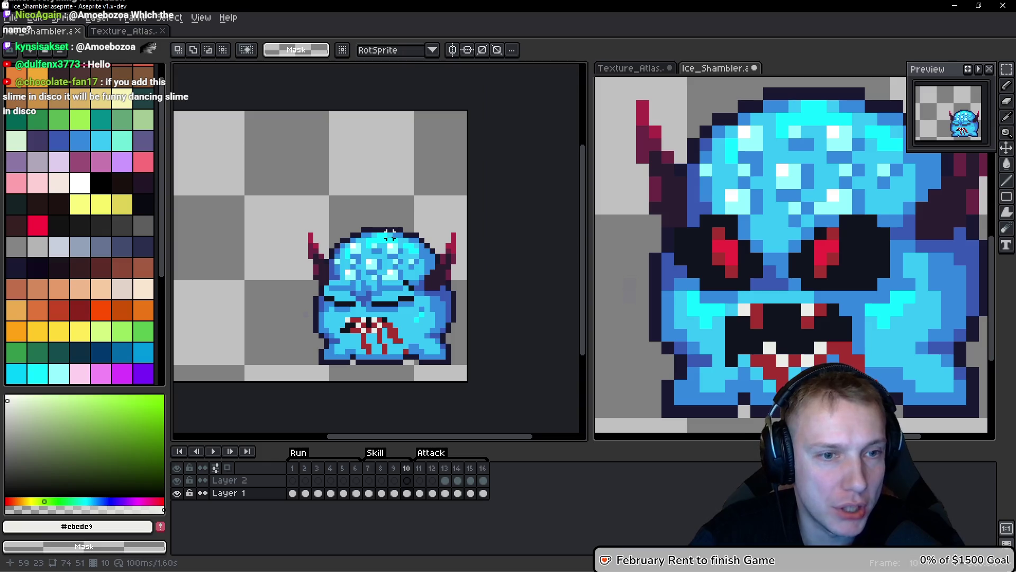
{"action": "scroll", "coordinate": [386, 215], "scroll_direction": "up", "scroll_amount": 1}
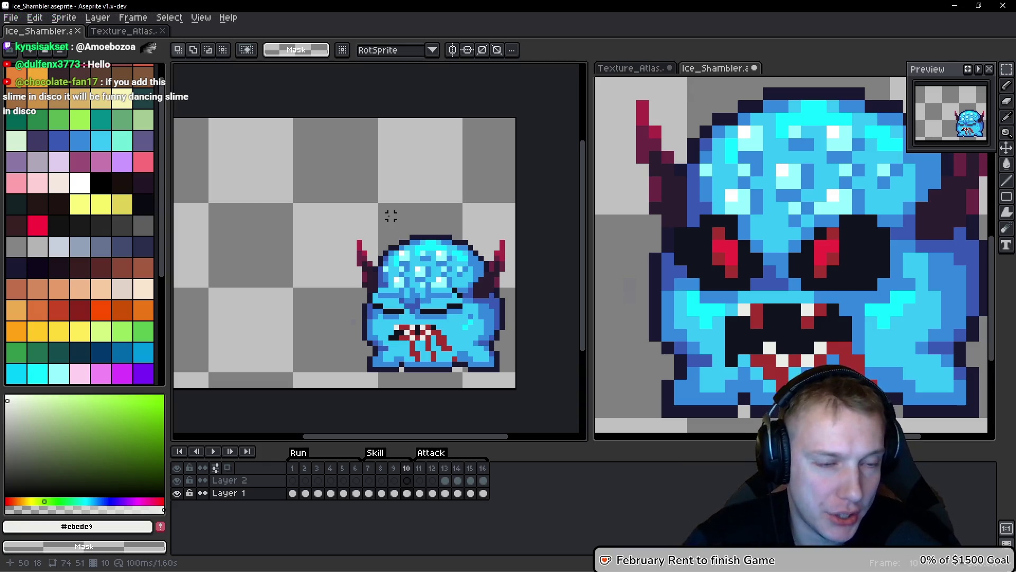
{"action": "scroll", "coordinate": [317, 329], "scroll_direction": "up", "scroll_amount": 3}
{"action": "scroll", "coordinate": [335, 298], "scroll_direction": "up", "scroll_amount": 1}
{"action": "scroll", "coordinate": [335, 298], "scroll_direction": "down", "scroll_amount": 1}
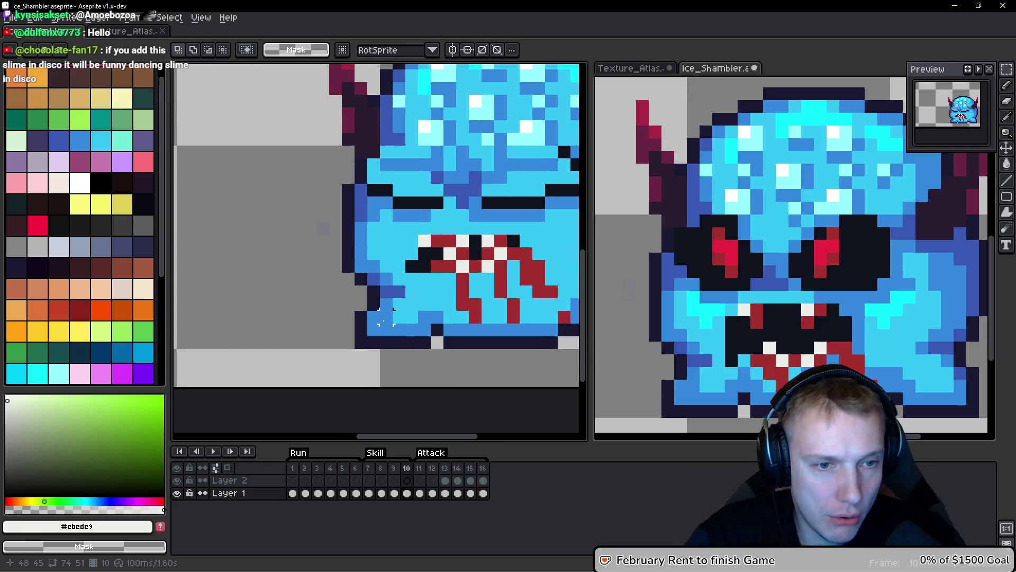
{"action": "scroll", "coordinate": [304, 246], "scroll_direction": "down", "scroll_amount": 2}
{"action": "left_click_drag", "start_coordinate": [304, 246], "coordinate": [304, 247]}
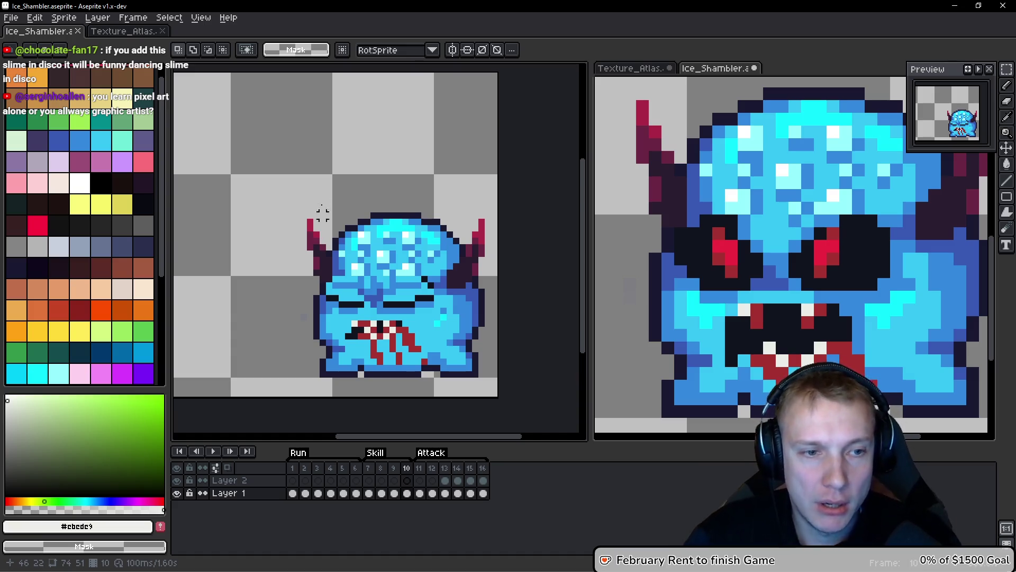
{"action": "scroll", "coordinate": [367, 269], "scroll_direction": "up", "scroll_amount": 2}
{"action": "scroll", "coordinate": [367, 269], "scroll_direction": "down", "scroll_amount": 4}
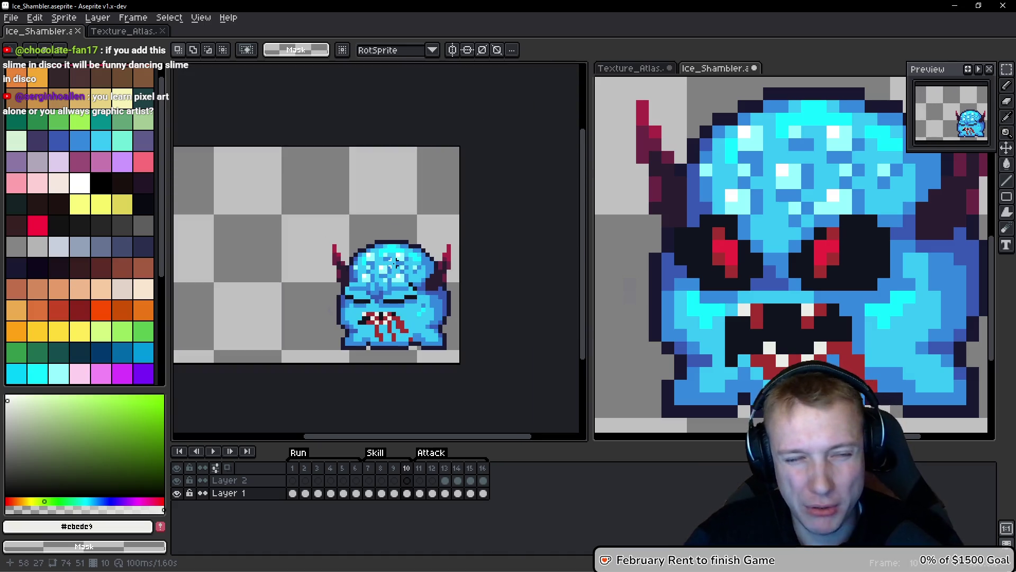
Replay the animation and stop it on frame 11 with the whole canvas selected.
{"action": "key", "text": "Right"}
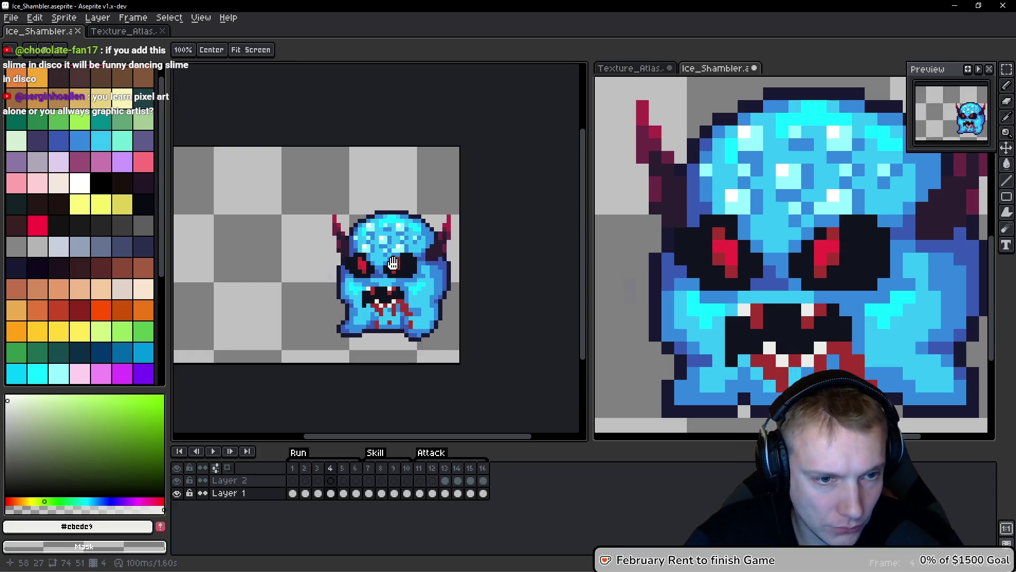
{"action": "key", "text": "Return"}
{"action": "key", "text": "m"}
{"action": "key", "text": "ctrl+a"}
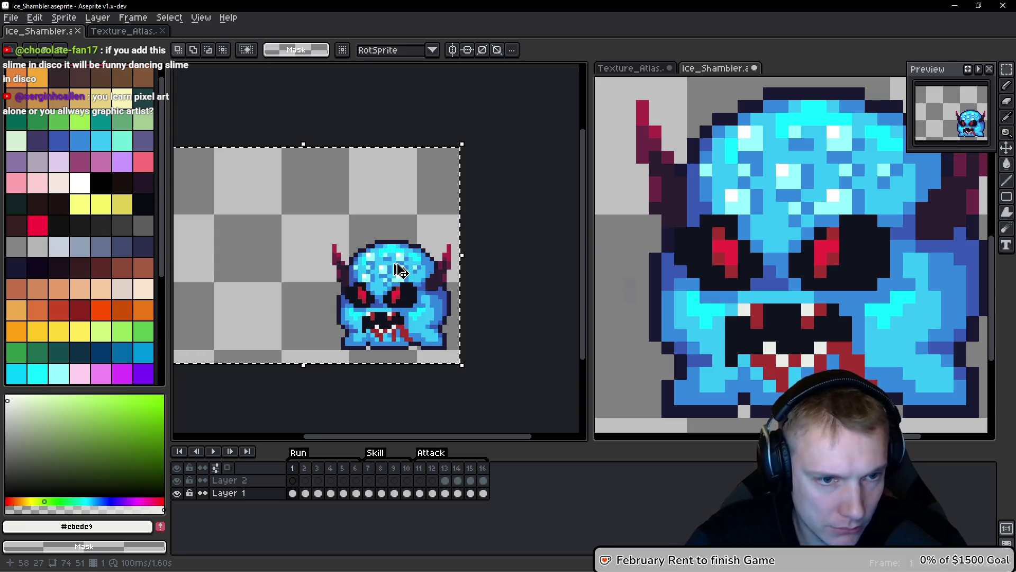
{"action": "key", "text": "Return"}
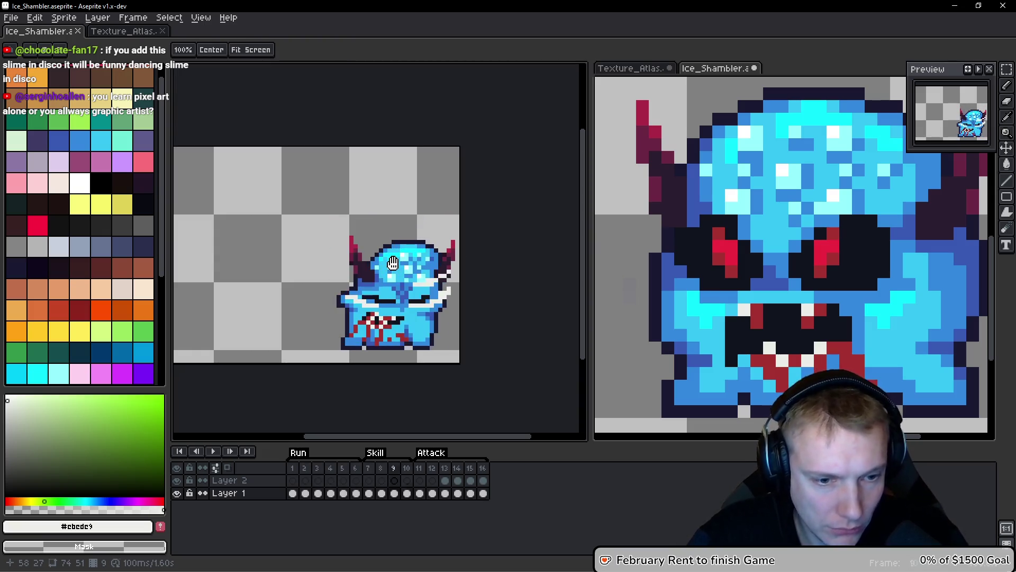
{"action": "key", "text": "Return"}
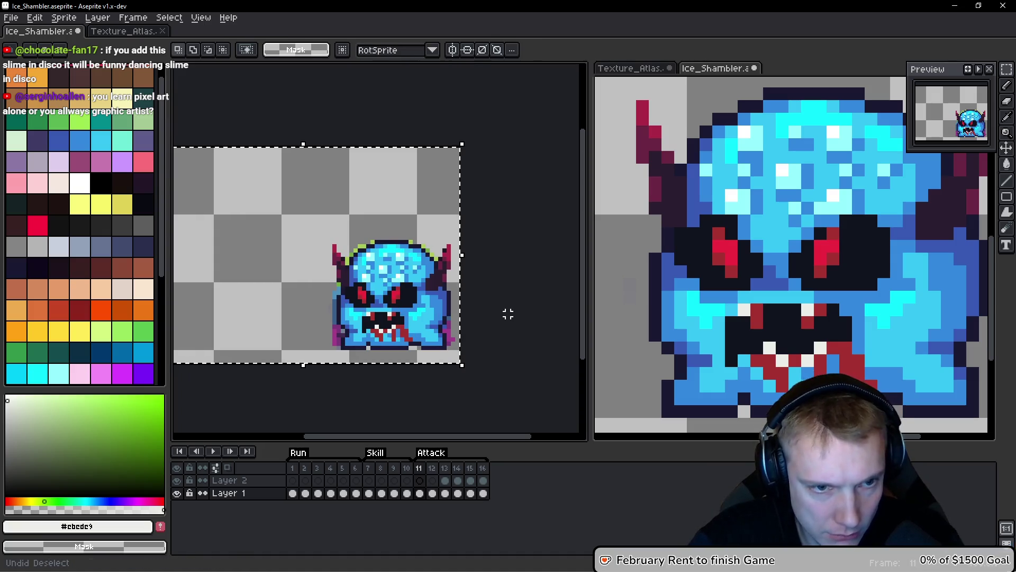
Put frame 11's blue slime artwork on Layer 2 and clear it from Layer 1.
{"action": "key", "text": "Up"}
{"action": "key", "text": "Down"}
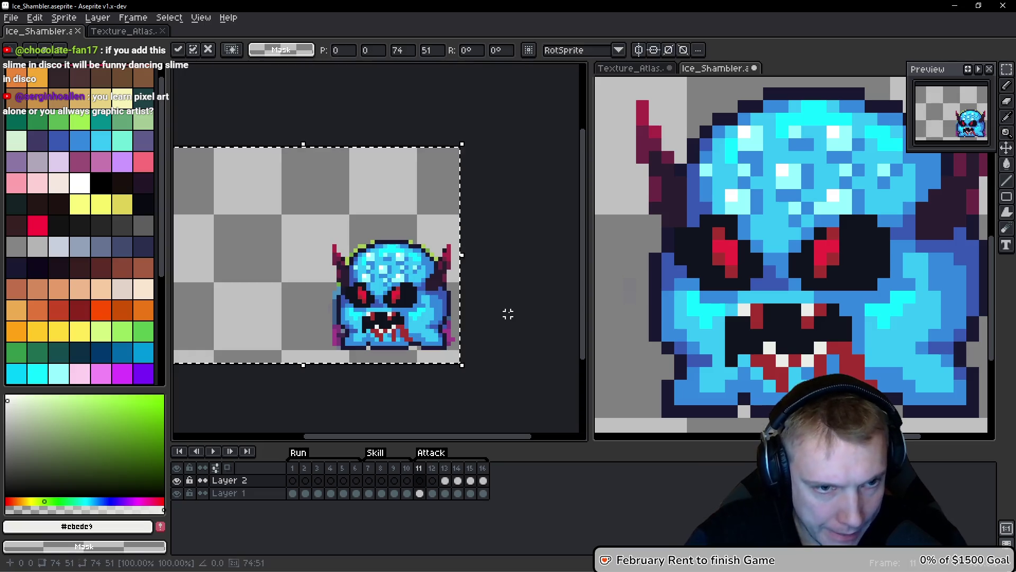
{"action": "key", "text": "m"}
{"action": "key", "text": "Delete"}
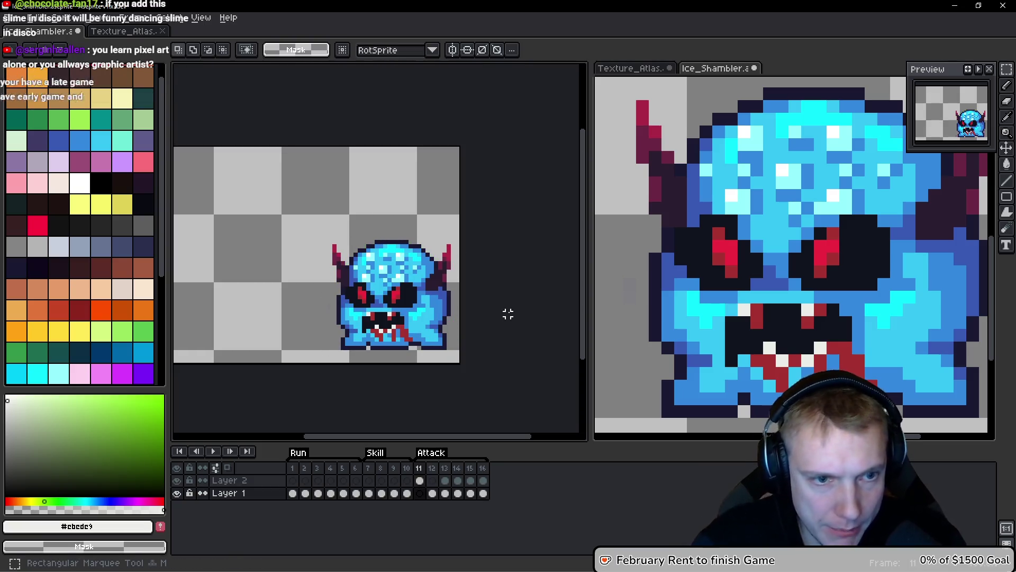
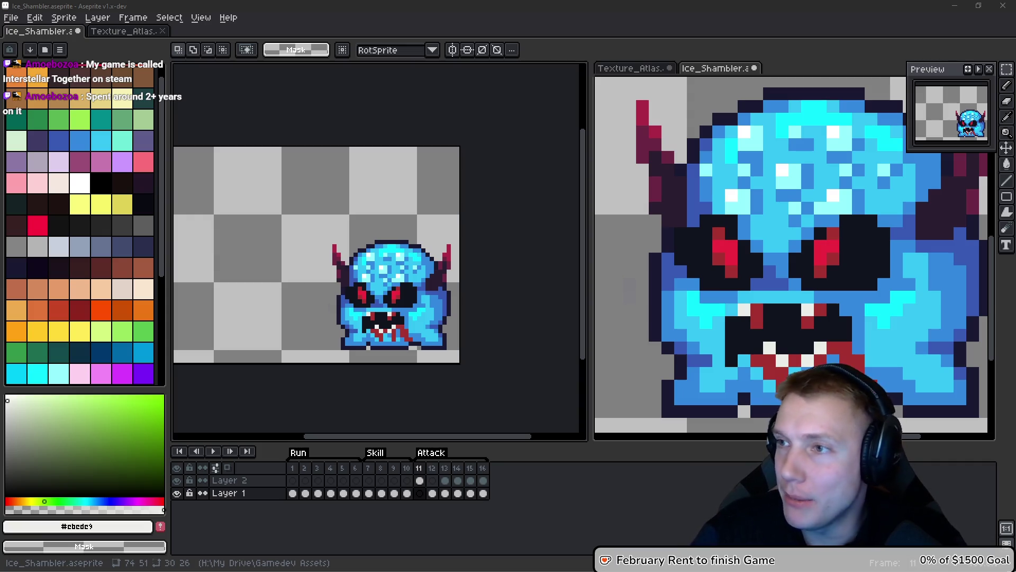
Switch from Aseprite to the Firefox window showing the MR FARMBOY SteamDB page.
{"action": "key", "text": "alt+Tab"}
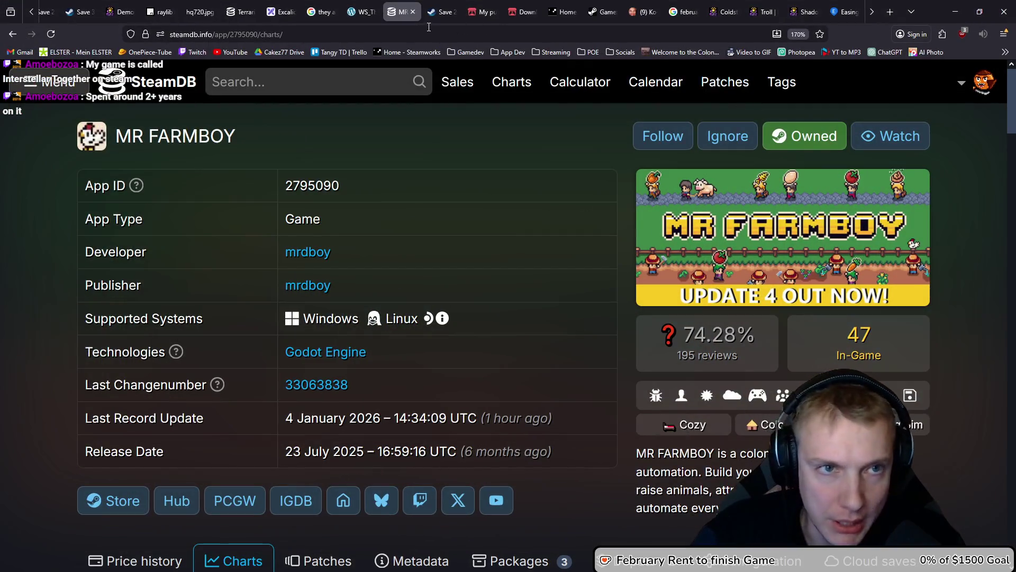
Search Google for 'Interstellar Together' and open its 'Interstellar Together on Steam' store page.
{"action": "left_click", "coordinate": [429, 27]}
{"action": "type", "text": "Interstellar Together"}
{"action": "key", "text": "Return"}
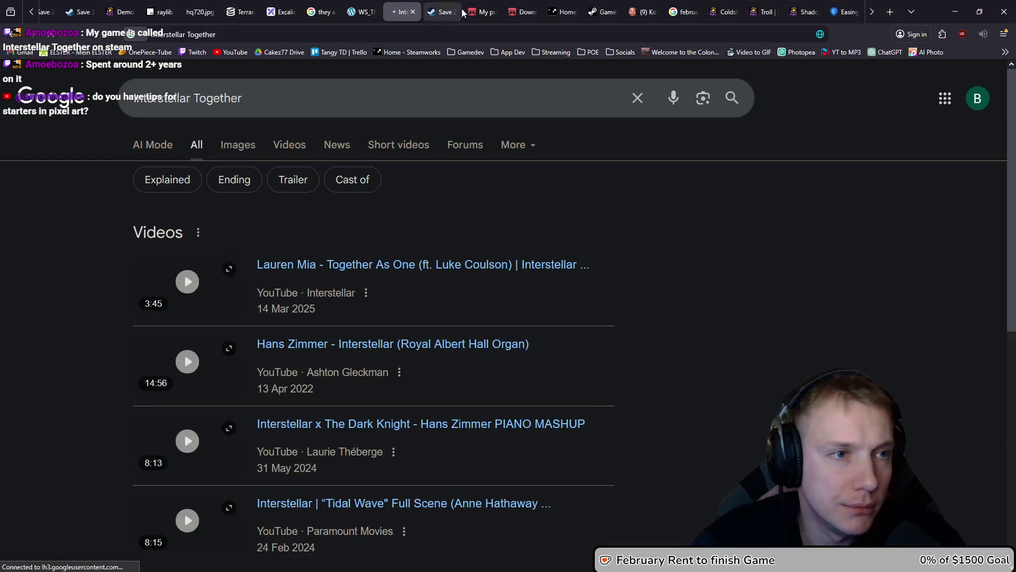
{"action": "scroll", "coordinate": [582, 239], "scroll_direction": "down", "scroll_amount": 7}
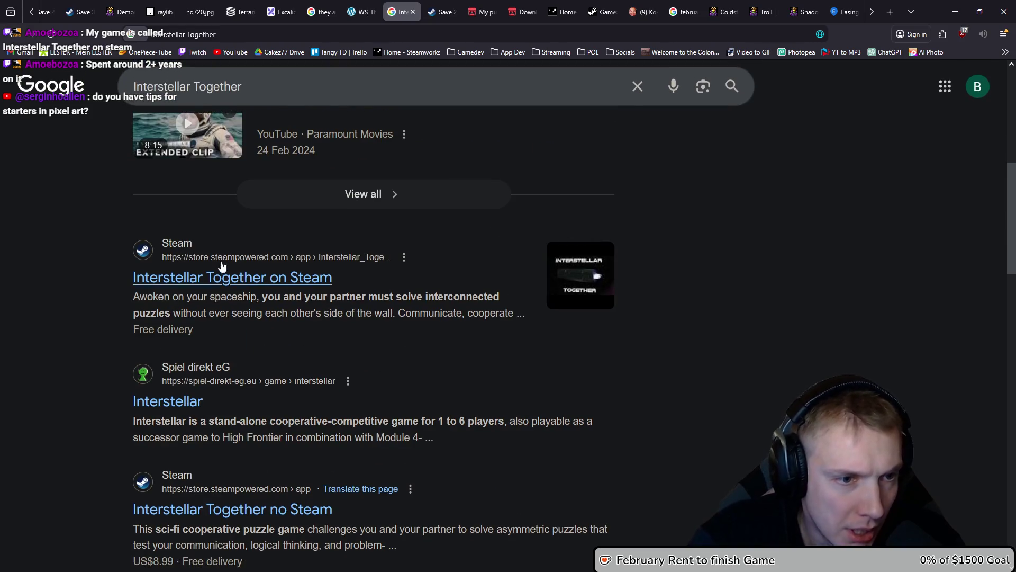
{"action": "left_click", "coordinate": [253, 279]}
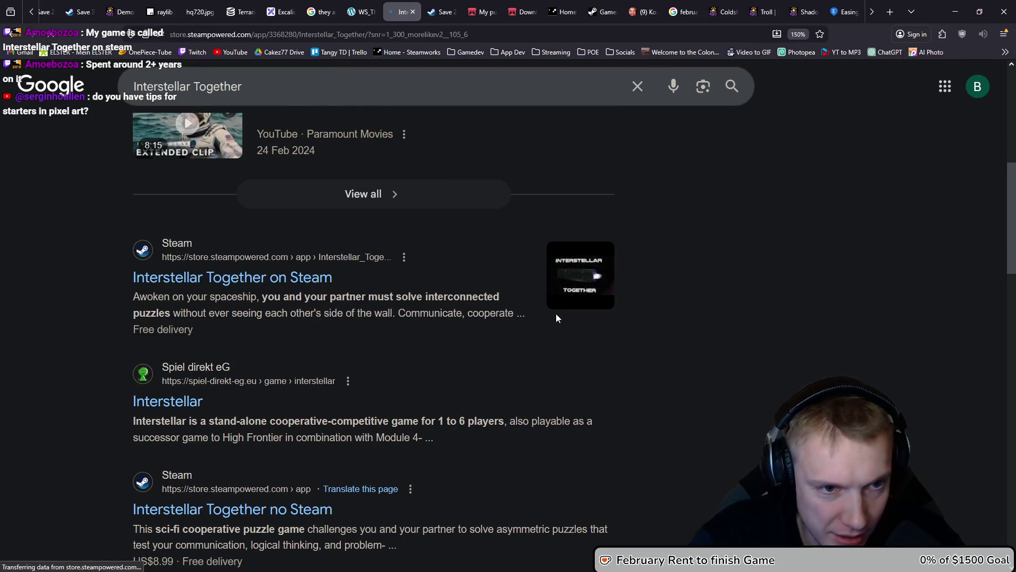
{"action": "scroll", "coordinate": [508, 234], "scroll_direction": "down", "scroll_amount": 2}
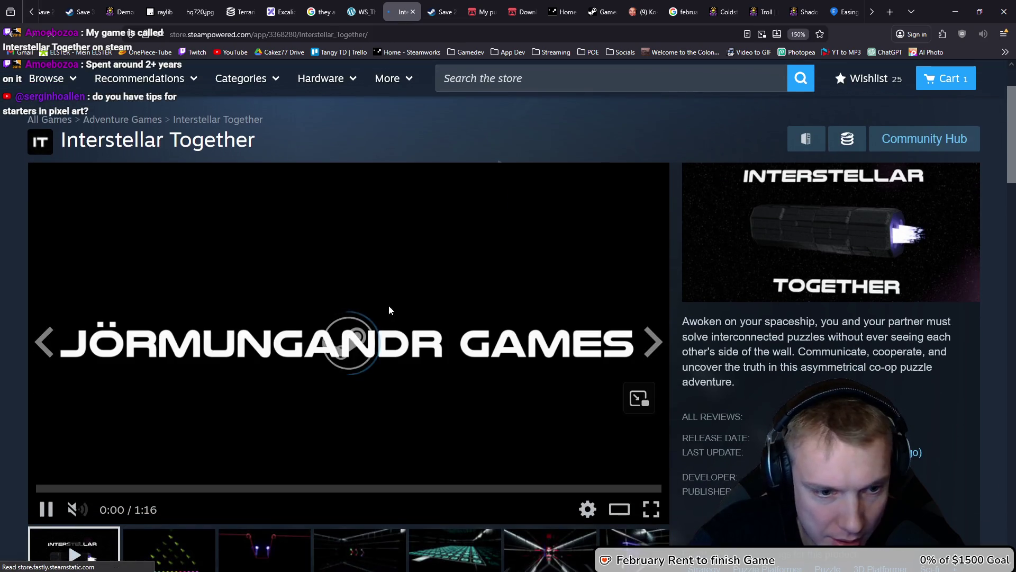
View screenshots two through seven in the main viewer, then put the trailer back there.
{"action": "scroll", "coordinate": [385, 310], "scroll_direction": "down", "scroll_amount": 2}
{"action": "left_click", "coordinate": [165, 479]}
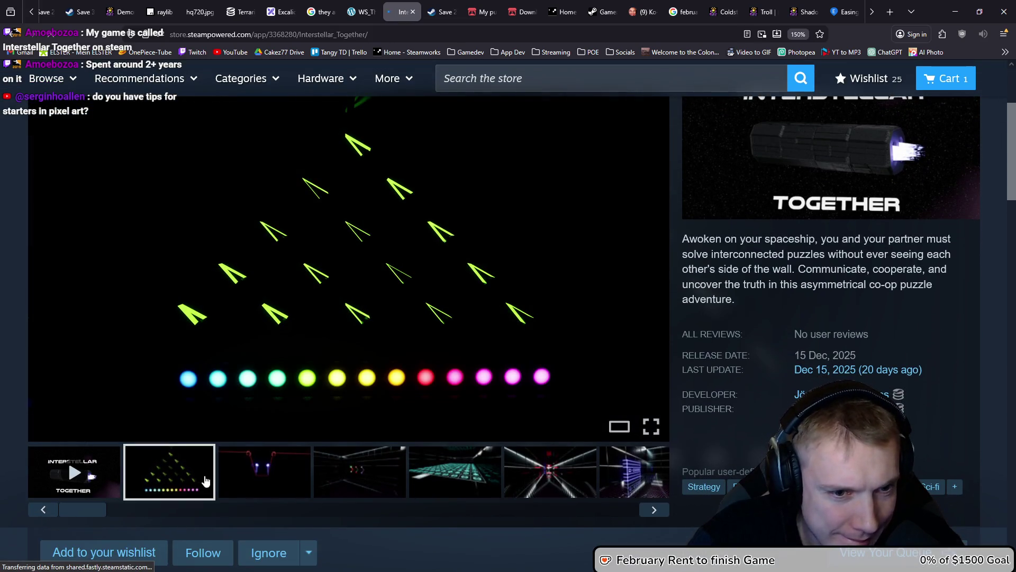
{"action": "left_click", "coordinate": [256, 477]}
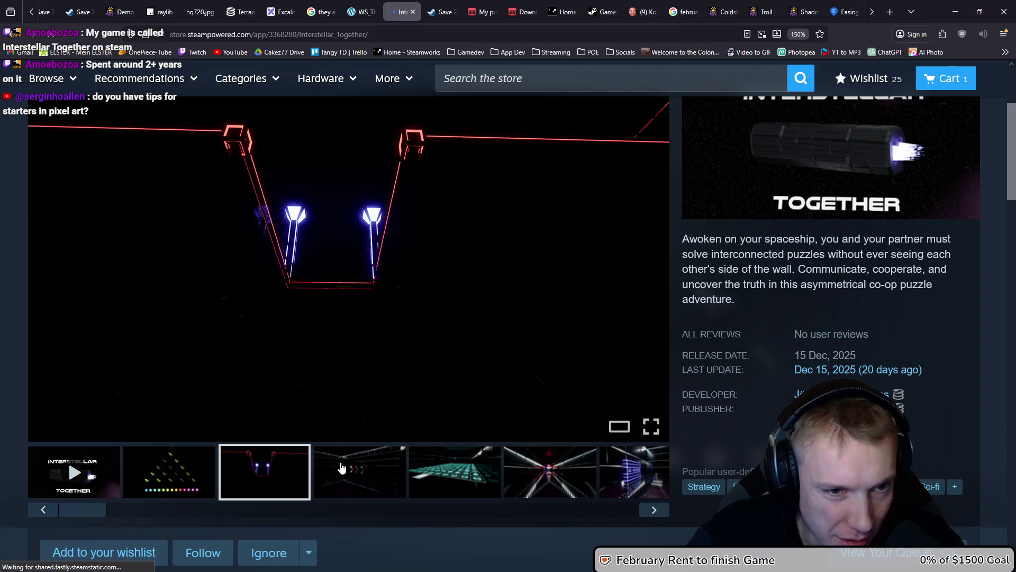
{"action": "left_click", "coordinate": [372, 482]}
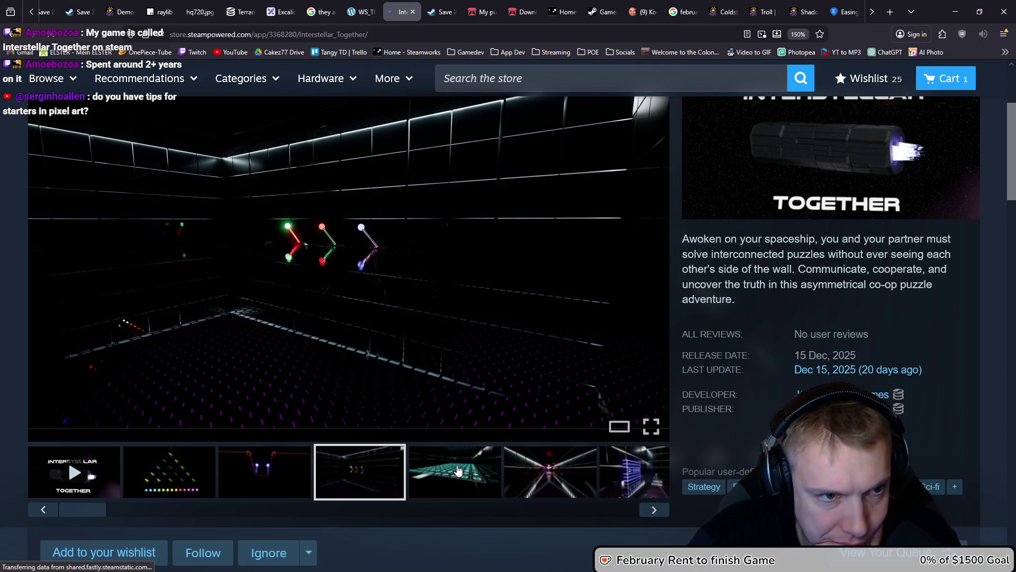
{"action": "left_click", "coordinate": [457, 470]}
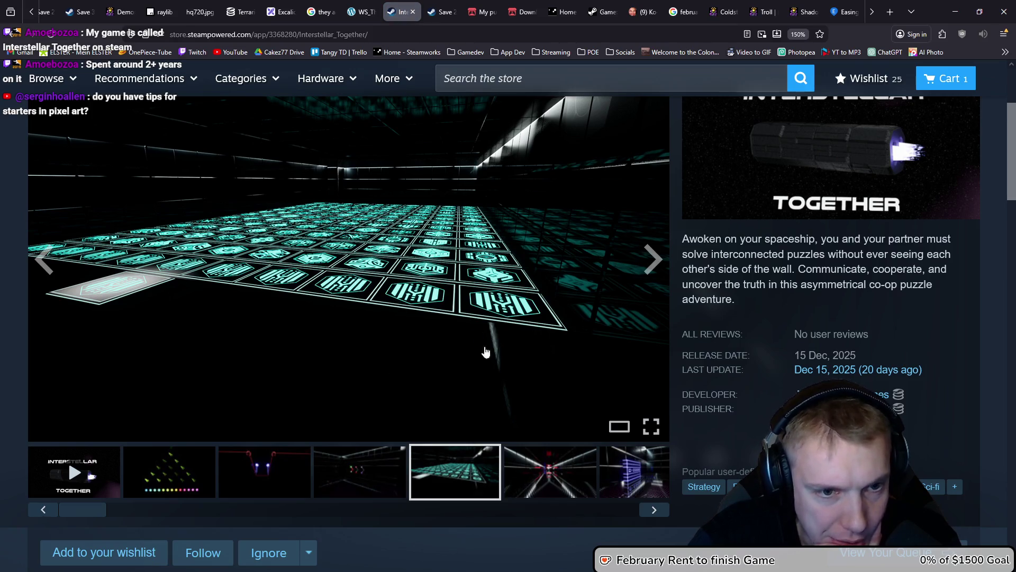
{"action": "left_click", "coordinate": [556, 488]}
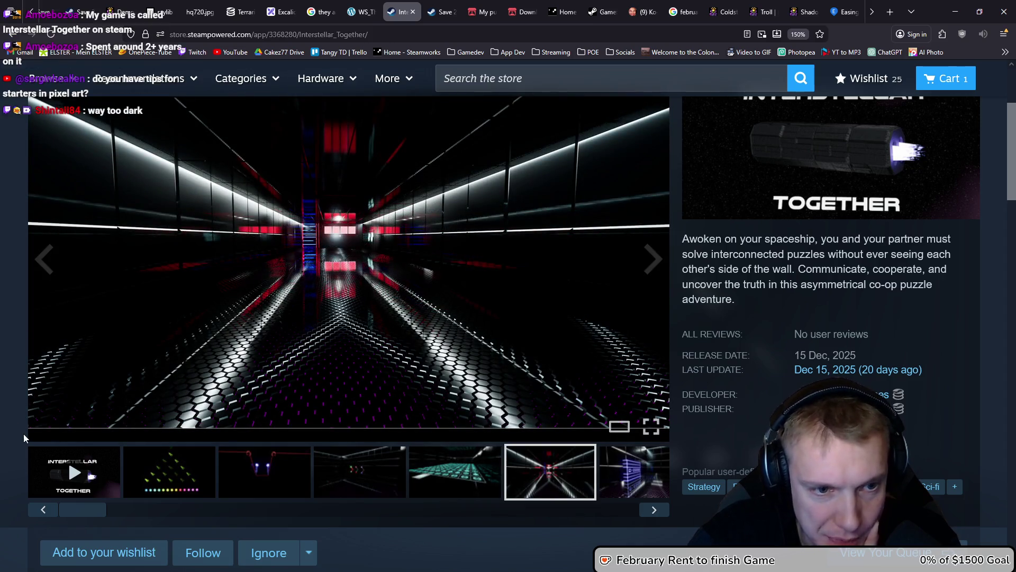
{"action": "left_click", "coordinate": [640, 475]}
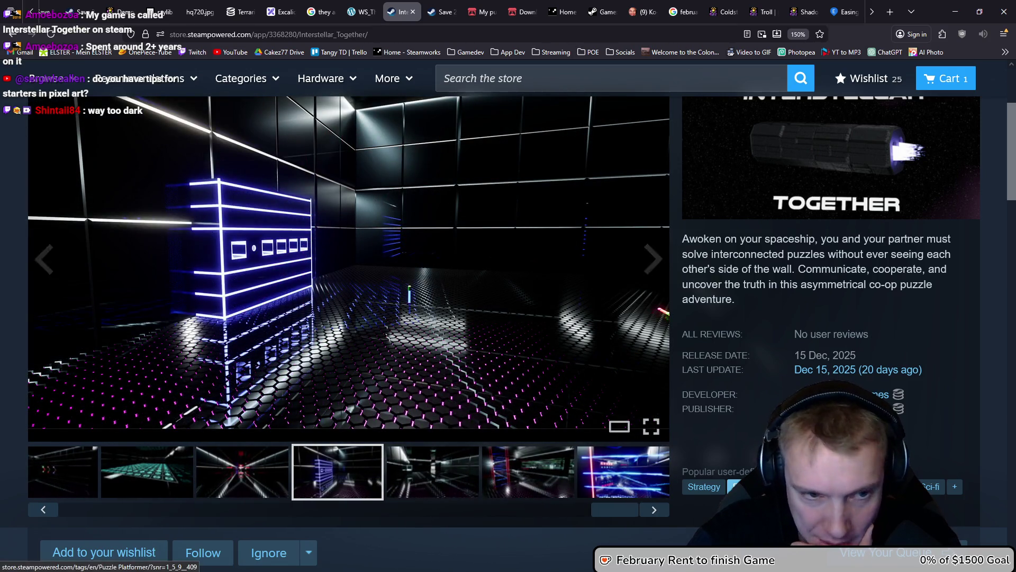
{"action": "left_click_drag", "start_coordinate": [601, 509], "coordinate": [68, 517]}
{"action": "left_click", "coordinate": [75, 473]}
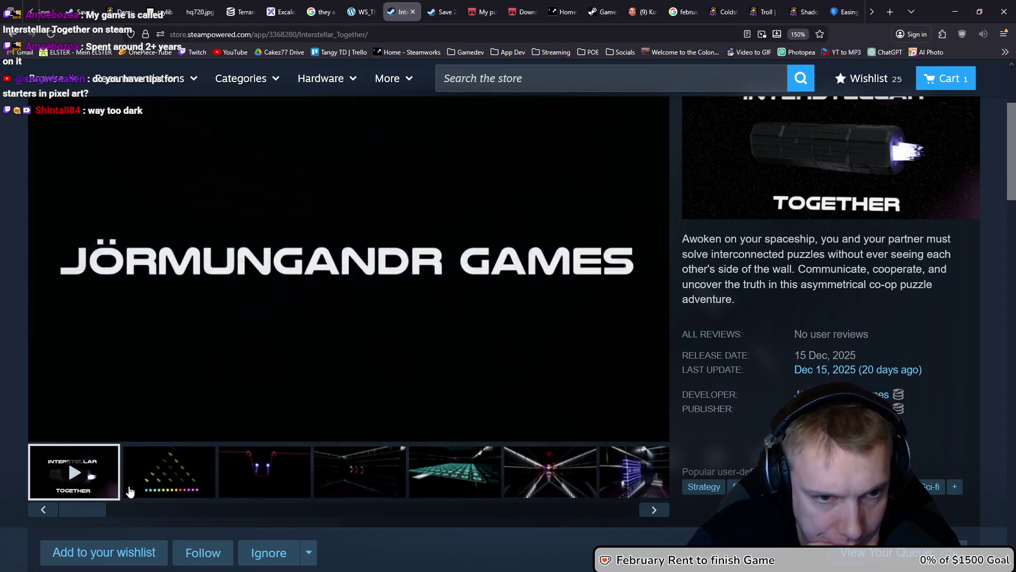
Watch the trailer's opening in bursts, pausing at 0:03, 0:05 and 0:07.
{"action": "left_click", "coordinate": [215, 312]}
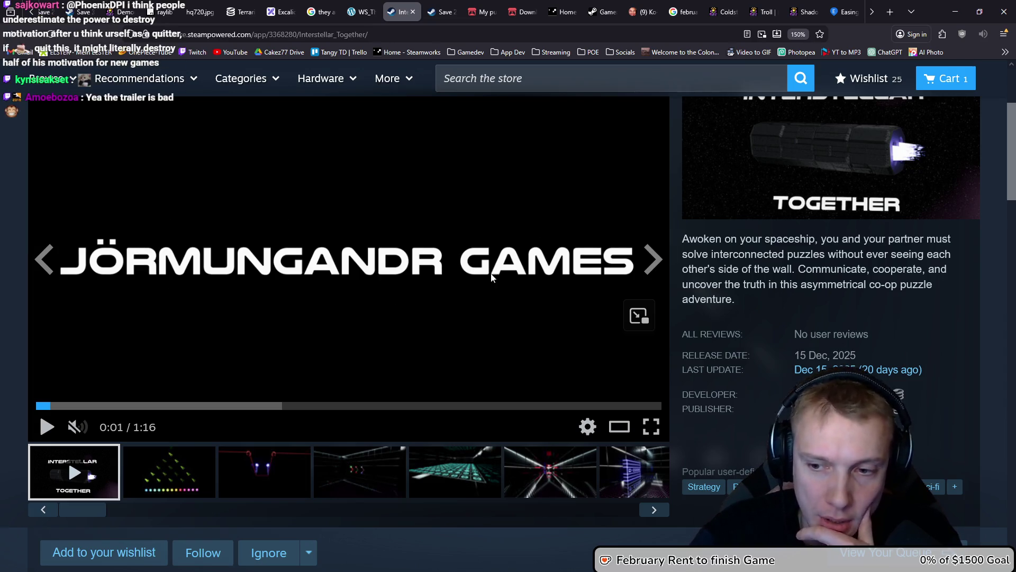
{"action": "left_click", "coordinate": [370, 258]}
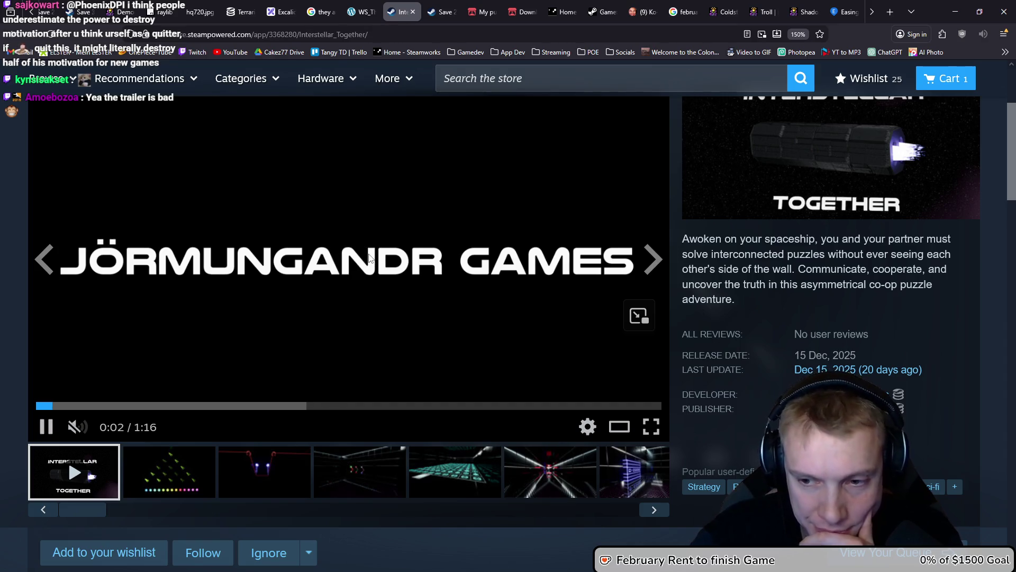
{"action": "left_click", "coordinate": [370, 258]}
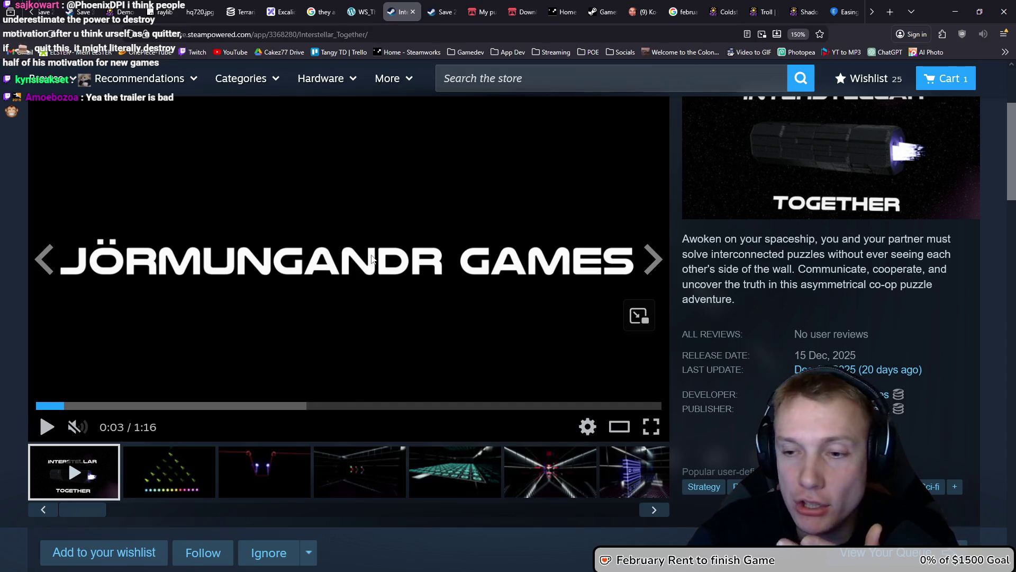
{"action": "left_click", "coordinate": [377, 288]}
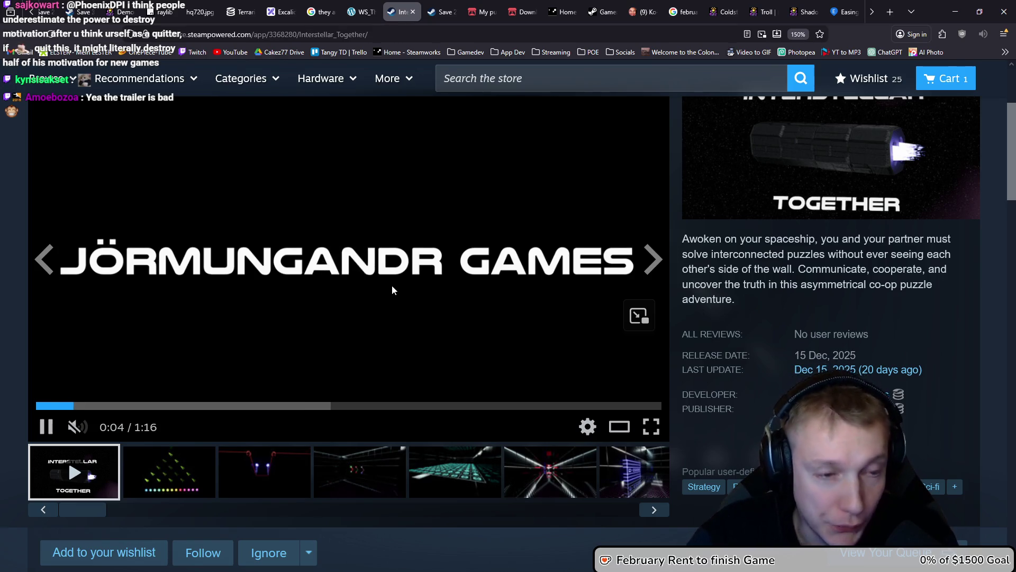
{"action": "left_click", "coordinate": [388, 291]}
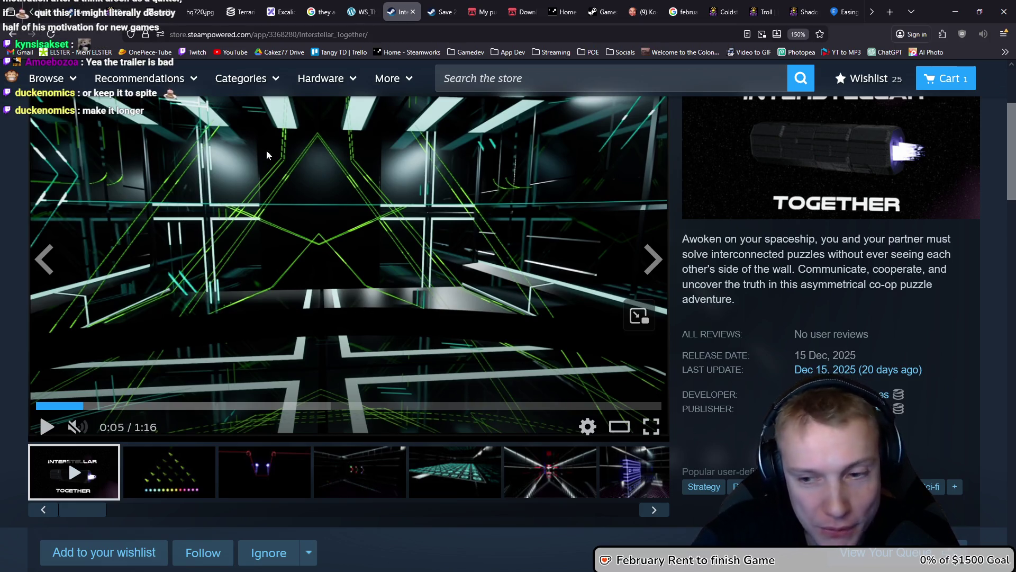
{"action": "left_click", "coordinate": [362, 297]}
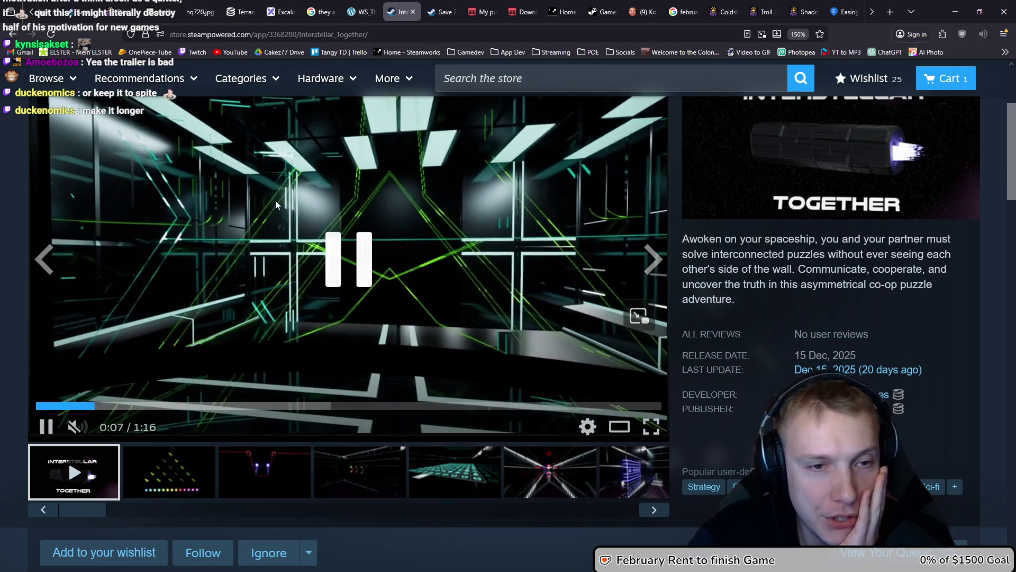
{"action": "left_click", "coordinate": [344, 206]}
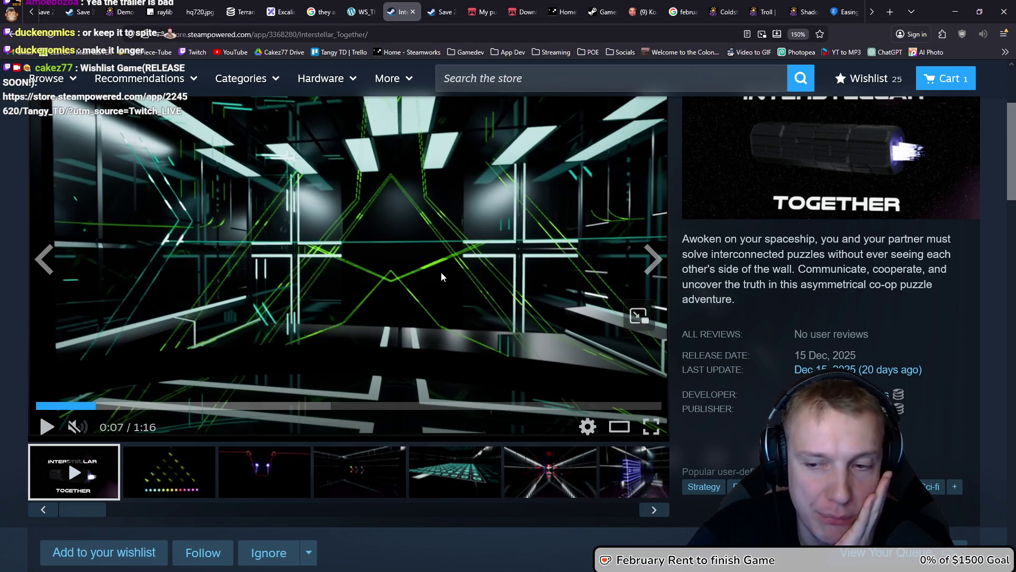
Continue the trailer in short bursts, pausing at 0:07, 0:09 and finally 0:11.
{"action": "left_click", "coordinate": [430, 235]}
{"action": "left_click", "coordinate": [296, 231]}
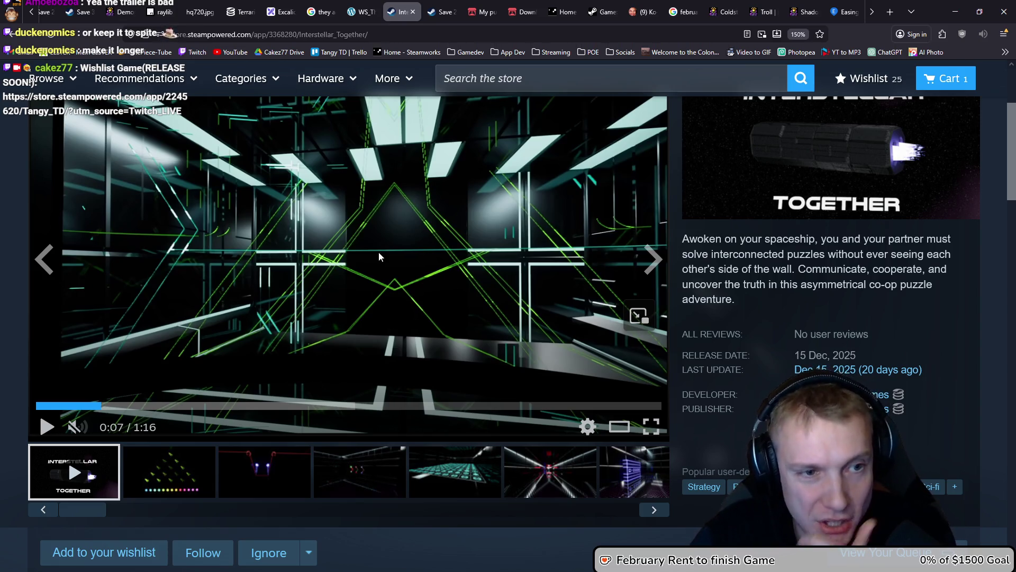
{"action": "left_click", "coordinate": [405, 196]}
{"action": "left_click", "coordinate": [212, 221]}
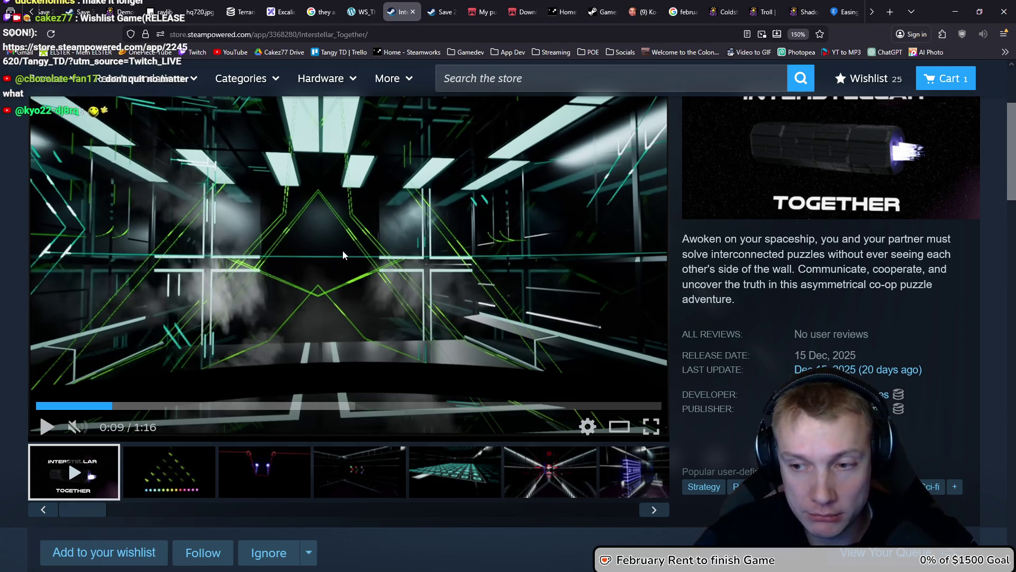
{"action": "mouse_move", "coordinate": [302, 272]}
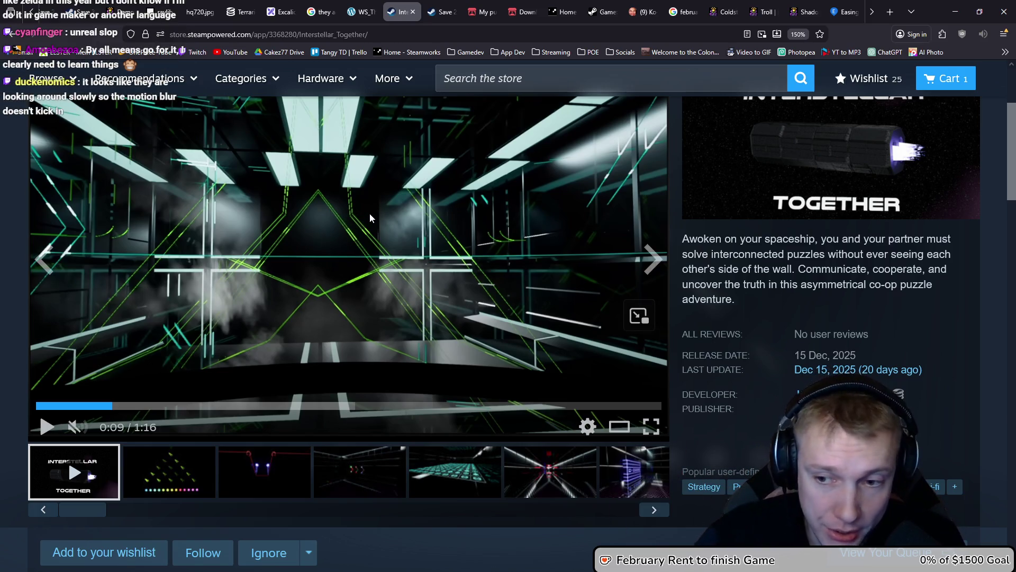
{"action": "left_click", "coordinate": [369, 214]}
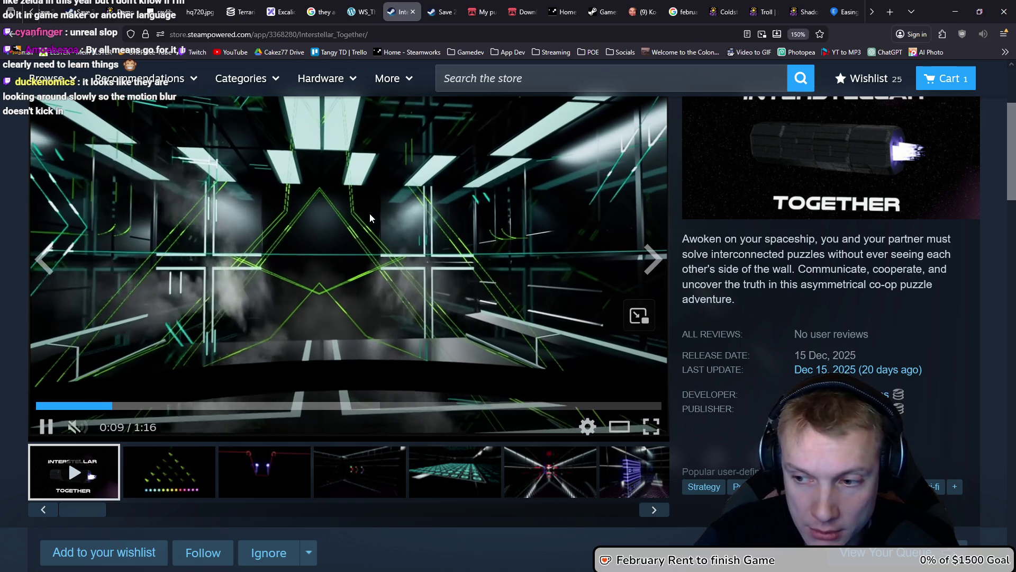
{"action": "left_click", "coordinate": [347, 239]}
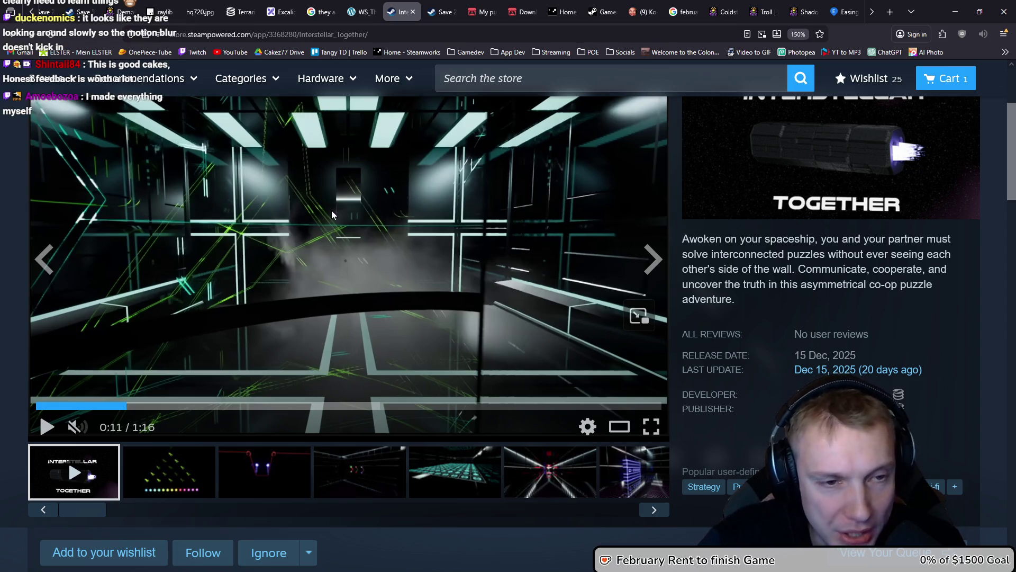
Replay the trailer from 0:07, pausing at 0:21, 0:22 and 0:35, then show the second screenshot.
{"action": "left_click", "coordinate": [97, 406]}
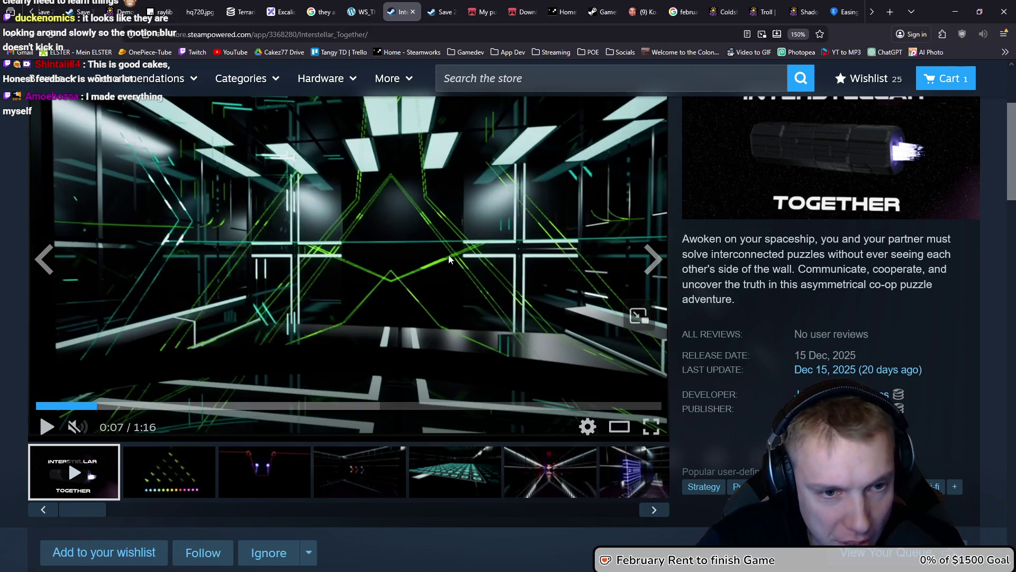
{"action": "left_click", "coordinate": [449, 255]}
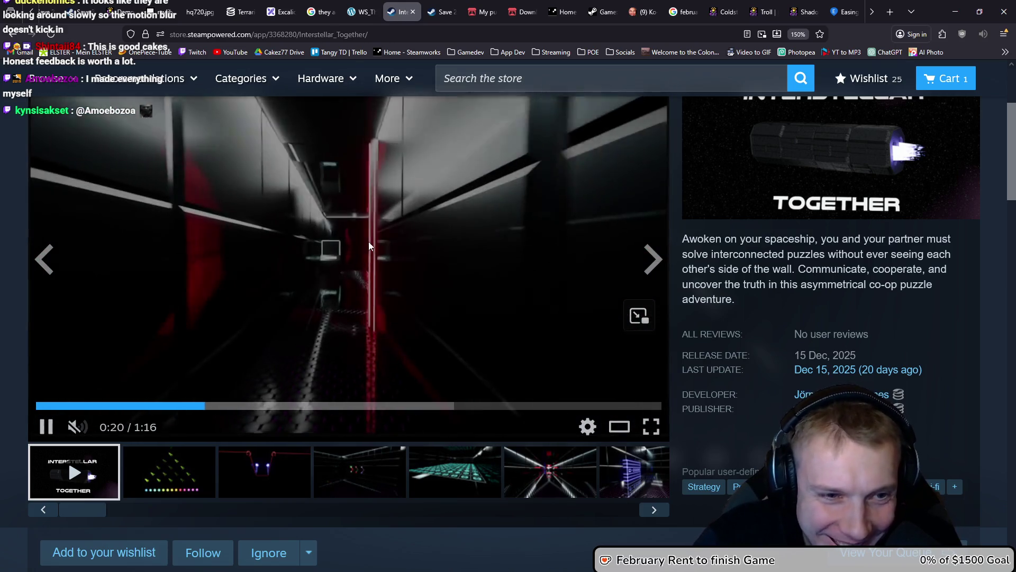
{"action": "left_click", "coordinate": [368, 245]}
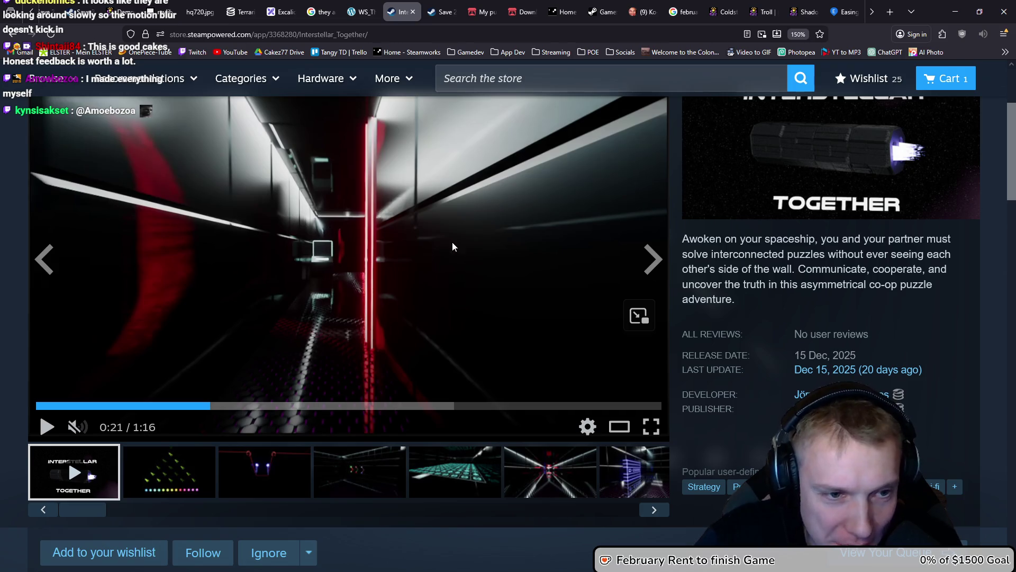
{"action": "left_click", "coordinate": [300, 209]}
{"action": "left_click", "coordinate": [299, 214]}
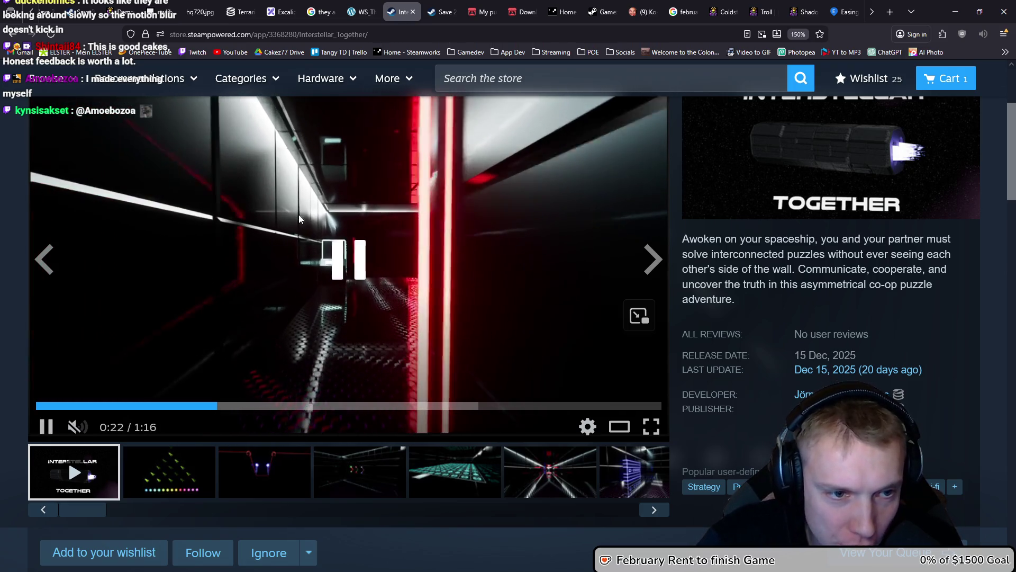
{"action": "left_click", "coordinate": [255, 227]}
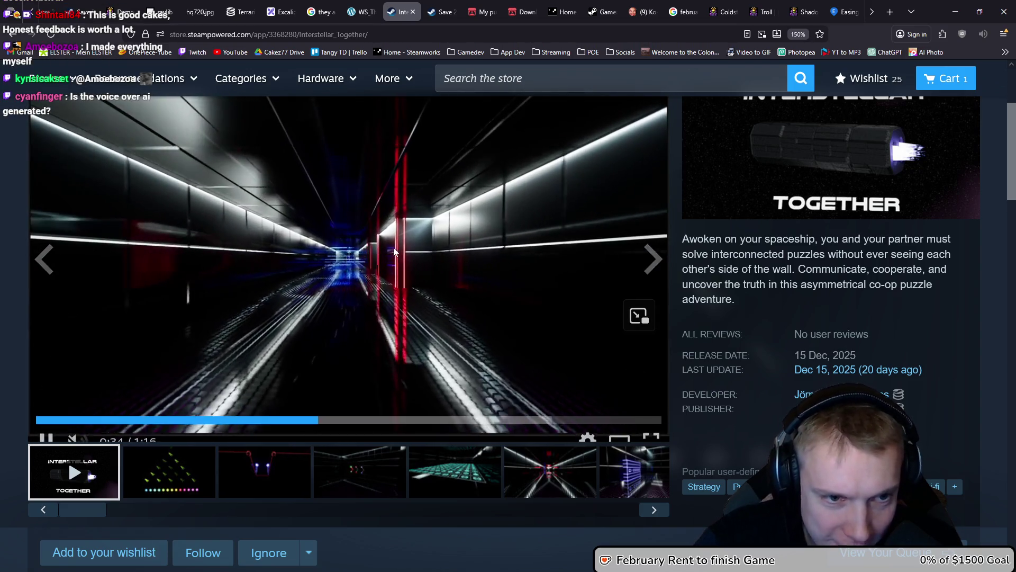
{"action": "left_click", "coordinate": [422, 273]}
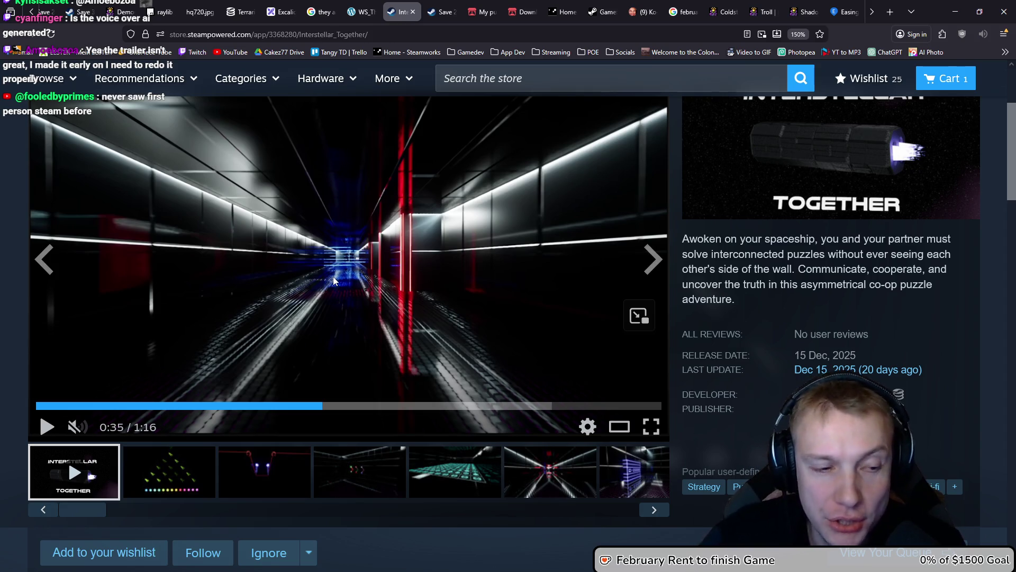
{"action": "left_click", "coordinate": [167, 476]}
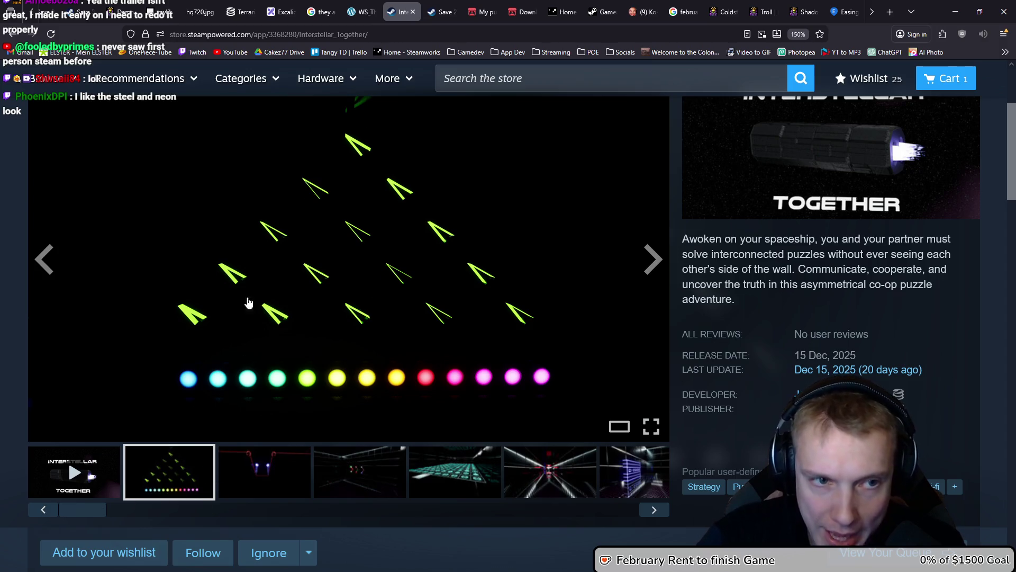
View the grid room, teal tiled floor, corridor and blue-lit room screenshots.
{"action": "left_click", "coordinate": [230, 488]}
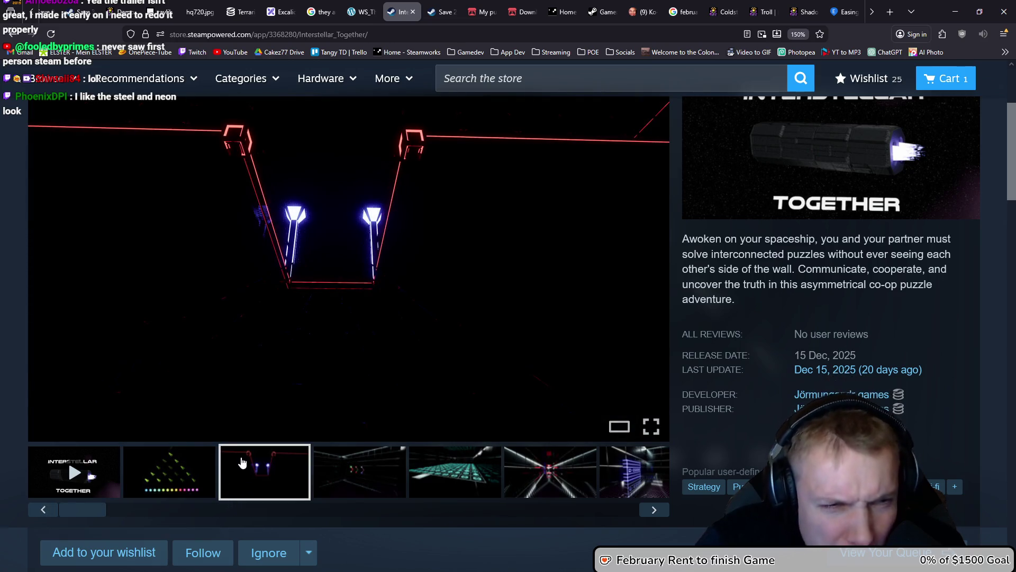
{"action": "left_click", "coordinate": [349, 484]}
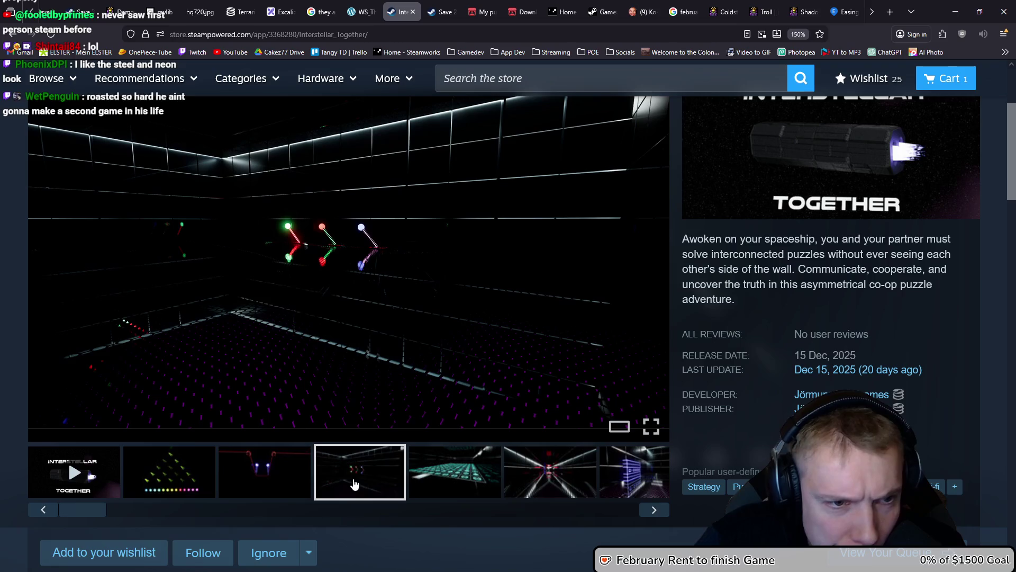
{"action": "left_click", "coordinate": [458, 465]}
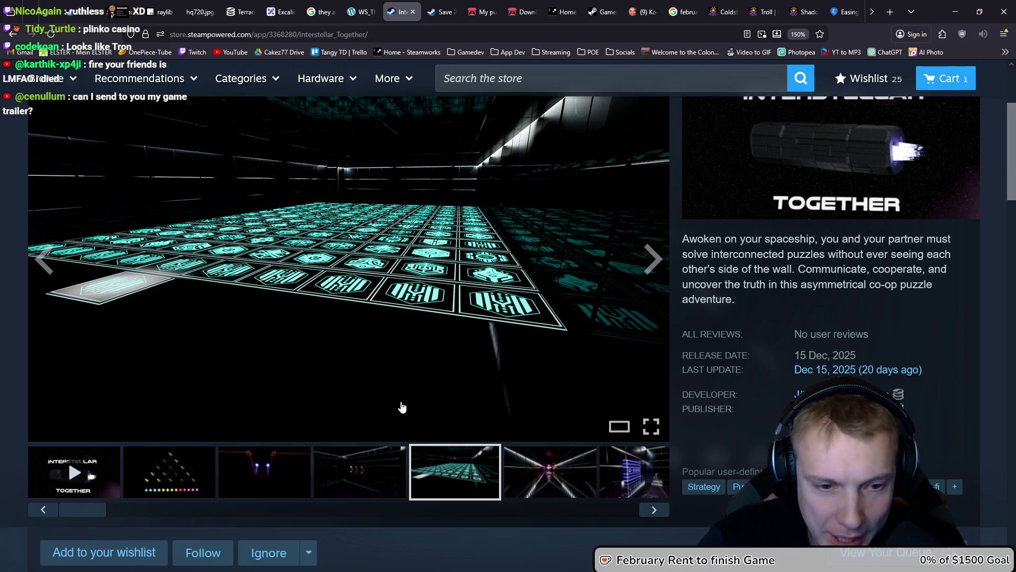
{"action": "left_click", "coordinate": [539, 454]}
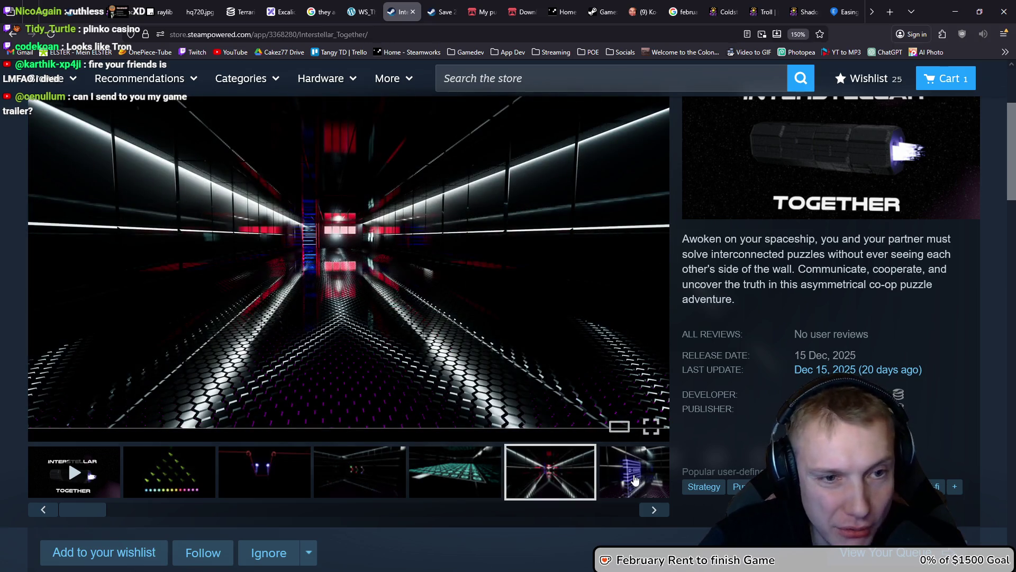
{"action": "left_click", "coordinate": [635, 479]}
{"action": "left_click", "coordinate": [426, 482]}
{"action": "left_click", "coordinate": [529, 476]}
{"action": "left_click", "coordinate": [614, 480]}
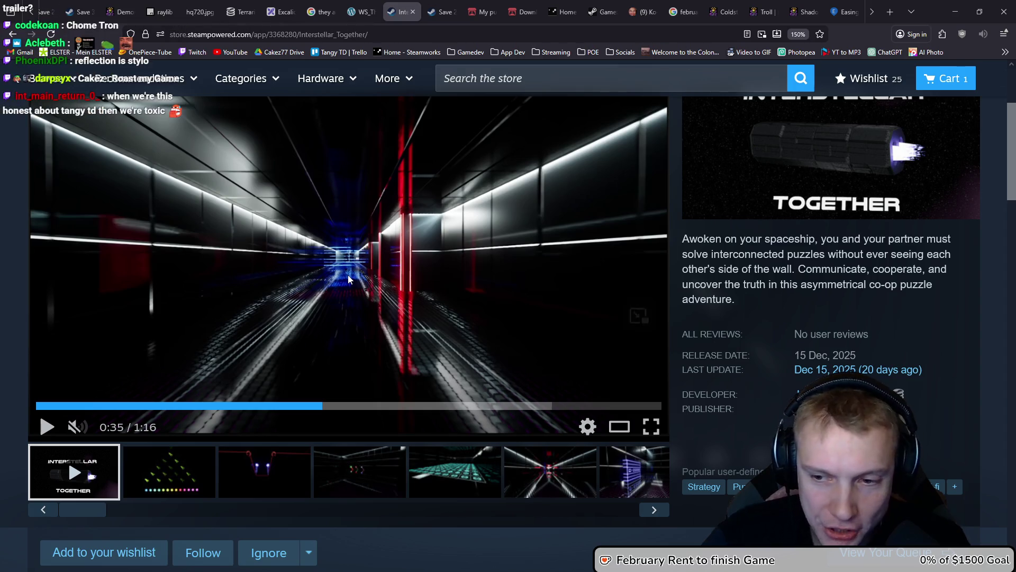
Step back and forth through the screenshots, from the second one to the corridor screenshot.
{"action": "mouse_move", "coordinate": [344, 278]}
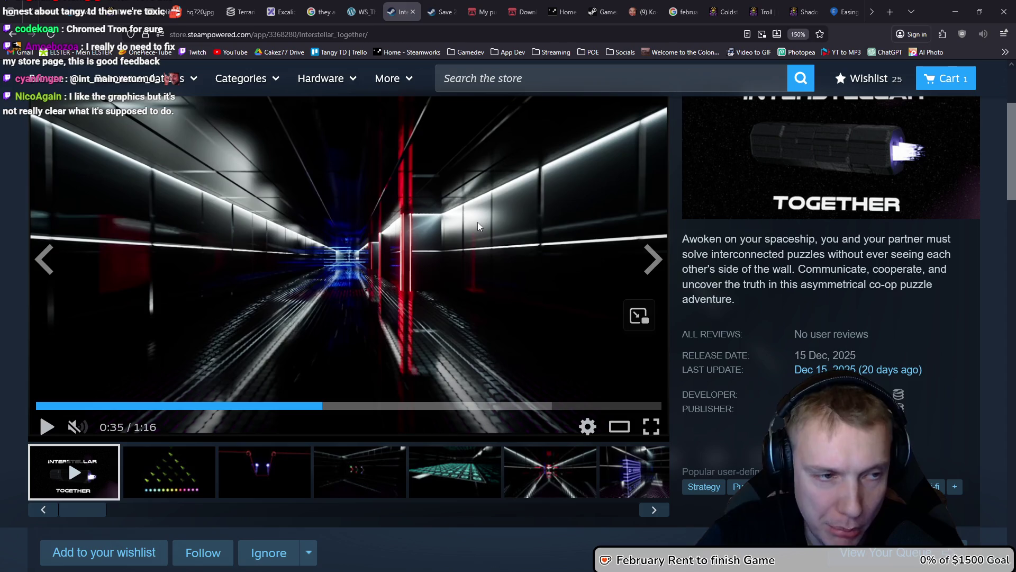
{"action": "left_click", "coordinate": [169, 471]}
{"action": "left_click", "coordinate": [264, 471]}
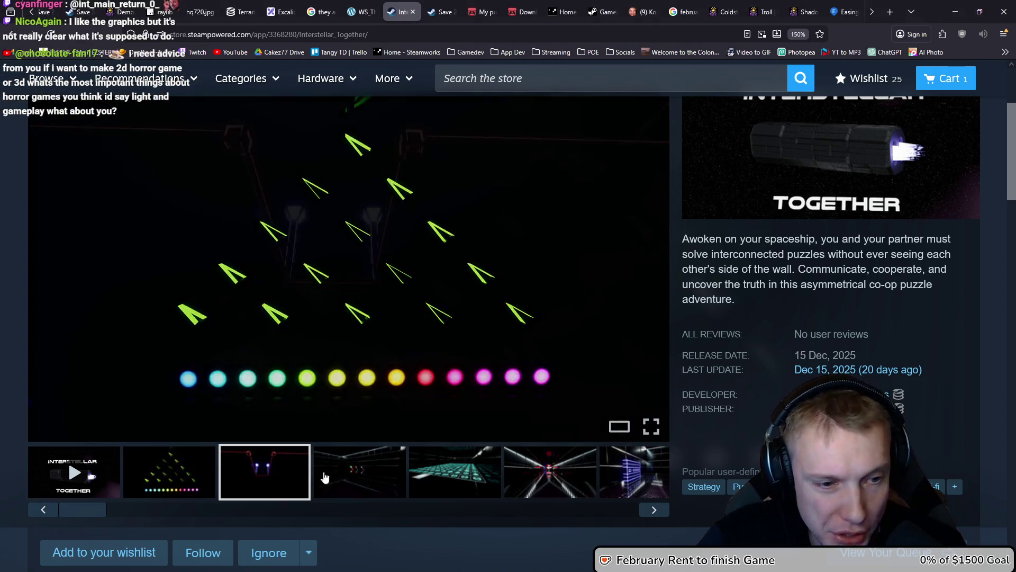
{"action": "left_click", "coordinate": [369, 474]}
{"action": "left_click", "coordinate": [428, 484]}
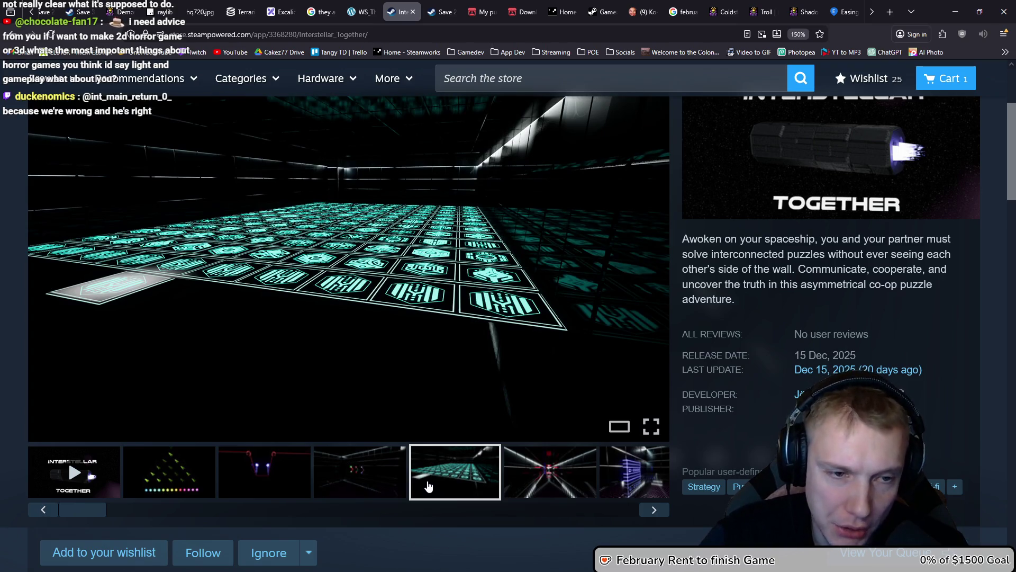
{"action": "left_click", "coordinate": [370, 471]}
{"action": "left_click", "coordinate": [272, 476]}
{"action": "left_click", "coordinate": [199, 469]}
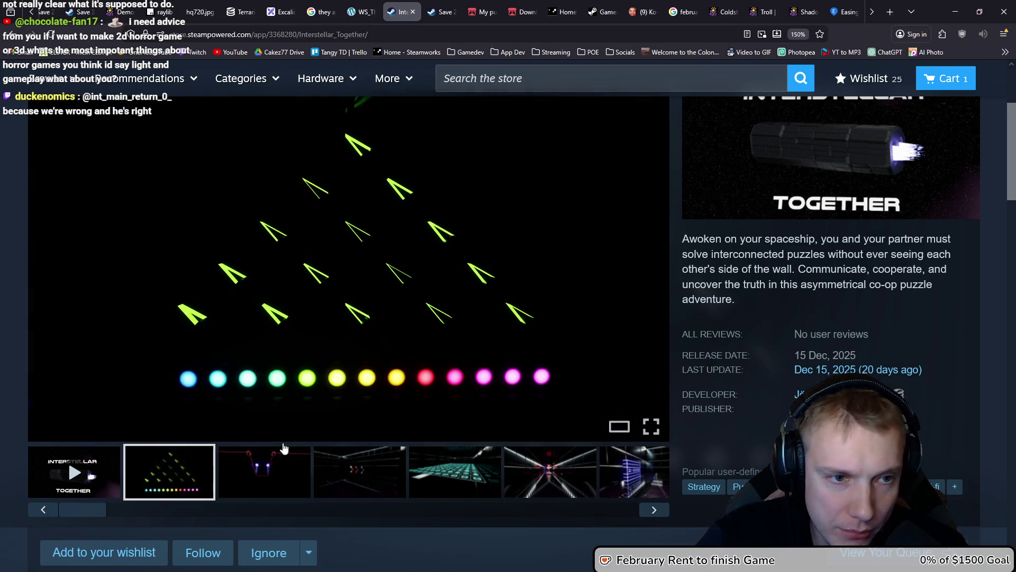
{"action": "left_click", "coordinate": [264, 471]}
{"action": "left_click", "coordinate": [360, 474]}
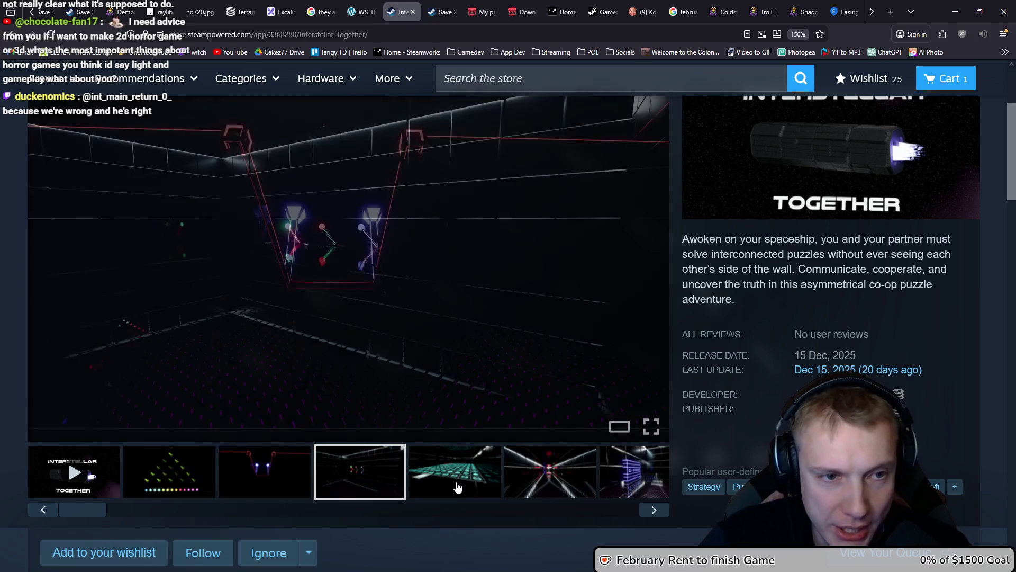
{"action": "left_click", "coordinate": [457, 483]}
{"action": "left_click", "coordinate": [524, 477]}
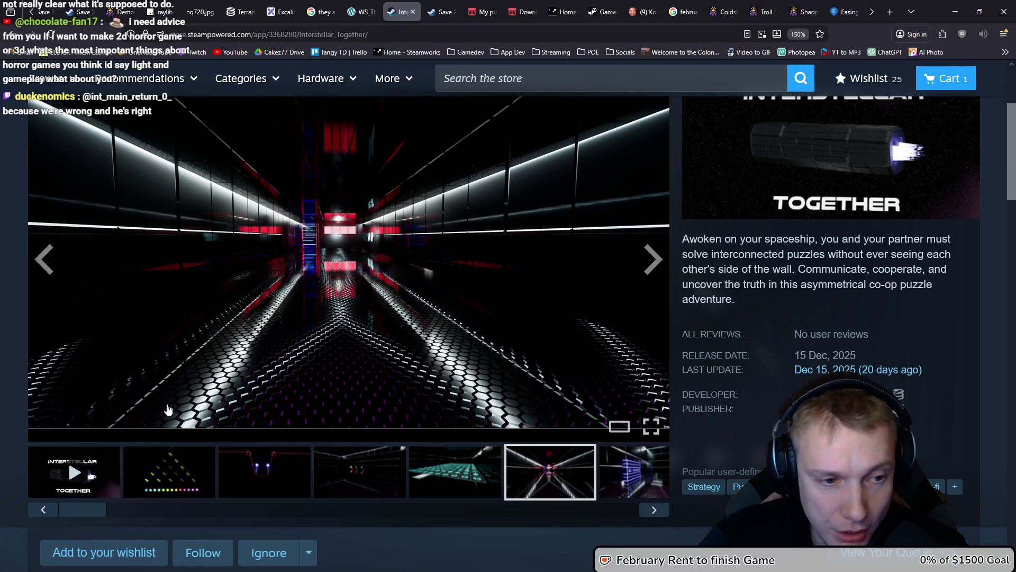
Enlarge the corridor screenshot briefly, then return to the trailer and play it to 0:37.
{"action": "left_click", "coordinate": [154, 421]}
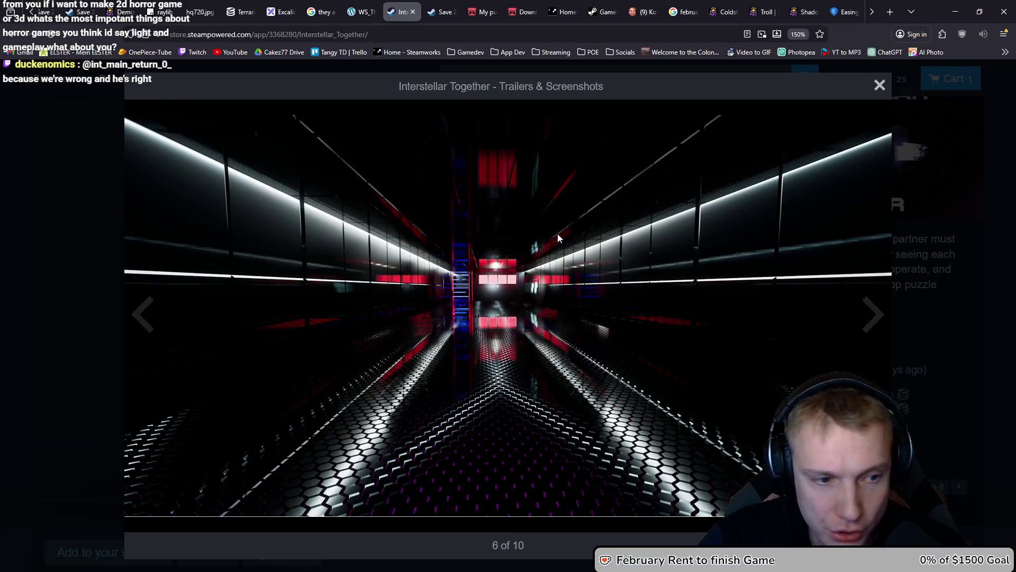
{"action": "left_click", "coordinate": [85, 465]}
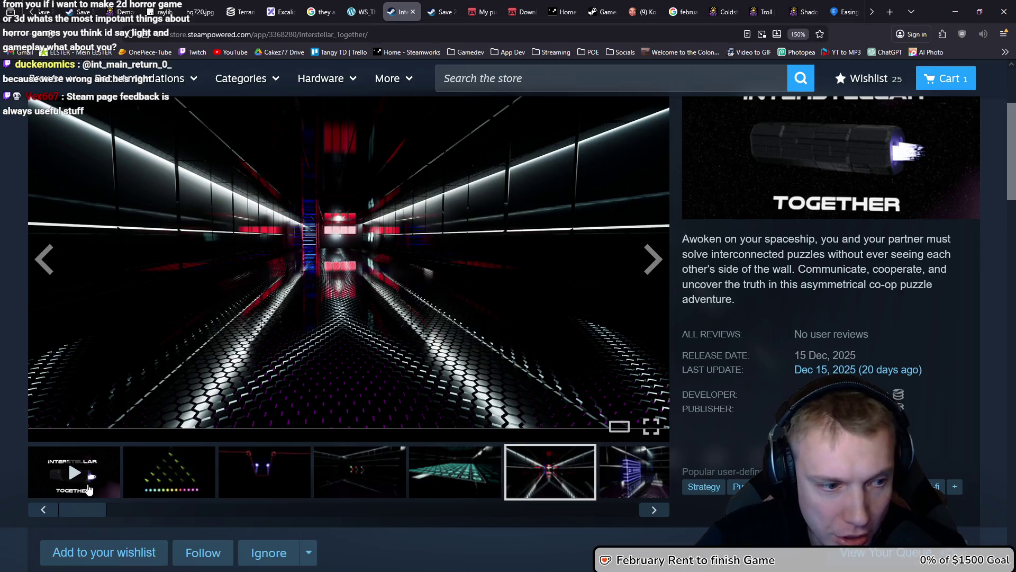
{"action": "left_click", "coordinate": [89, 489]}
{"action": "left_click", "coordinate": [411, 261]}
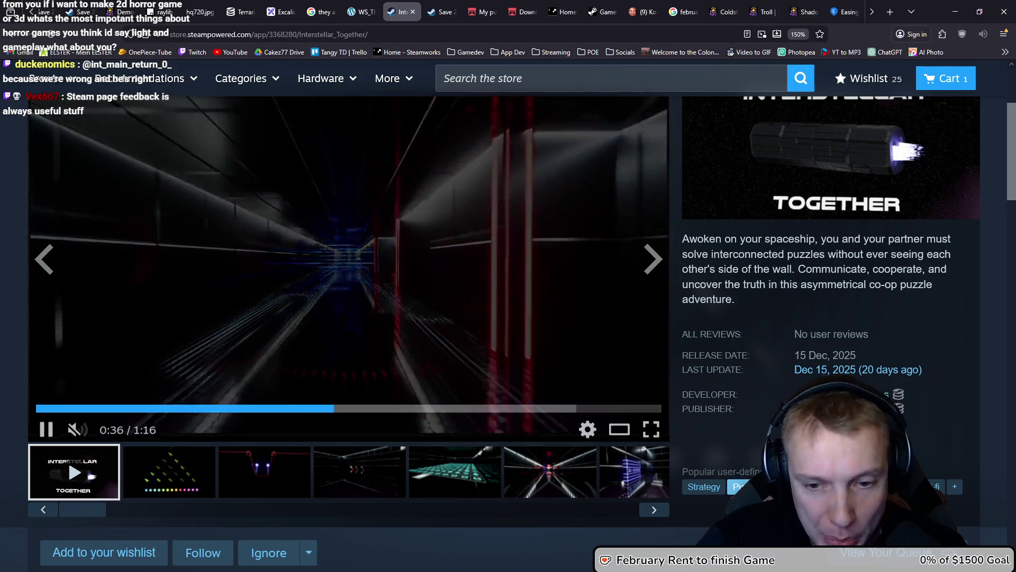
{"action": "left_click", "coordinate": [398, 234]}
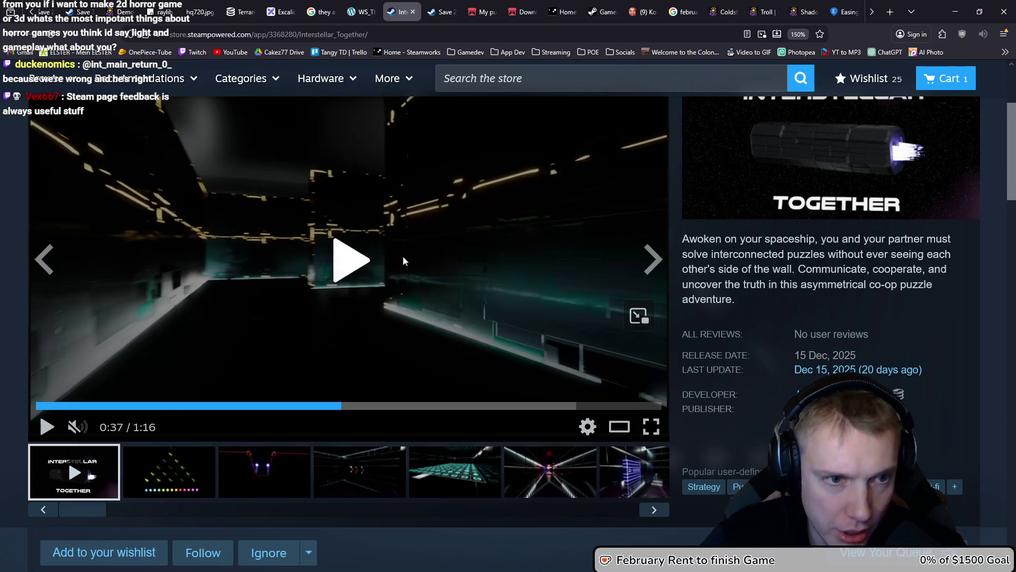
Play more of the trailer, pausing at 0:50 and then at 0:54.
{"action": "left_click", "coordinate": [402, 260]}
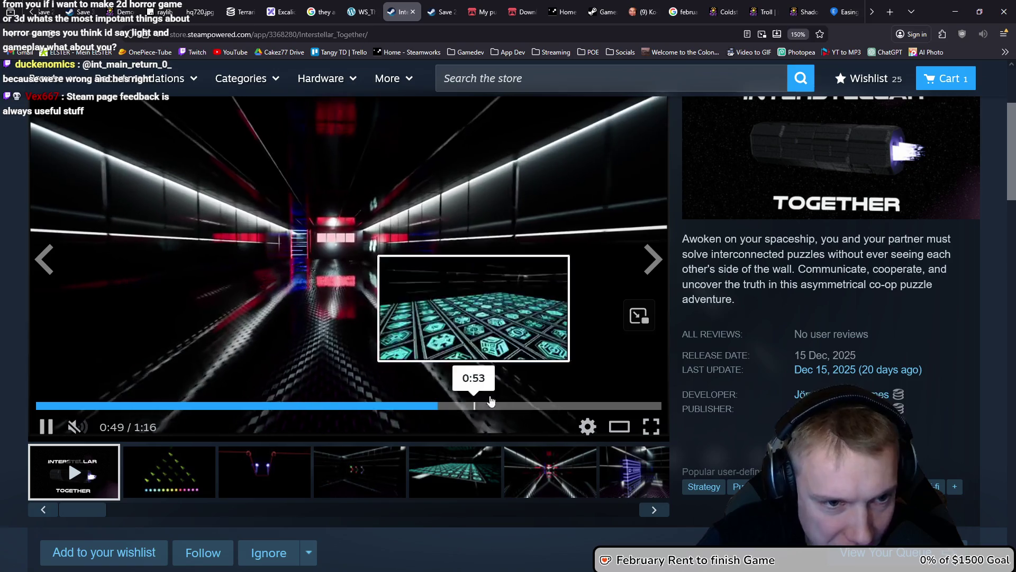
{"action": "left_click", "coordinate": [370, 227]}
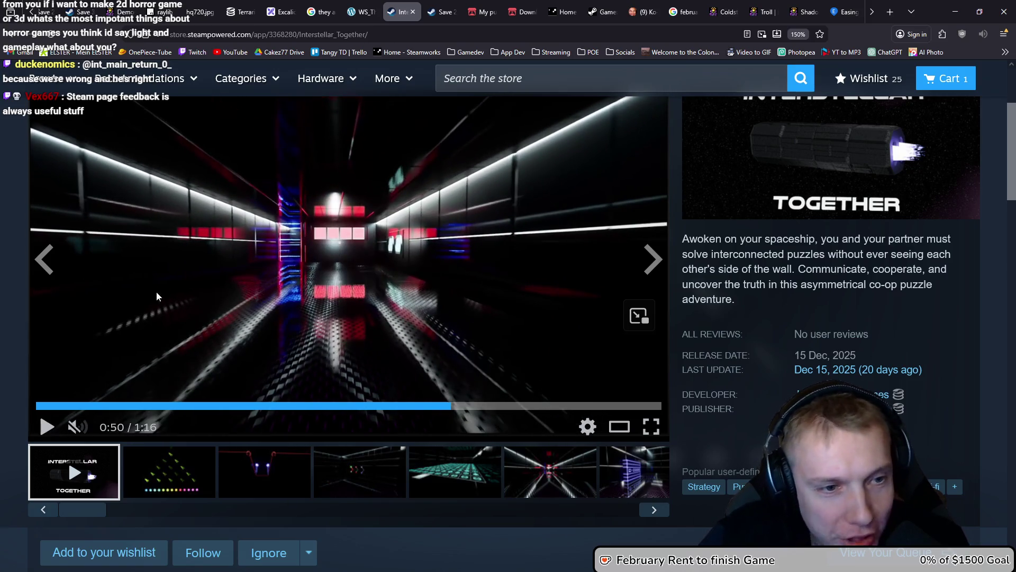
{"action": "left_click", "coordinate": [456, 249]}
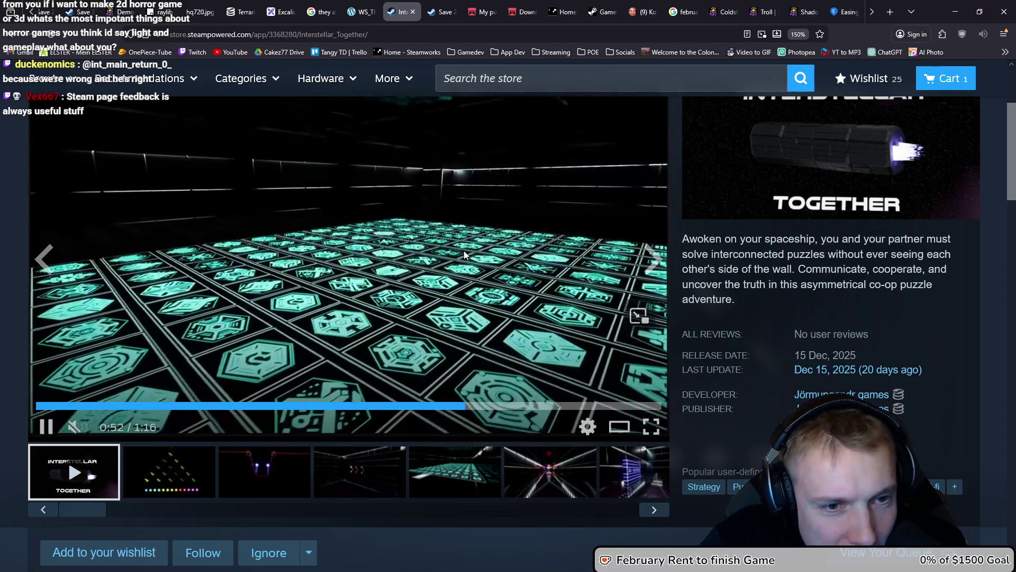
{"action": "left_click", "coordinate": [348, 240]}
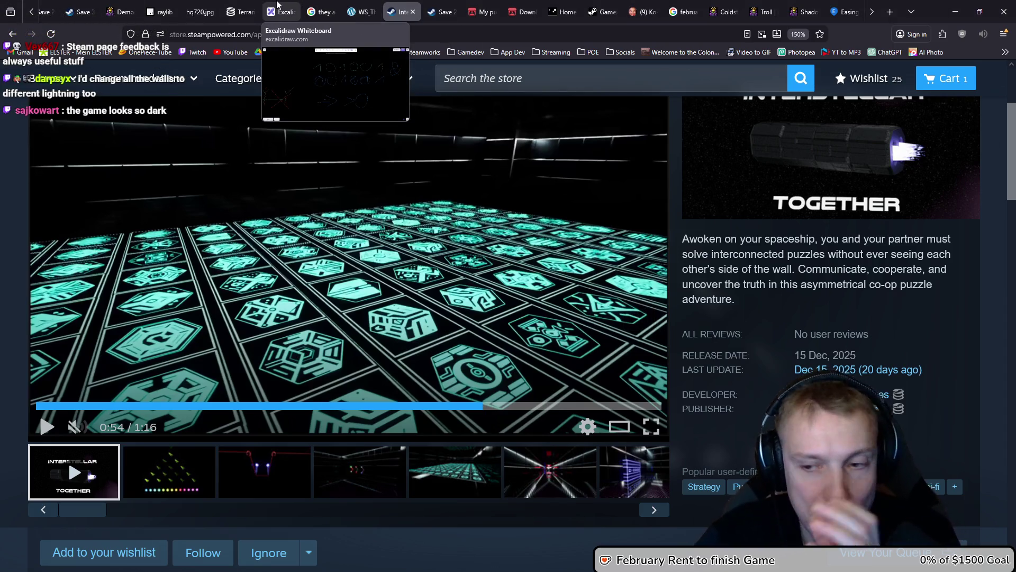
In Excalidraw, pan to empty canvas and pencil-sketch a hexagon outline.
{"action": "left_click", "coordinate": [277, 10]}
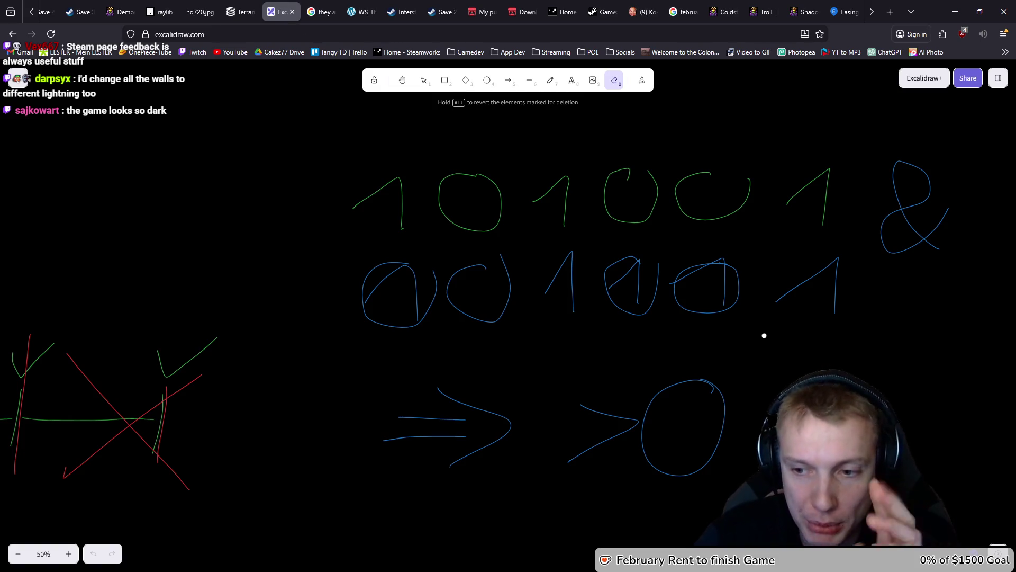
{"action": "scroll", "coordinate": [745, 347], "scroll_direction": "right", "scroll_amount": 8}
{"action": "scroll", "coordinate": [552, 293], "scroll_direction": "down", "scroll_amount": 2}
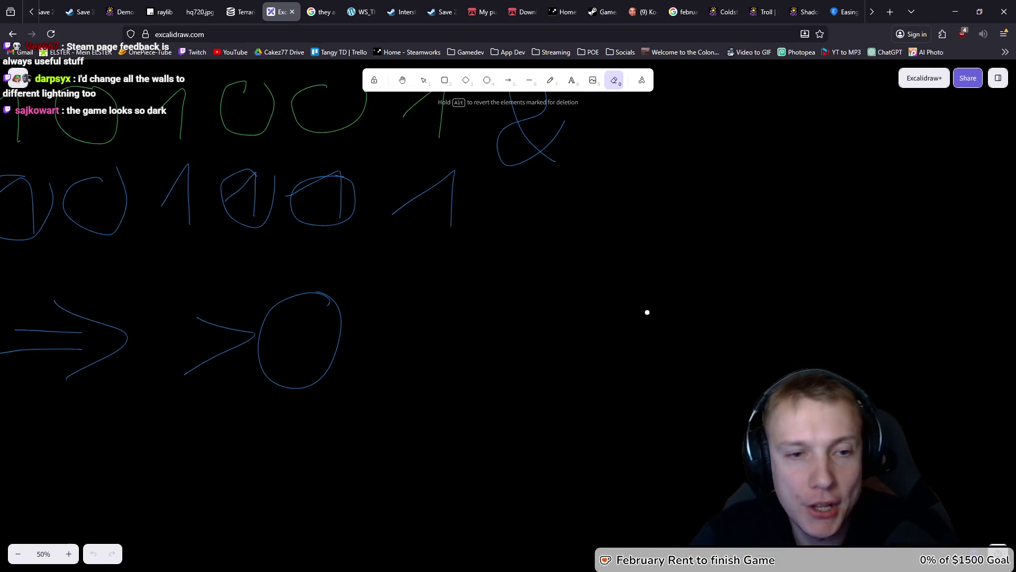
{"action": "scroll", "coordinate": [582, 279], "scroll_direction": "right", "scroll_amount": 1}
{"action": "key", "text": "p"}
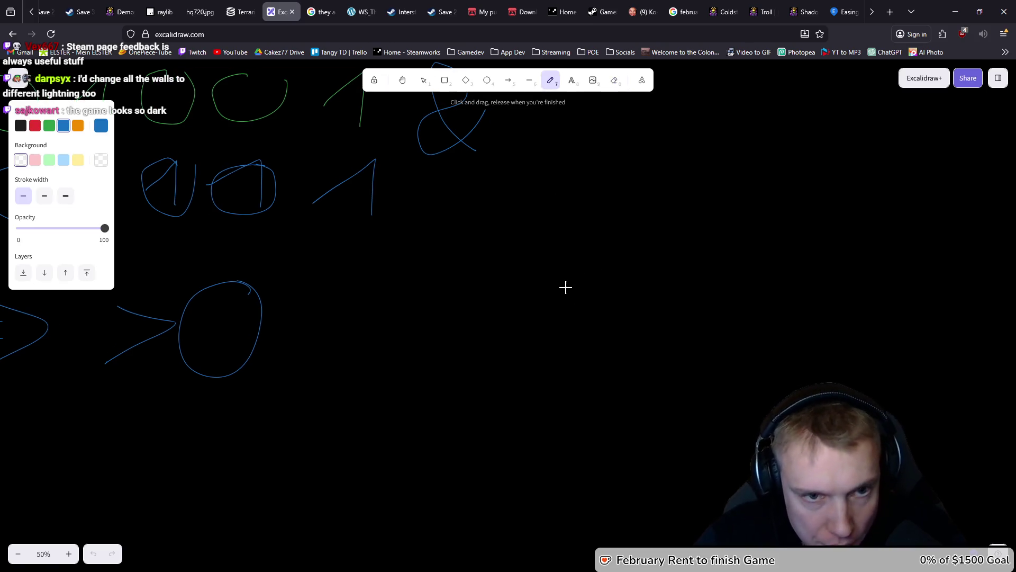
{"action": "left_click_drag", "start_coordinate": [567, 244], "coordinate": [489, 295]}
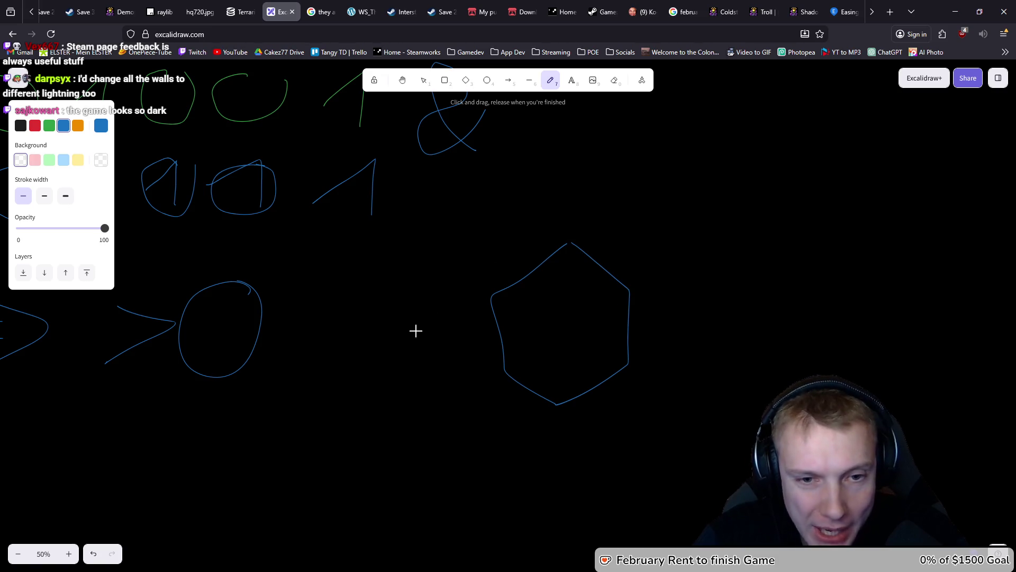
Sketch an L-shaped block beside the hexagon and a diamond further right.
{"action": "scroll", "coordinate": [503, 331], "scroll_direction": "right", "scroll_amount": 3}
{"action": "mouse_move", "coordinate": [651, 224]}
{"action": "left_mouse_down"}
{"action": "mouse_move", "coordinate": [574, 210]}
{"action": "mouse_move", "coordinate": [532, 294]}
{"action": "mouse_move", "coordinate": [598, 399]}
{"action": "mouse_move", "coordinate": [653, 218]}
{"action": "left_mouse_up"}
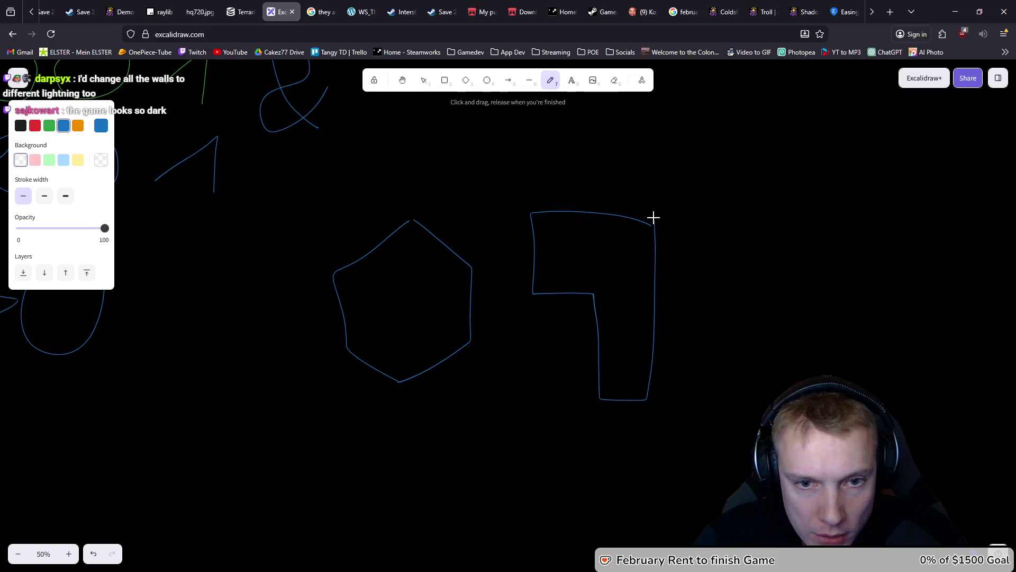
{"action": "scroll", "coordinate": [719, 291], "scroll_direction": "right", "scroll_amount": 2}
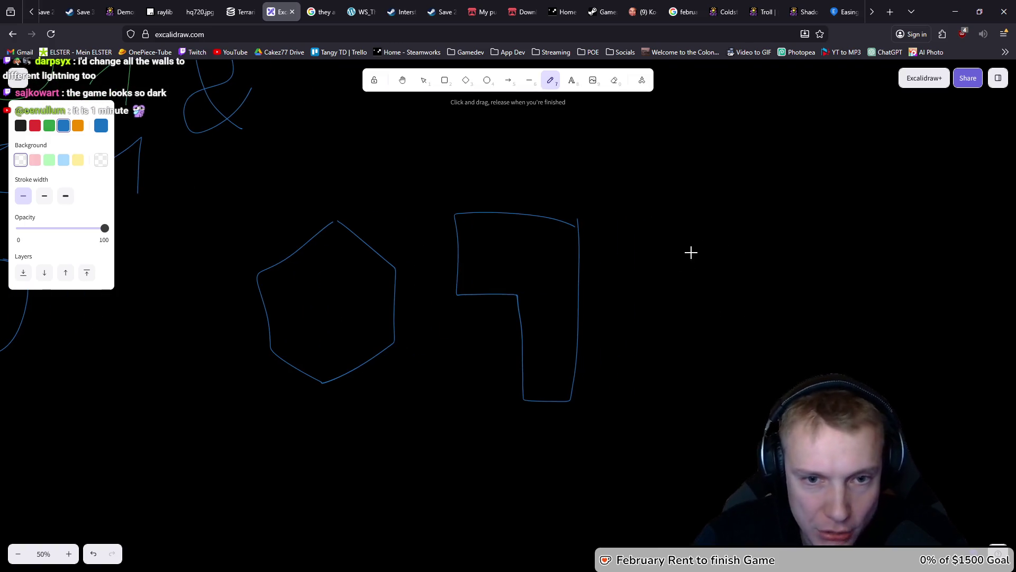
{"action": "mouse_move", "coordinate": [654, 296]}
{"action": "left_mouse_down"}
{"action": "mouse_move", "coordinate": [737, 356]}
{"action": "mouse_move", "coordinate": [731, 200]}
{"action": "left_mouse_up"}
Undo a stray loop drawn below the hexagon and leave the whiteboard.
{"action": "scroll", "coordinate": [595, 339], "scroll_direction": "down", "scroll_amount": 2}
{"action": "scroll", "coordinate": [595, 340], "scroll_direction": "left", "scroll_amount": 1}
{"action": "mouse_move", "coordinate": [411, 363]}
{"action": "left_mouse_down"}
{"action": "mouse_move", "coordinate": [307, 395]}
{"action": "mouse_move", "coordinate": [414, 345]}
{"action": "left_mouse_up"}
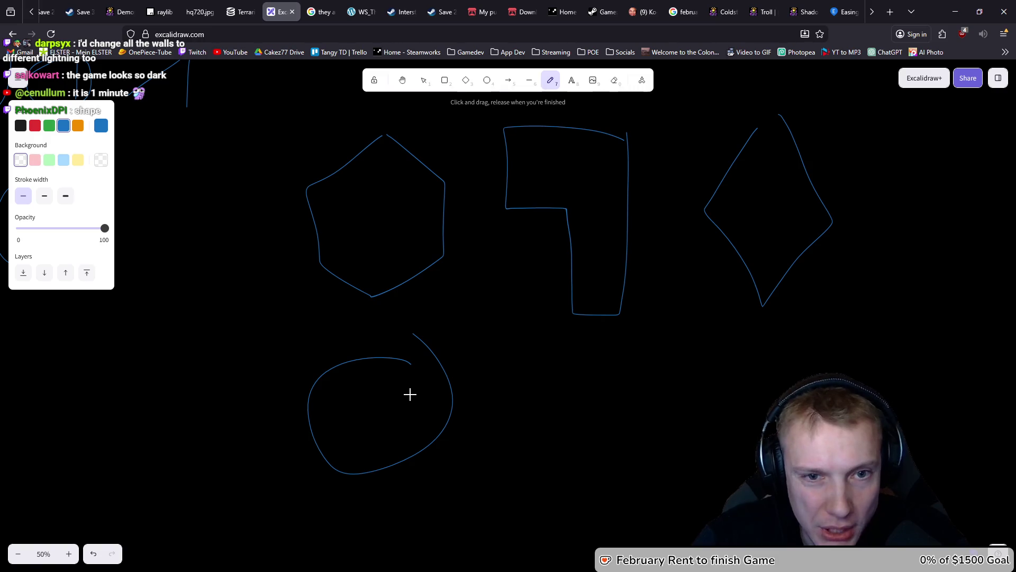
{"action": "key", "text": "ctrl+z"}
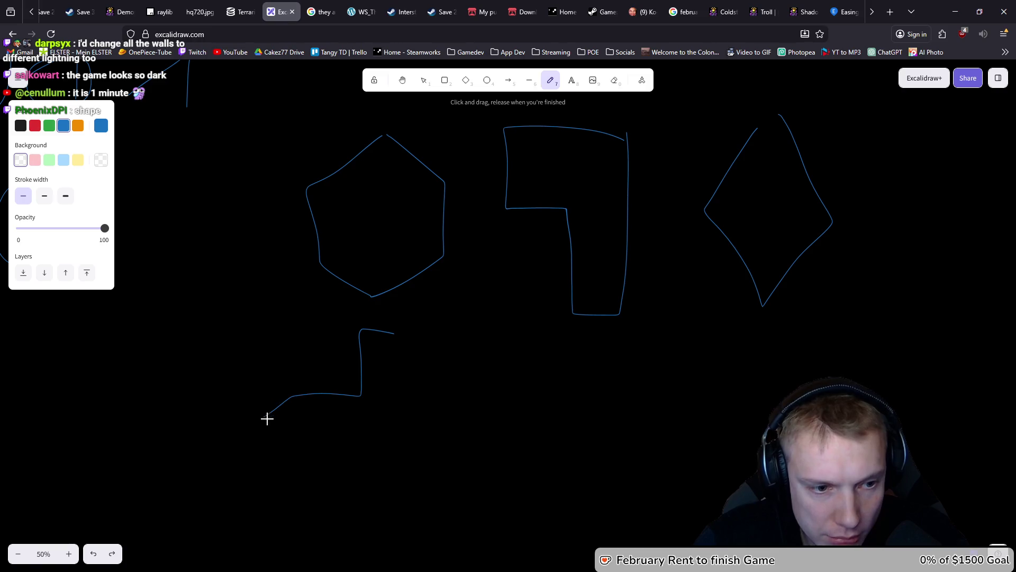
{"action": "key", "text": "ctrl+Tab"}
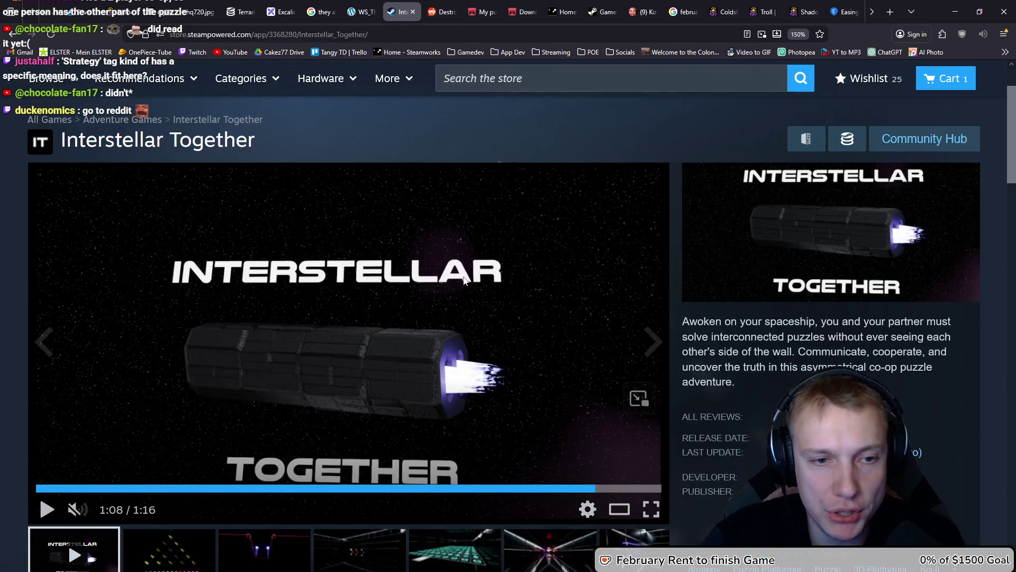
Scroll through the r/DestroyMyGame feed, then move on to the Steamworks dashboard tab.
{"action": "left_click", "coordinate": [444, 12]}
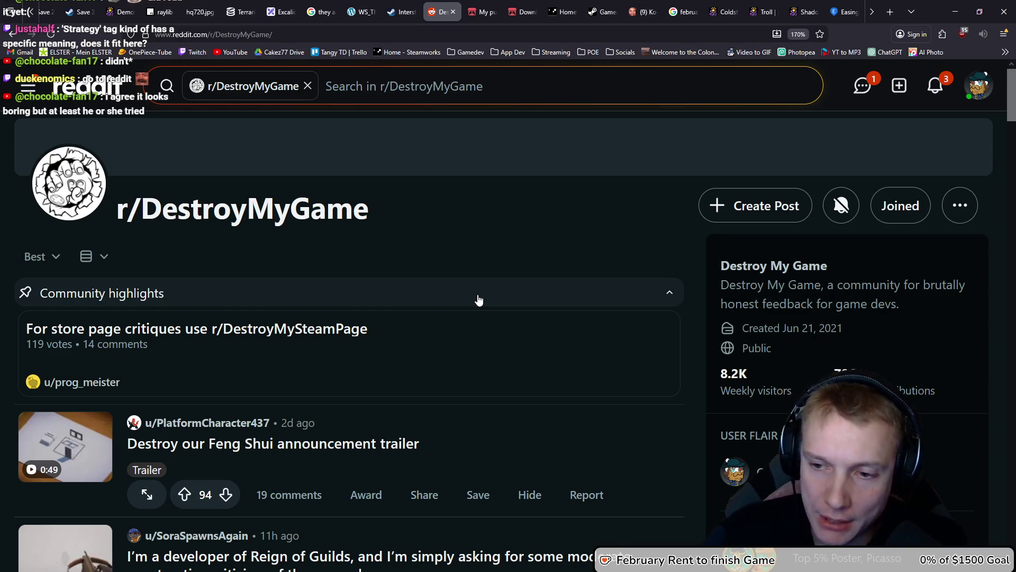
{"action": "scroll", "coordinate": [490, 251], "scroll_direction": "down", "scroll_amount": 3}
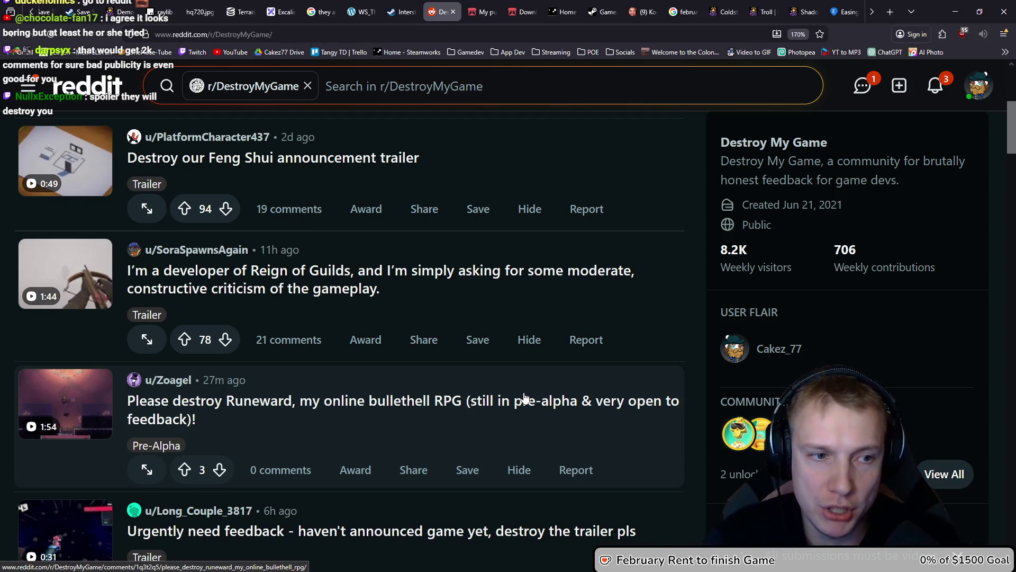
{"action": "scroll", "coordinate": [524, 397], "scroll_direction": "up", "scroll_amount": 3}
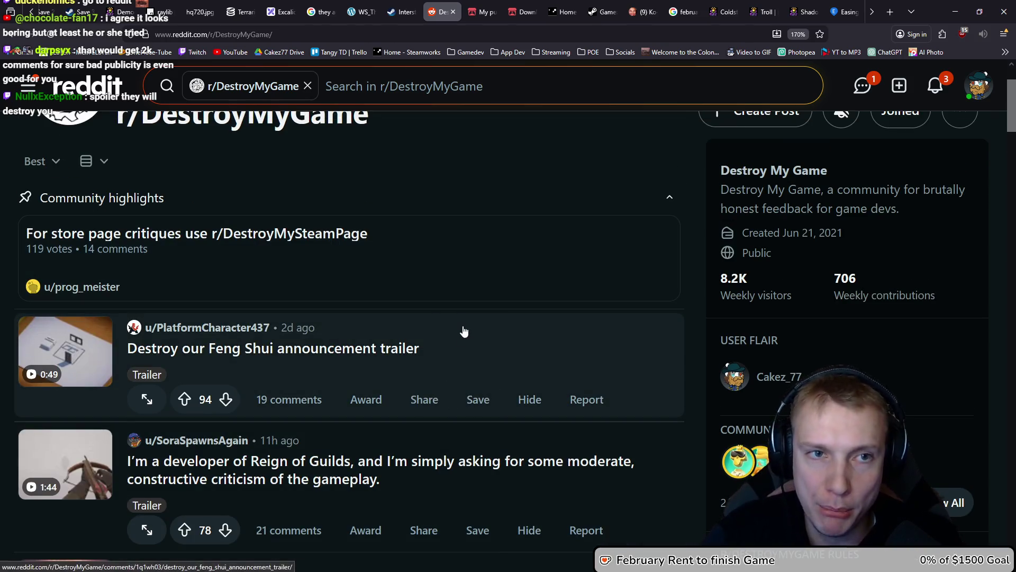
{"action": "scroll", "coordinate": [464, 332], "scroll_direction": "up", "scroll_amount": 2}
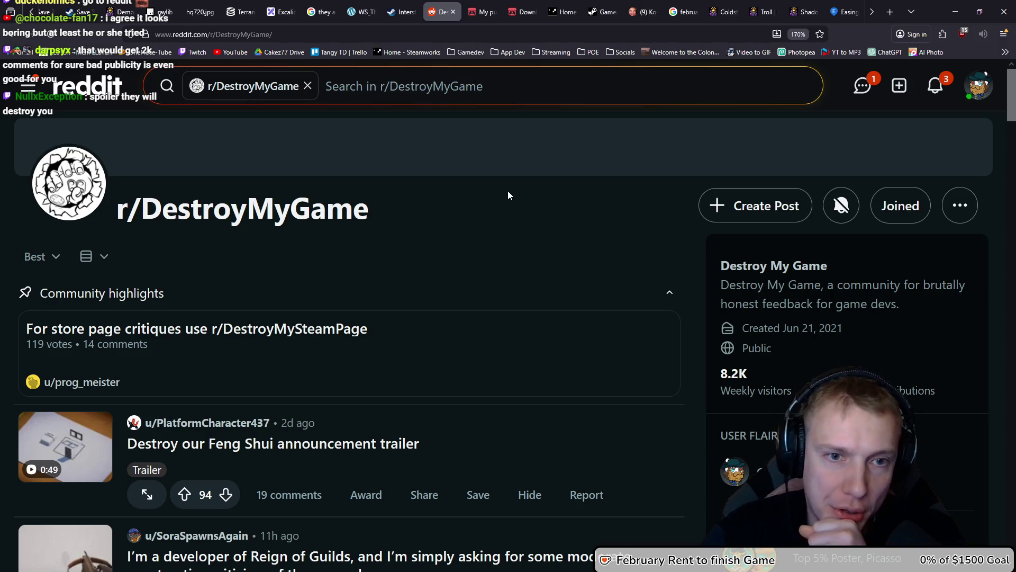
{"action": "left_click", "coordinate": [552, 4]}
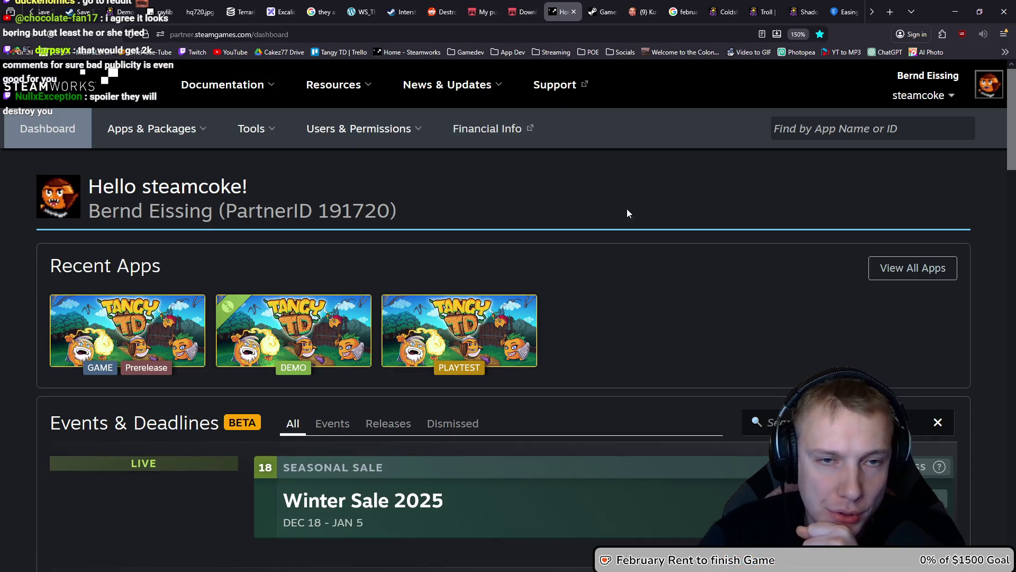
Switch between the itch.io and r/DestroyMyGame tabs, ending on itch.io My Purchases with the address bar selected.
{"action": "left_click", "coordinate": [482, 12]}
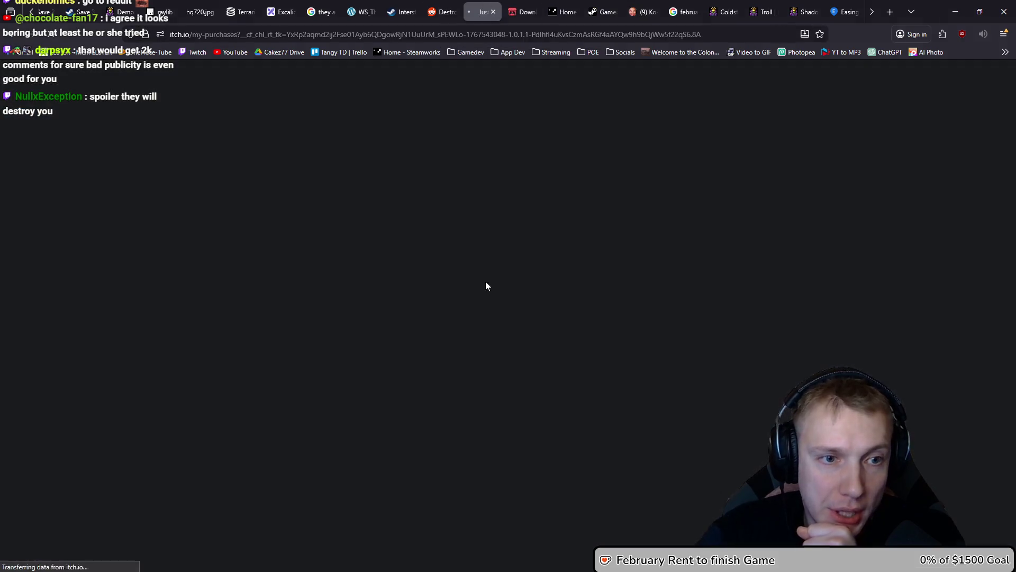
{"action": "key", "text": "ctrl+shift+Tab"}
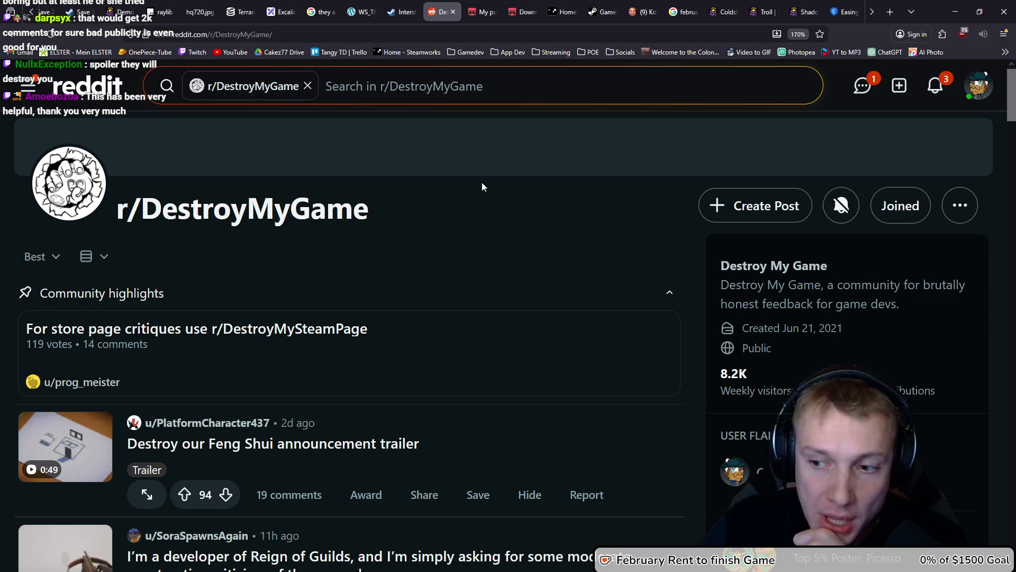
{"action": "left_click", "coordinate": [481, 11]}
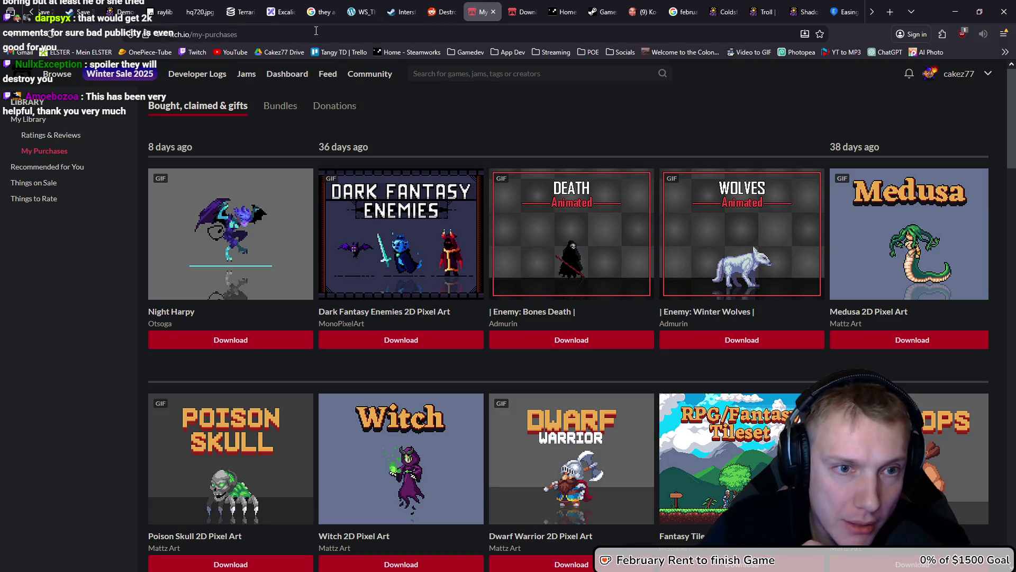
{"action": "left_click", "coordinate": [441, 11]}
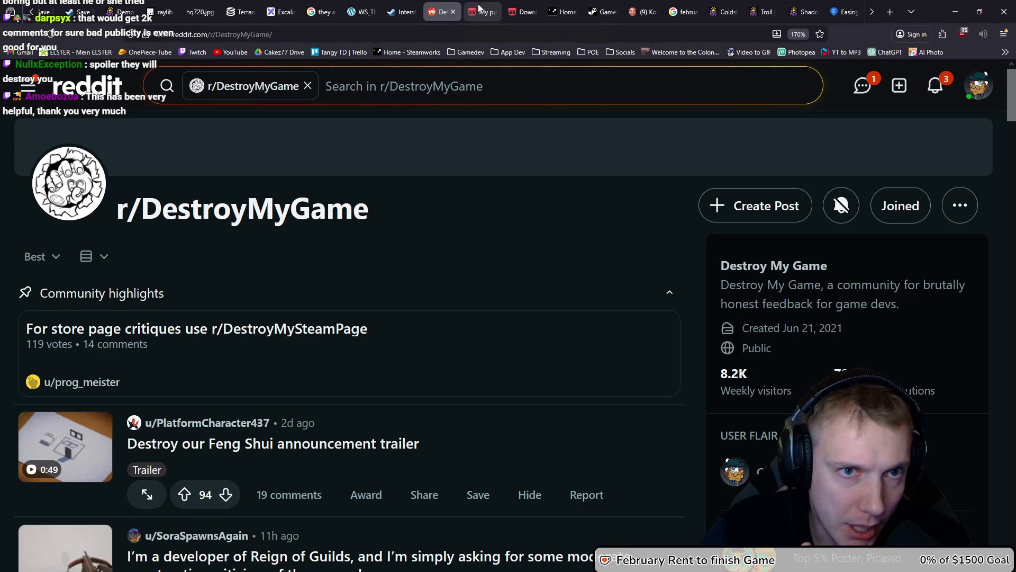
{"action": "left_click", "coordinate": [479, 10]}
{"action": "left_click", "coordinate": [328, 36]}
Try a Google search for 'reddit vedinad' via a suggested query, then go back.
{"action": "type", "text": "redi"}
{"action": "key", "text": "BackSpace"}
{"action": "type", "text": "dit vedina"}
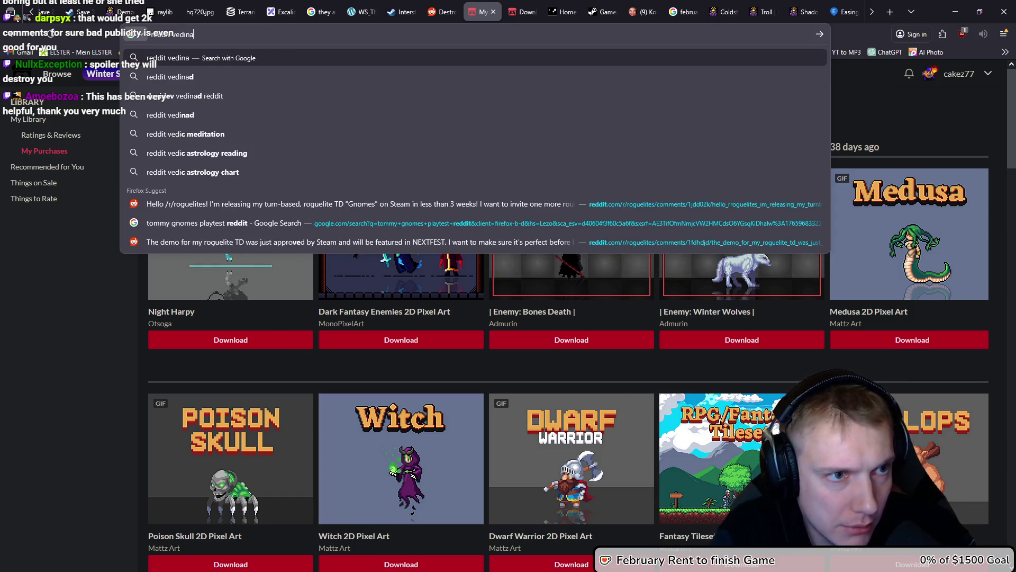
{"action": "type", "text": "d"}
{"action": "key", "text": "Down"}
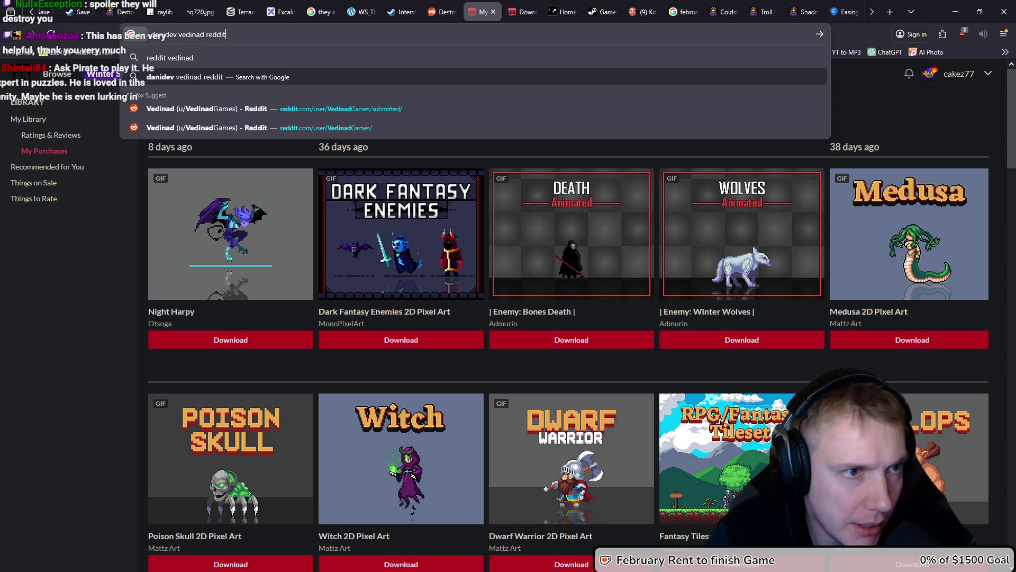
{"action": "key", "text": "Return"}
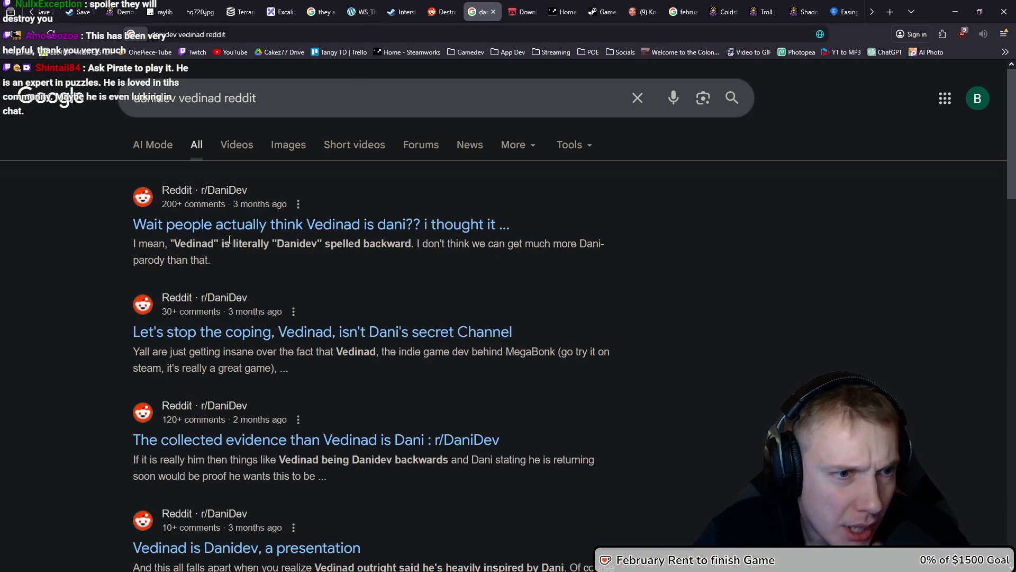
{"action": "key", "text": "alt+Left"}
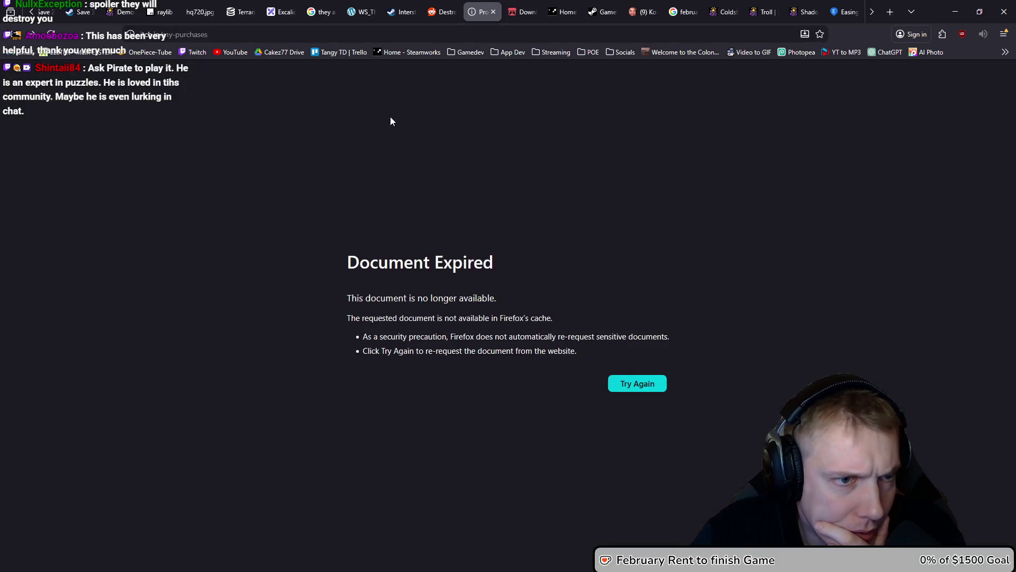
Search 'reddit vedinat', accept Google's corrected spelling, and open the developer's Reddit profile.
{"action": "left_click", "coordinate": [225, 36]}
{"action": "type", "text": "reddit v"}
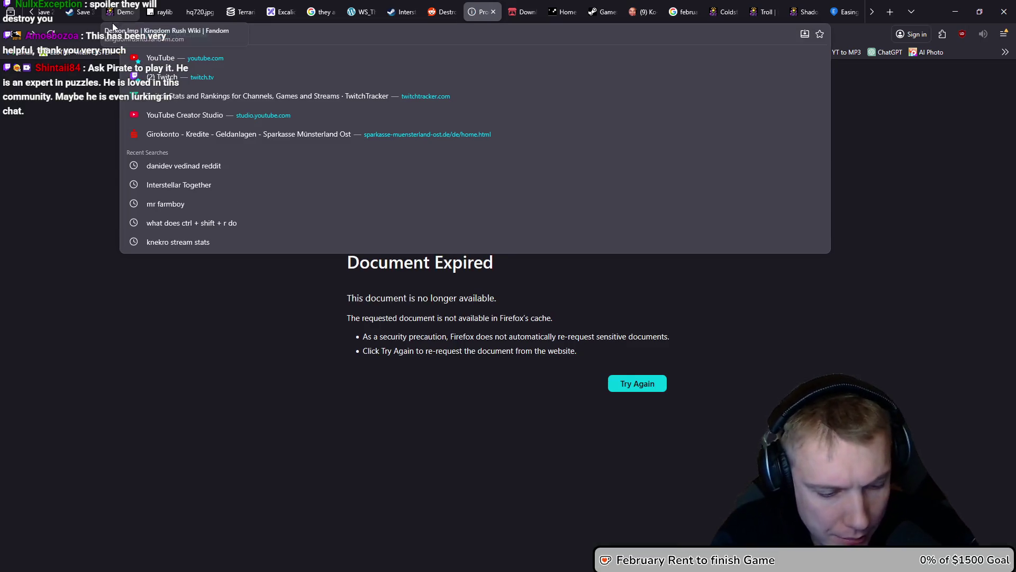
{"action": "type", "text": "edinat"}
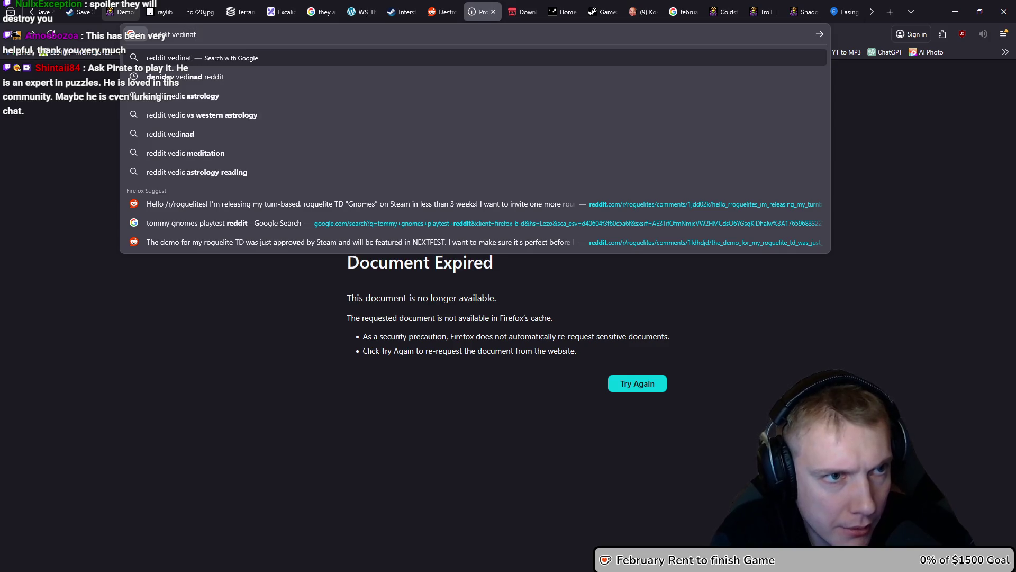
{"action": "key", "text": "Return"}
{"action": "left_click", "coordinate": [300, 192]}
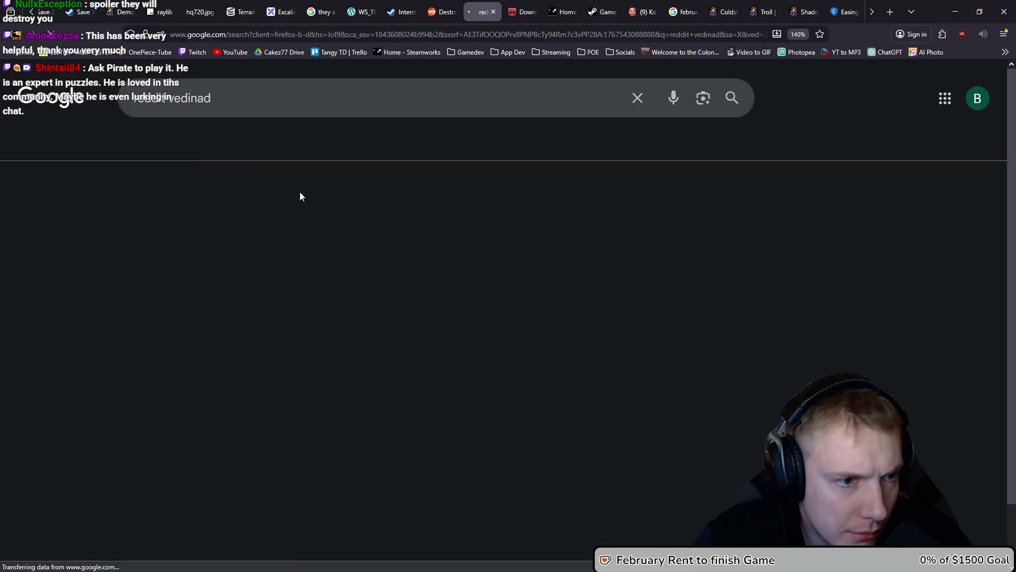
{"action": "left_click", "coordinate": [309, 258]}
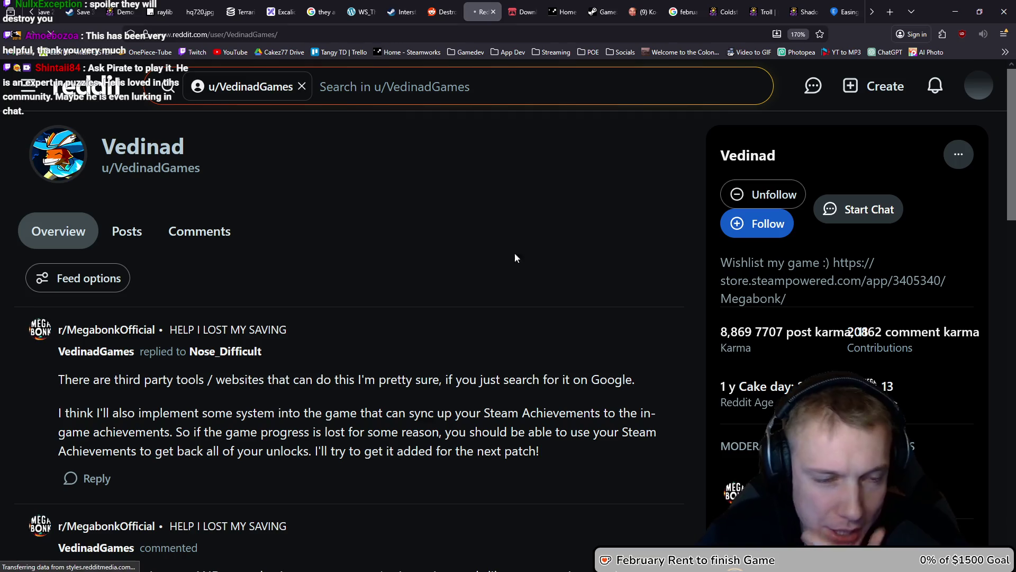
List the developer's submitted posts and open the r/DestroyMyGame Megabonk trailer post in a background tab.
{"action": "left_click", "coordinate": [133, 231]}
{"action": "scroll", "coordinate": [405, 238], "scroll_direction": "down", "scroll_amount": 10}
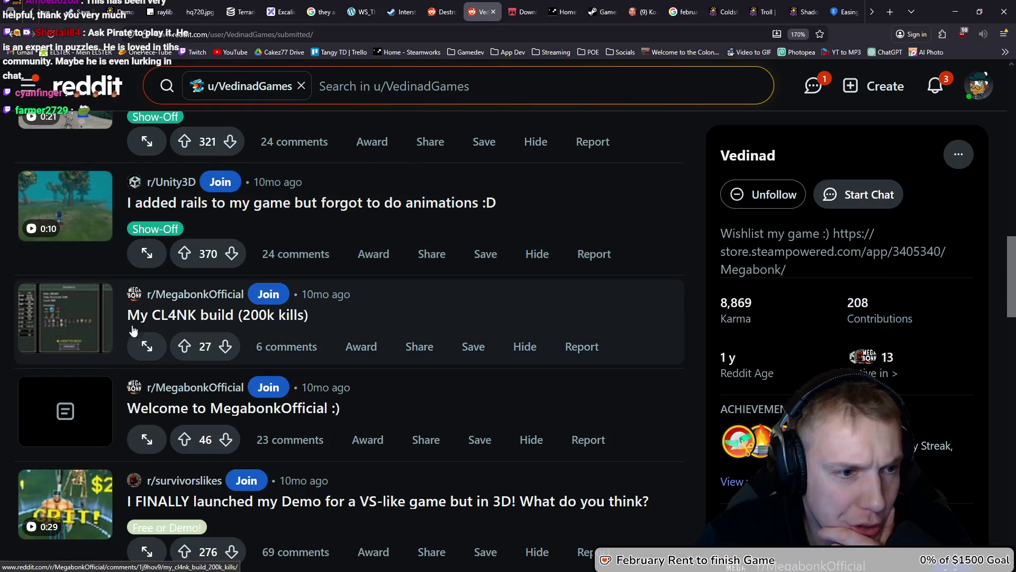
{"action": "scroll", "coordinate": [449, 331], "scroll_direction": "down", "scroll_amount": 10}
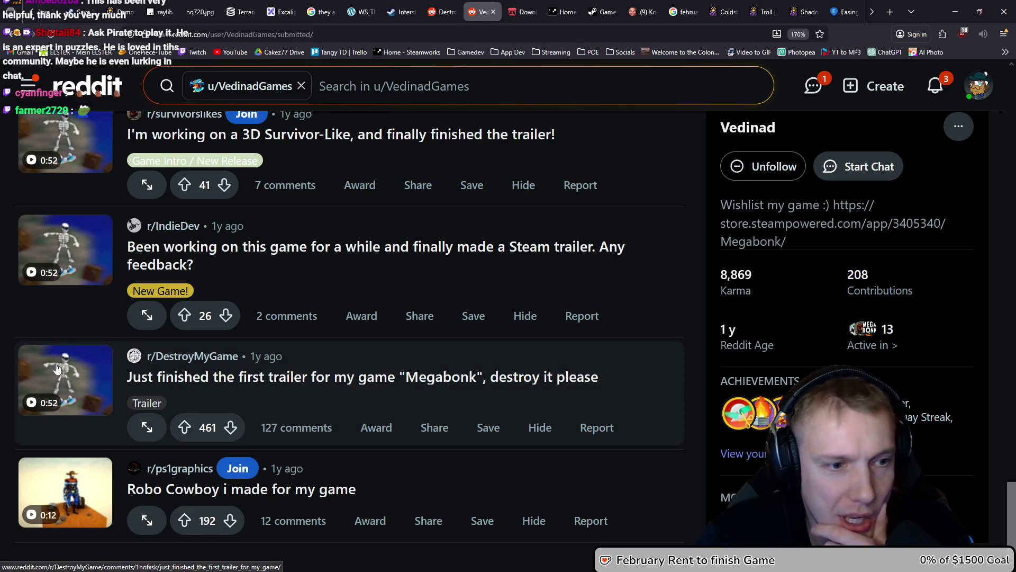
{"action": "middle_click", "coordinate": [298, 377]}
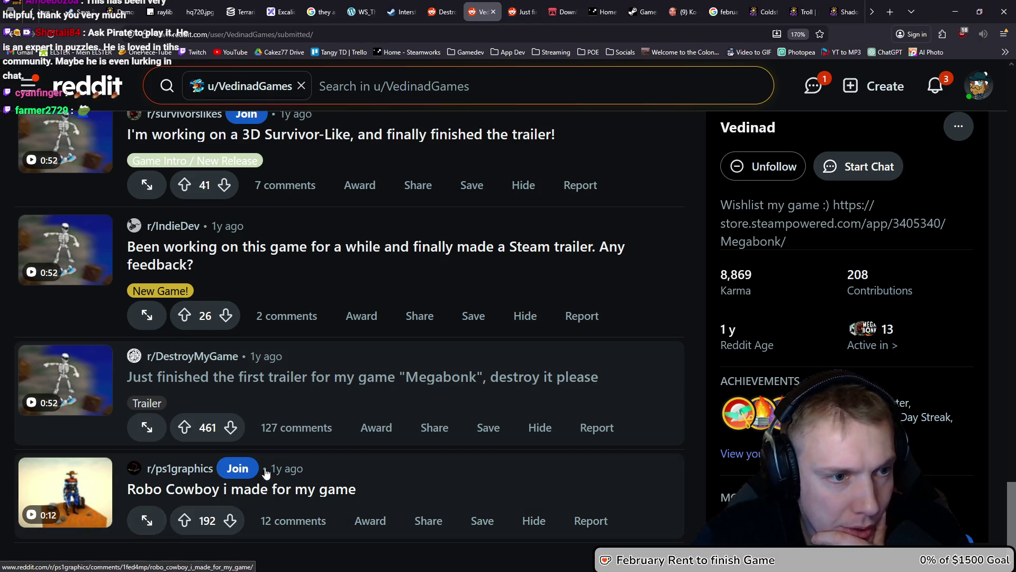
{"action": "scroll", "coordinate": [326, 262], "scroll_direction": "up", "scroll_amount": 3}
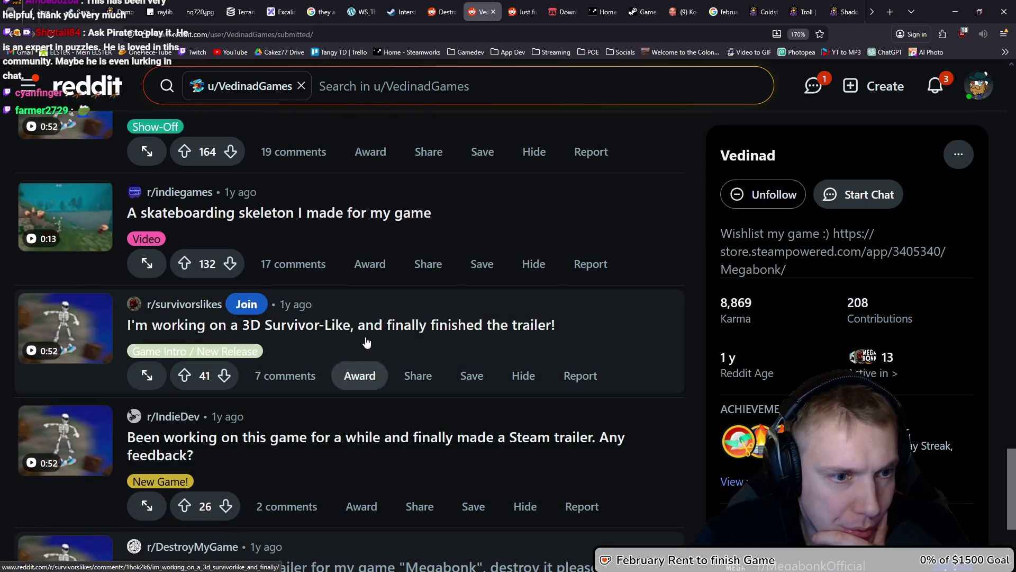
{"action": "key", "text": "ctrl+Tab"}
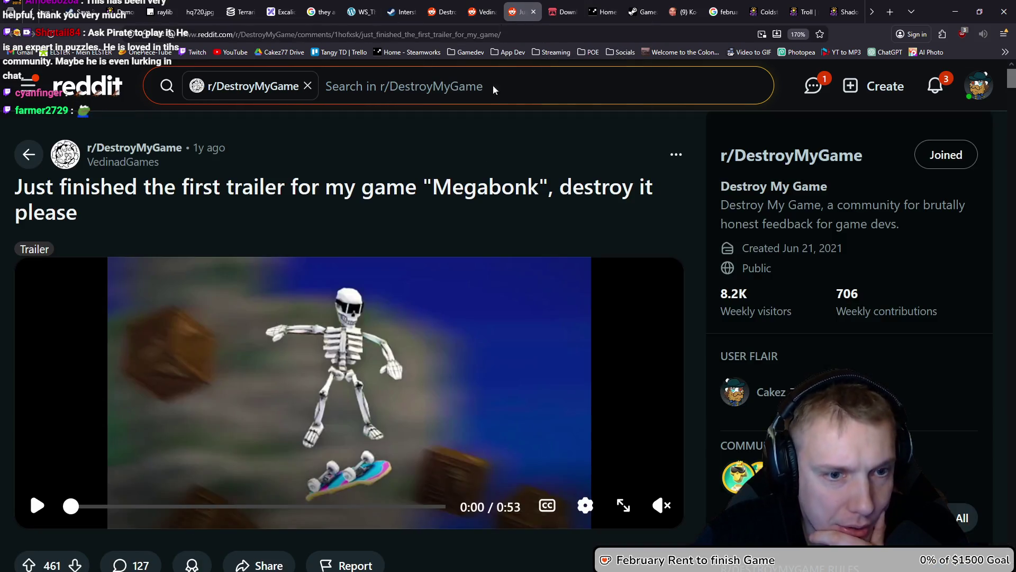
{"action": "scroll", "coordinate": [455, 233], "scroll_direction": "down", "scroll_amount": 10}
{"action": "scroll", "coordinate": [460, 238], "scroll_direction": "down", "scroll_amount": 5}
{"action": "scroll", "coordinate": [461, 239], "scroll_direction": "up", "scroll_amount": 3}
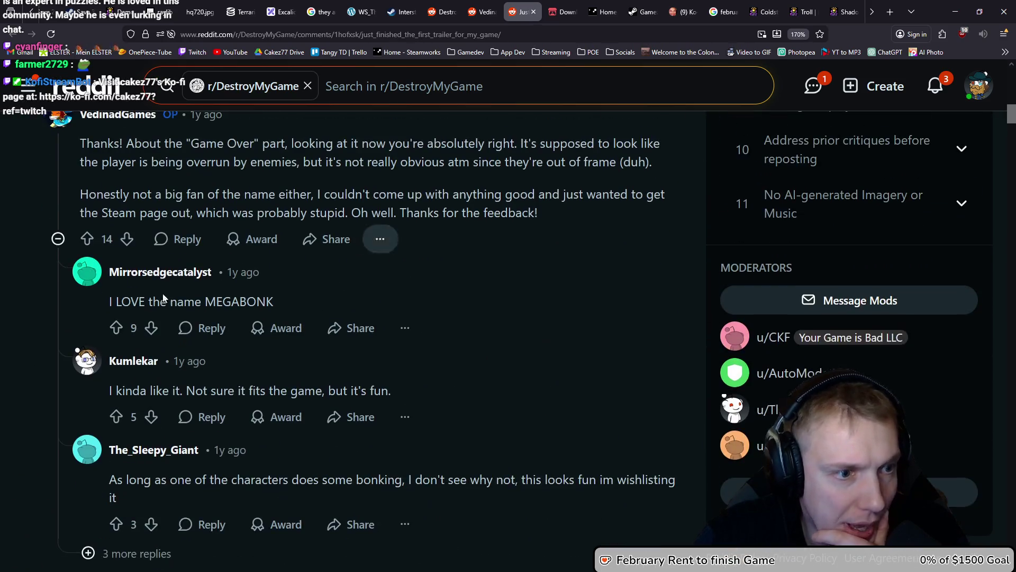
{"action": "left_click_drag", "start_coordinate": [110, 301], "coordinate": [272, 292]}
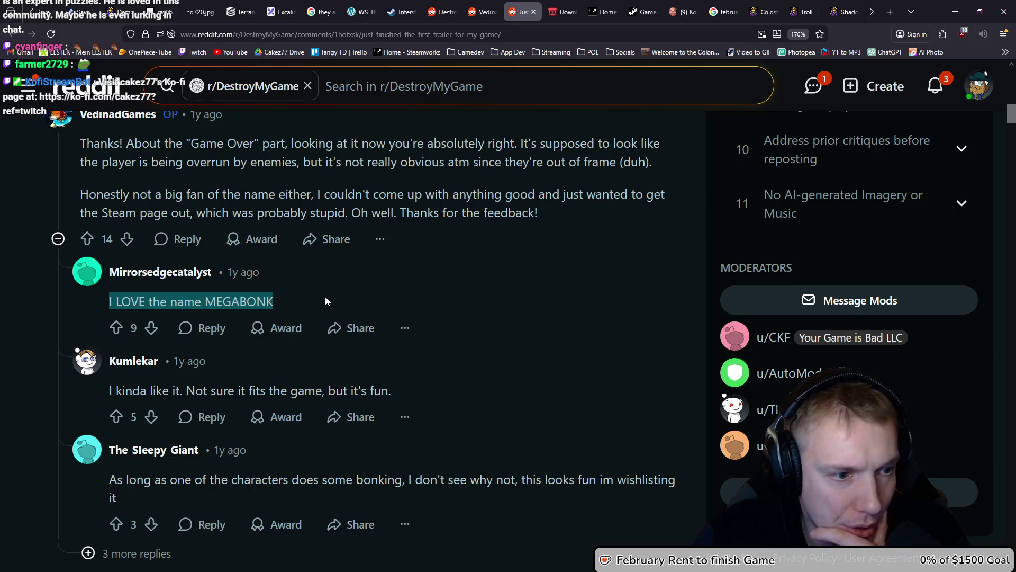
{"action": "left_click_drag", "start_coordinate": [107, 392], "coordinate": [374, 390]}
{"action": "scroll", "coordinate": [393, 384], "scroll_direction": "down", "scroll_amount": 3}
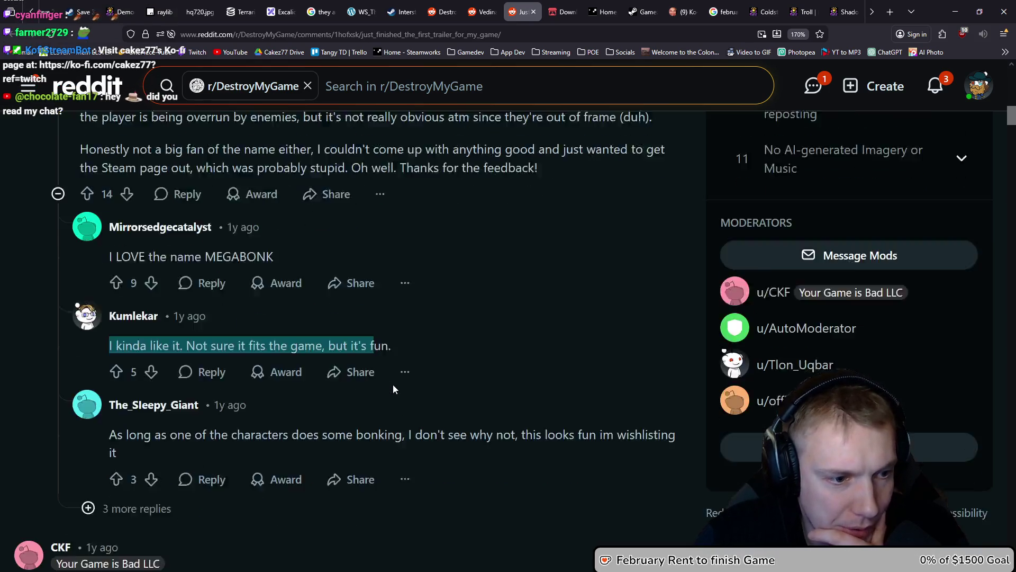
{"action": "left_click", "coordinate": [99, 359]}
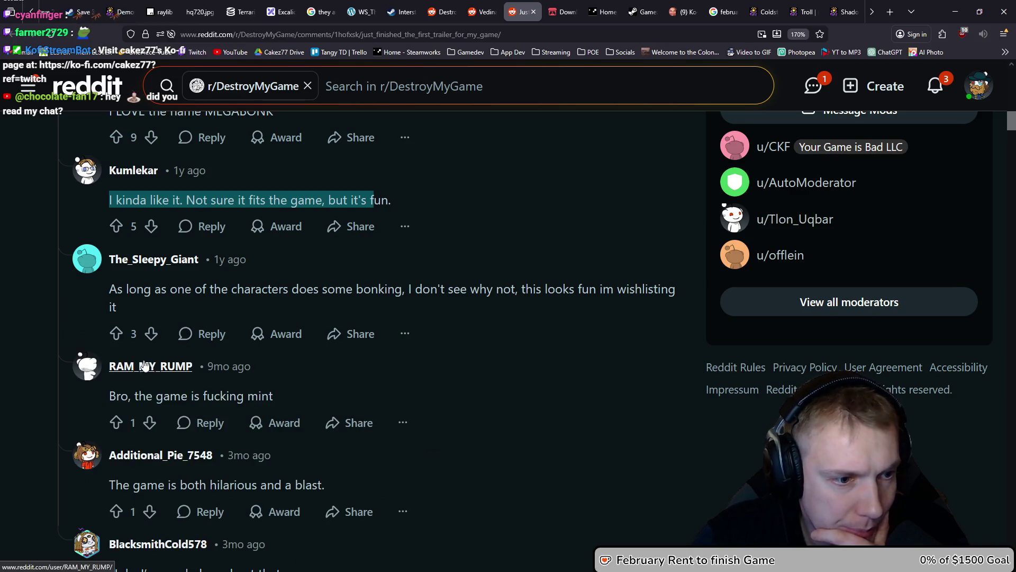
{"action": "scroll", "coordinate": [252, 360], "scroll_direction": "down", "scroll_amount": 3}
{"action": "scroll", "coordinate": [262, 357], "scroll_direction": "down", "scroll_amount": 3}
{"action": "left_click_drag", "start_coordinate": [56, 299], "coordinate": [166, 298]}
{"action": "left_click", "coordinate": [272, 304]}
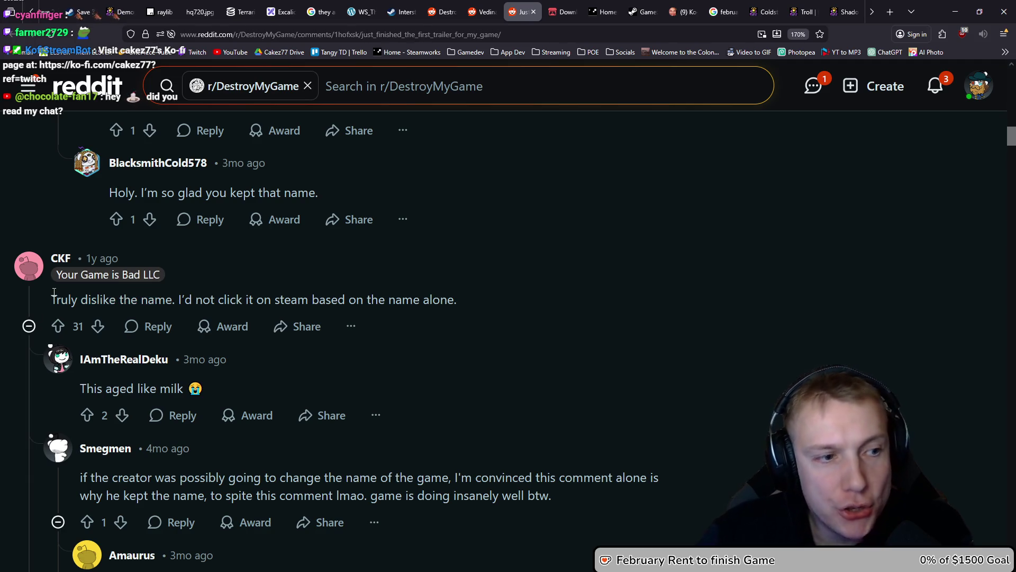
{"action": "left_click_drag", "start_coordinate": [55, 298], "coordinate": [431, 301]}
{"action": "scroll", "coordinate": [408, 292], "scroll_direction": "down", "scroll_amount": 3}
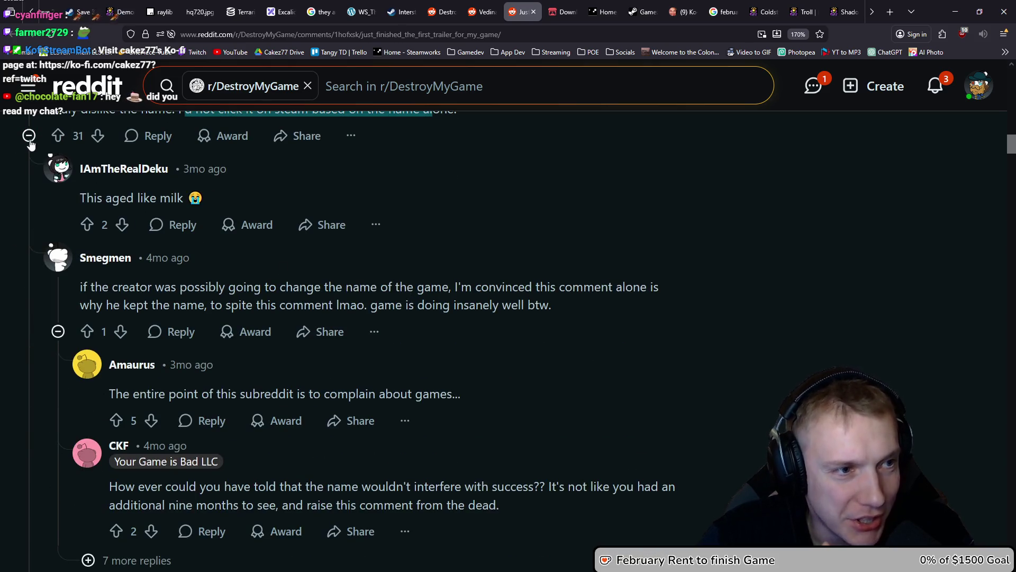
{"action": "scroll", "coordinate": [81, 192], "scroll_direction": "up", "scroll_amount": 3}
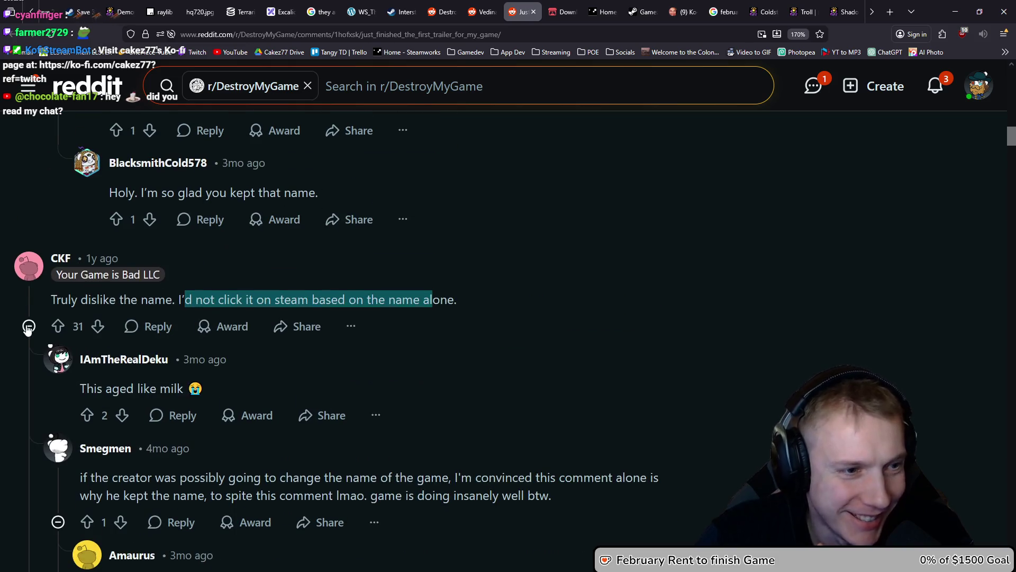
{"action": "scroll", "coordinate": [230, 307], "scroll_direction": "down", "scroll_amount": 10}
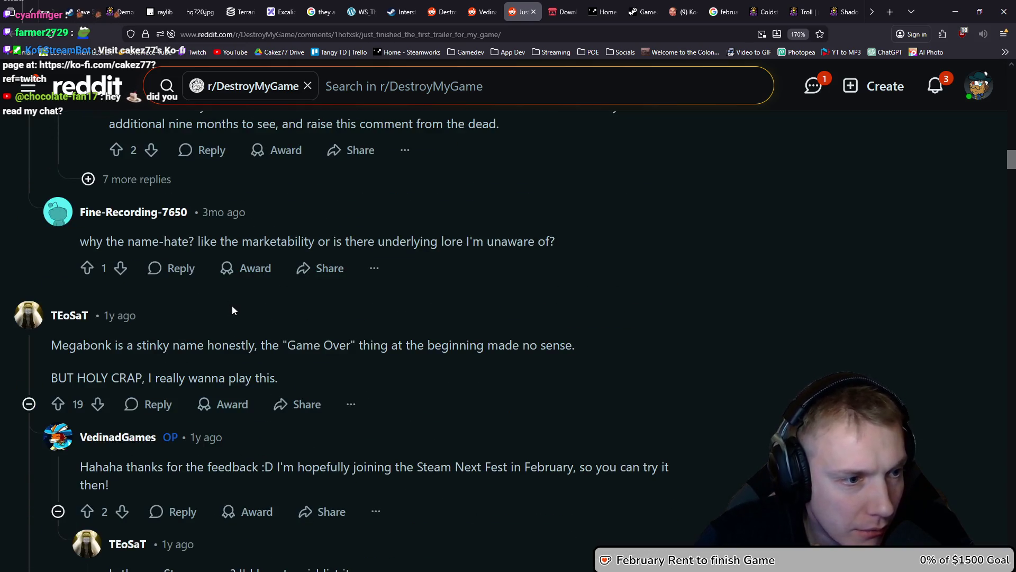
{"action": "scroll", "coordinate": [281, 277], "scroll_direction": "up", "scroll_amount": 2}
{"action": "left_click", "coordinate": [89, 274]}
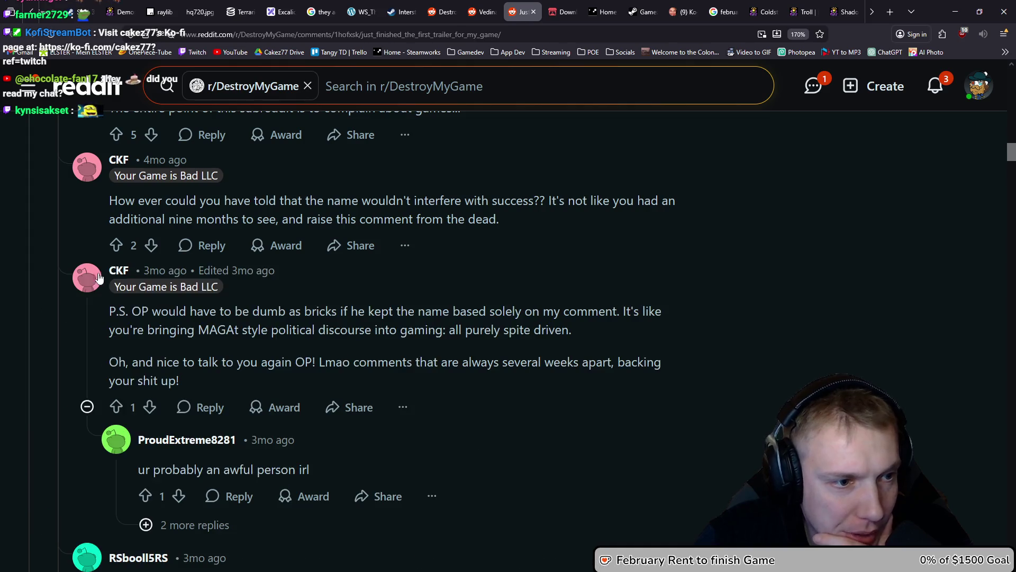
{"action": "scroll", "coordinate": [313, 292], "scroll_direction": "down", "scroll_amount": 12}
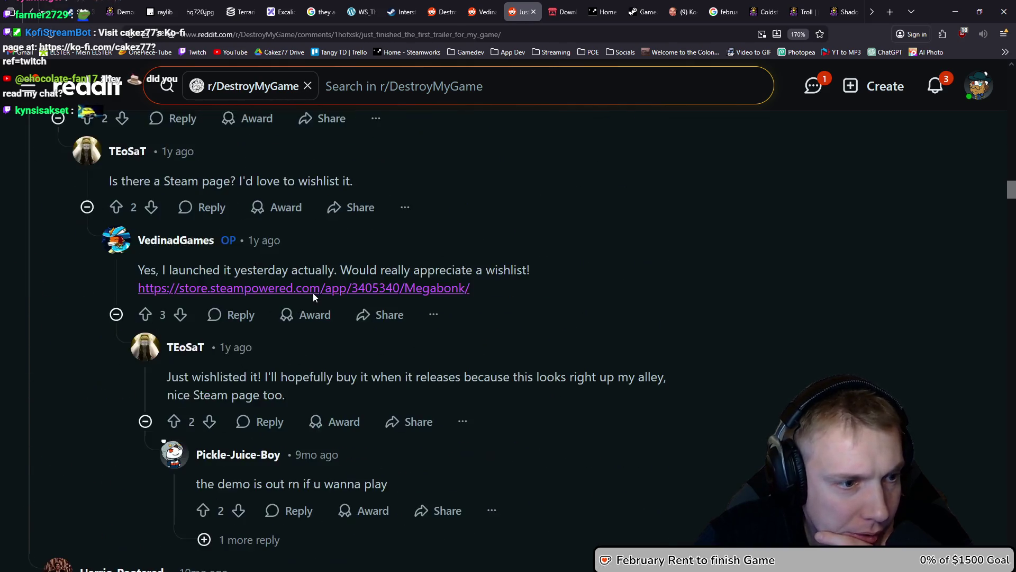
{"action": "scroll", "coordinate": [312, 293], "scroll_direction": "up", "scroll_amount": 3}
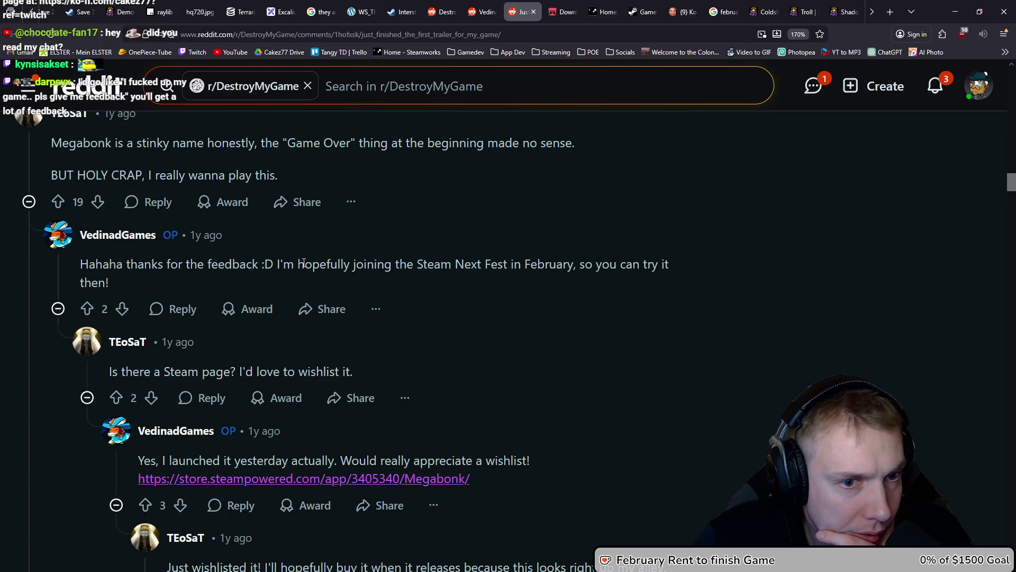
{"action": "scroll", "coordinate": [372, 307], "scroll_direction": "down", "scroll_amount": 4}
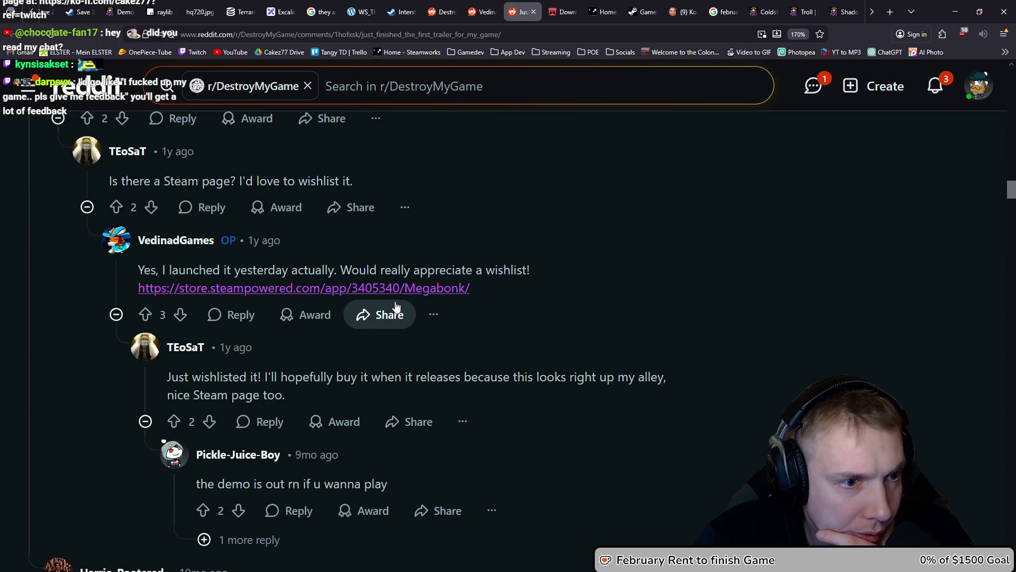
{"action": "scroll", "coordinate": [375, 307], "scroll_direction": "down", "scroll_amount": 6}
{"action": "scroll", "coordinate": [382, 297], "scroll_direction": "down", "scroll_amount": 3}
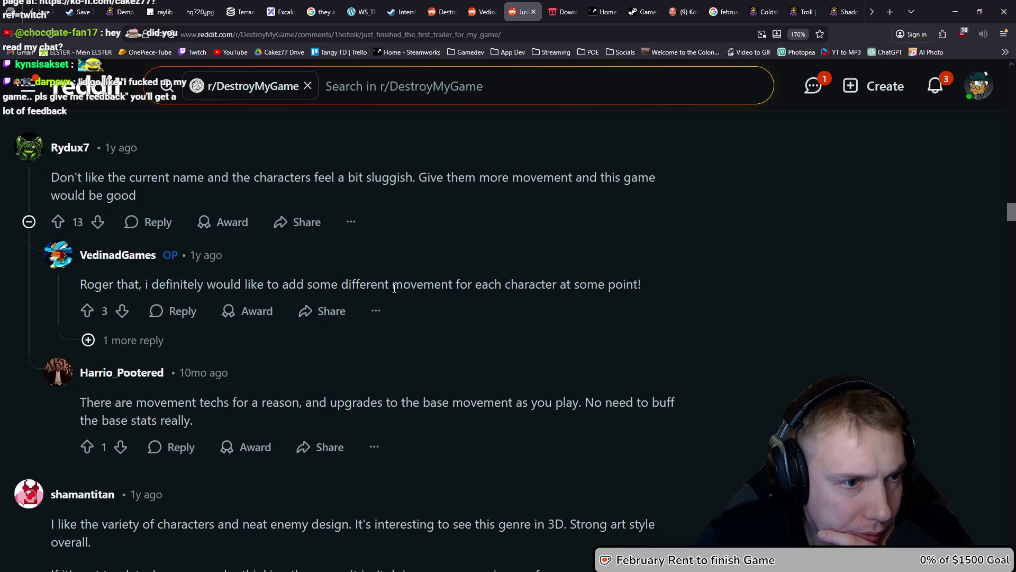
{"action": "scroll", "coordinate": [427, 290], "scroll_direction": "down", "scroll_amount": 20}
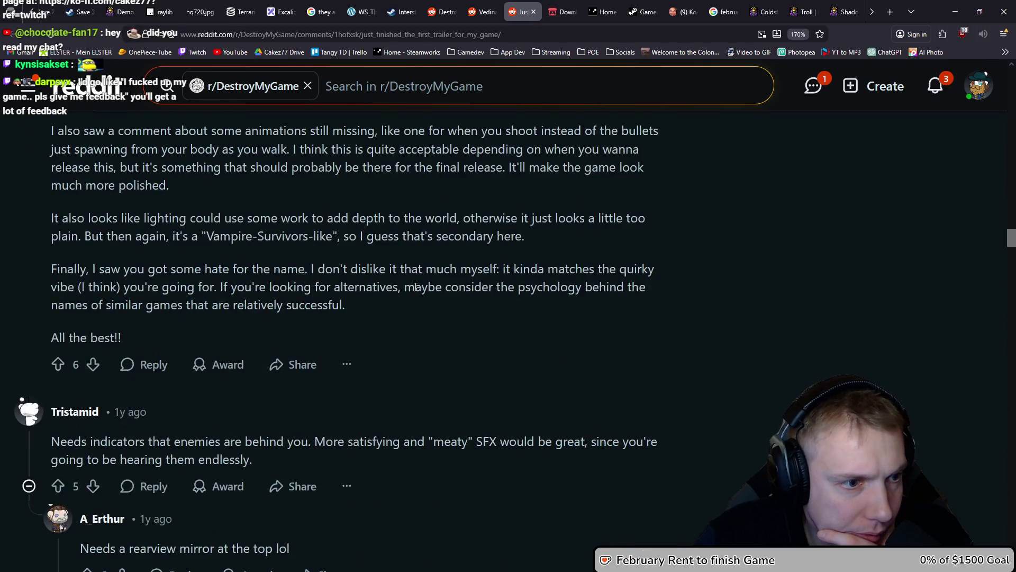
{"action": "scroll", "coordinate": [425, 271], "scroll_direction": "down", "scroll_amount": 5}
{"action": "scroll", "coordinate": [427, 269], "scroll_direction": "up", "scroll_amount": 3}
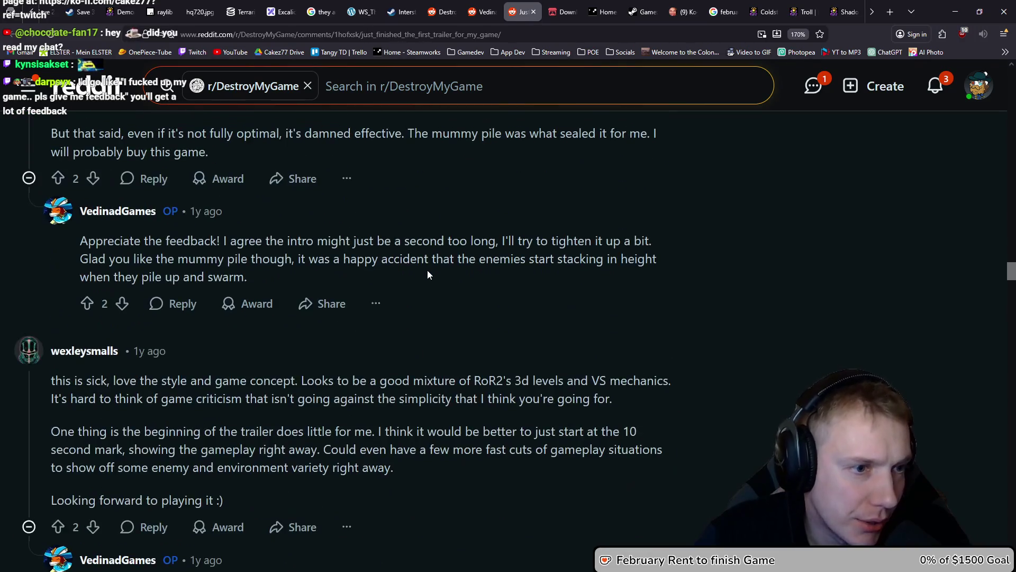
{"action": "scroll", "coordinate": [429, 270], "scroll_direction": "down", "scroll_amount": 5}
{"action": "scroll", "coordinate": [434, 270], "scroll_direction": "down", "scroll_amount": 2}
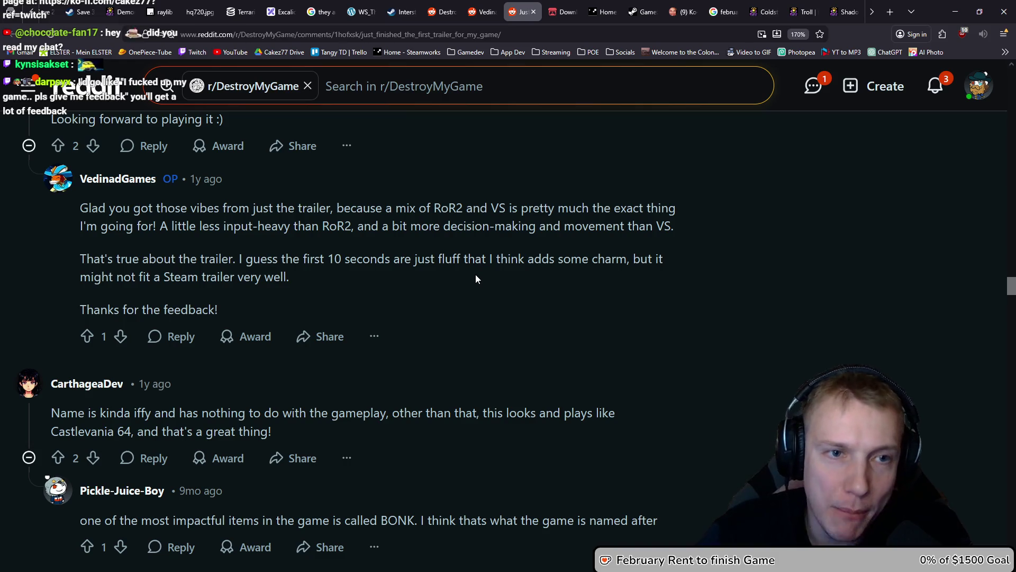
{"action": "scroll", "coordinate": [475, 274], "scroll_direction": "up", "scroll_amount": 20}
{"action": "scroll", "coordinate": [466, 274], "scroll_direction": "up", "scroll_amount": 9}
{"action": "scroll", "coordinate": [433, 278], "scroll_direction": "down", "scroll_amount": 2}
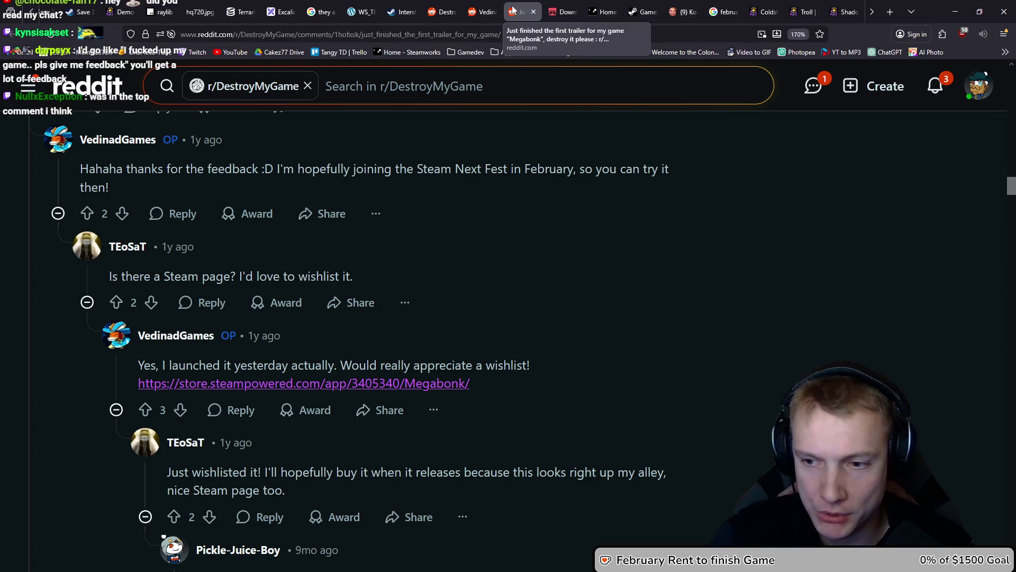
Read the trailer post's comments, highlighting the remarks about the Mega Bonk name and Game Over part.
{"action": "scroll", "coordinate": [377, 276], "scroll_direction": "up", "scroll_amount": 15}
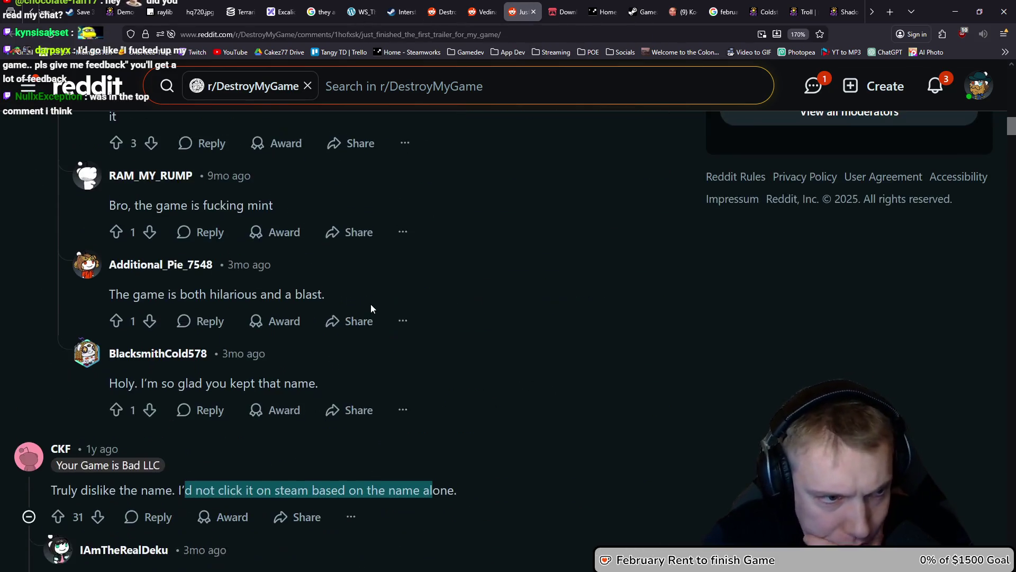
{"action": "scroll", "coordinate": [373, 314], "scroll_direction": "up", "scroll_amount": 5}
{"action": "scroll", "coordinate": [374, 310], "scroll_direction": "down", "scroll_amount": 2}
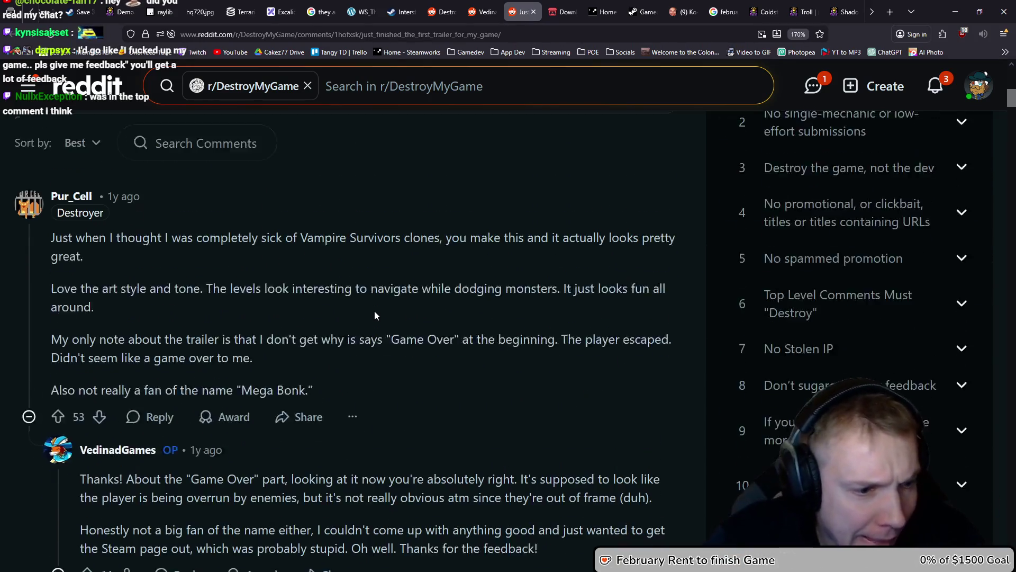
{"action": "scroll", "coordinate": [373, 310], "scroll_direction": "down", "scroll_amount": 2}
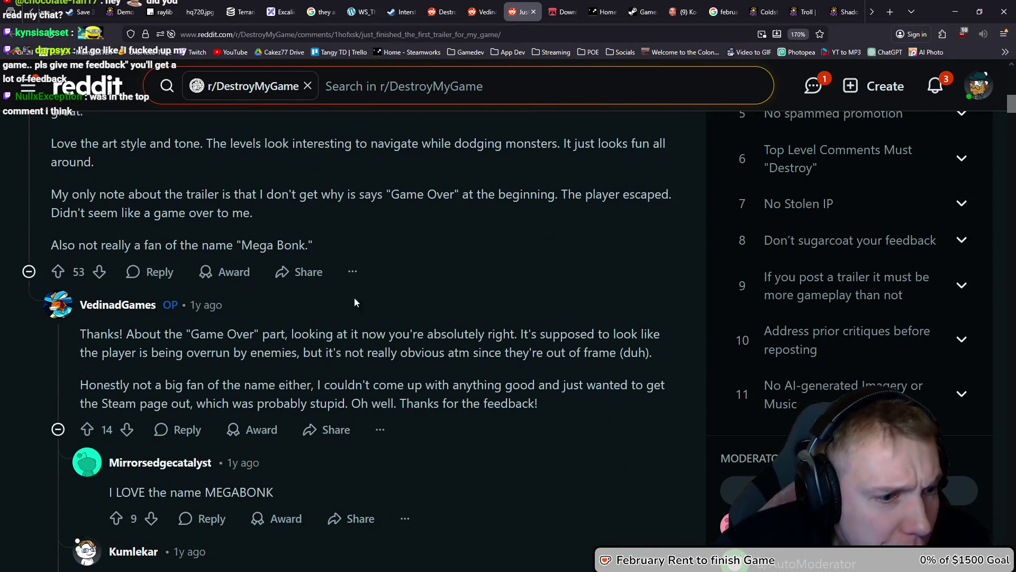
{"action": "scroll", "coordinate": [351, 298], "scroll_direction": "down", "scroll_amount": 1}
{"action": "scroll", "coordinate": [384, 291], "scroll_direction": "down", "scroll_amount": 1}
{"action": "scroll", "coordinate": [256, 341], "scroll_direction": "up", "scroll_amount": 3}
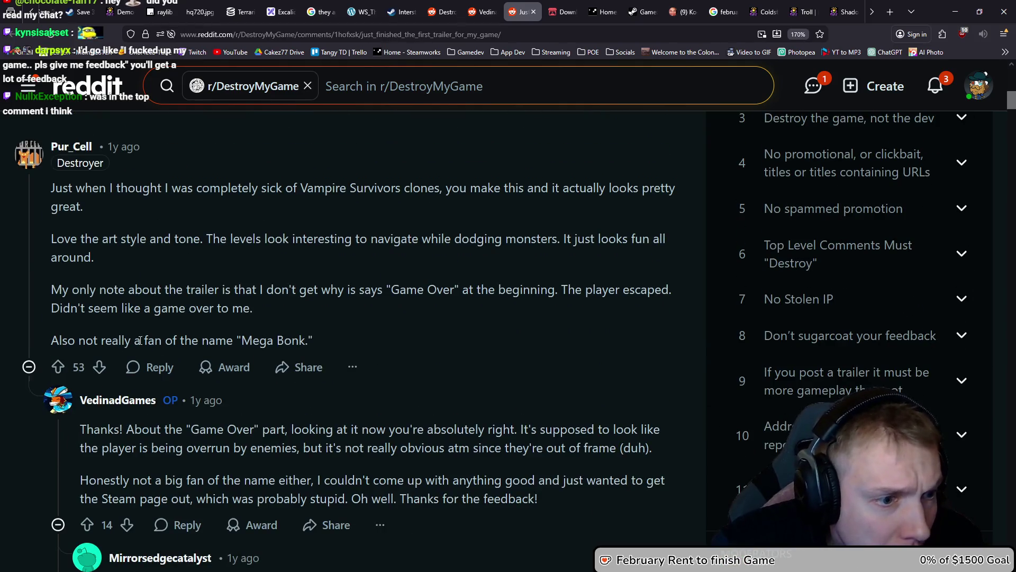
{"action": "left_click_drag", "start_coordinate": [52, 339], "coordinate": [299, 333]}
{"action": "left_click", "coordinate": [314, 331]}
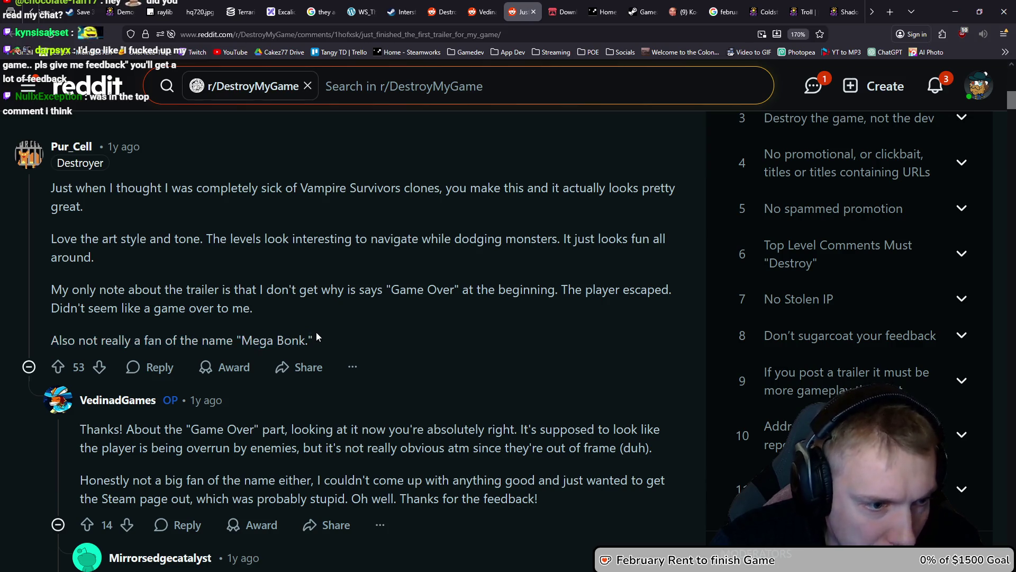
{"action": "scroll", "coordinate": [316, 332], "scroll_direction": "down", "scroll_amount": 2}
{"action": "mouse_move", "coordinate": [123, 334]}
{"action": "left_mouse_down"}
{"action": "mouse_move", "coordinate": [609, 334]}
{"action": "mouse_move", "coordinate": [299, 354]}
{"action": "mouse_move", "coordinate": [408, 354]}
{"action": "left_mouse_up"}
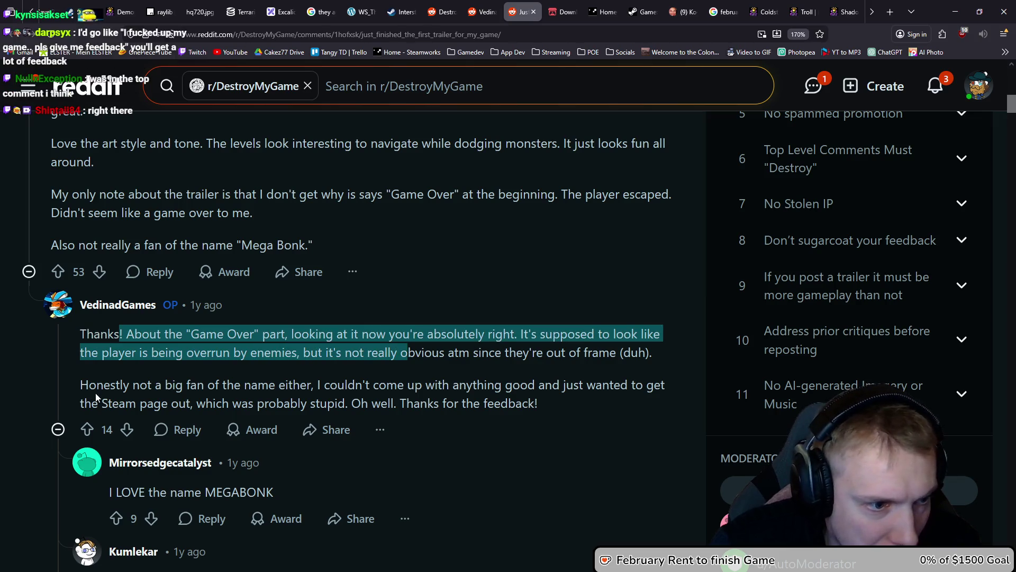
{"action": "left_click_drag", "start_coordinate": [89, 385], "coordinate": [319, 373]}
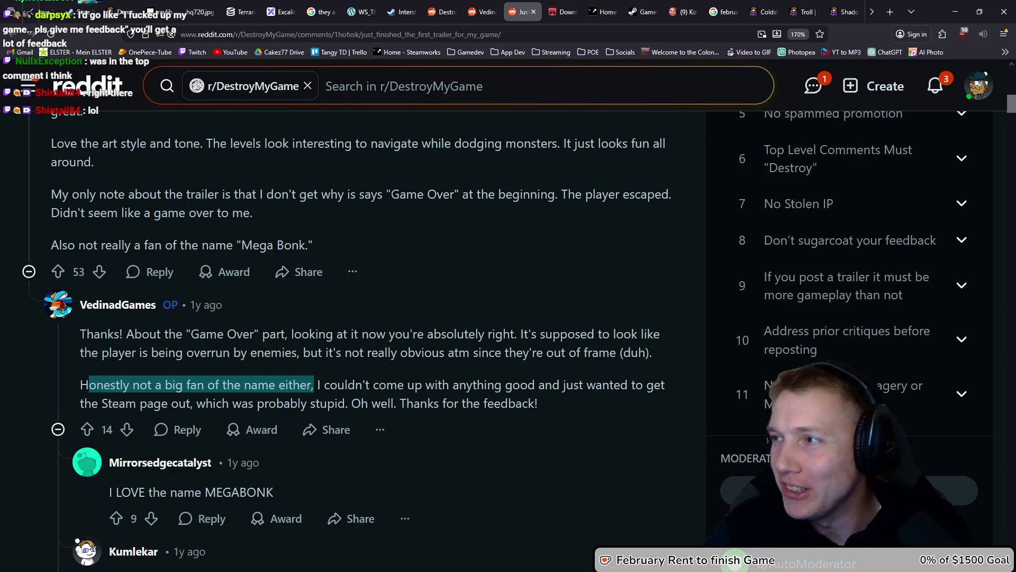
Scroll back up to the post title and close the Megabonk trailer tab.
{"action": "scroll", "coordinate": [340, 297], "scroll_direction": "up", "scroll_amount": 10}
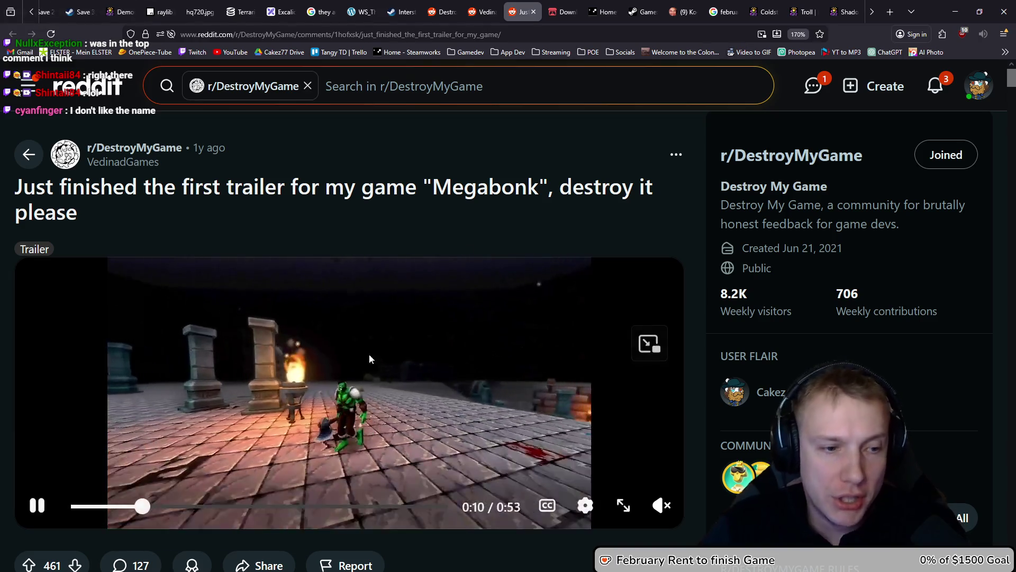
{"action": "scroll", "coordinate": [373, 345], "scroll_direction": "down", "scroll_amount": 3}
{"action": "scroll", "coordinate": [370, 387], "scroll_direction": "up", "scroll_amount": 3}
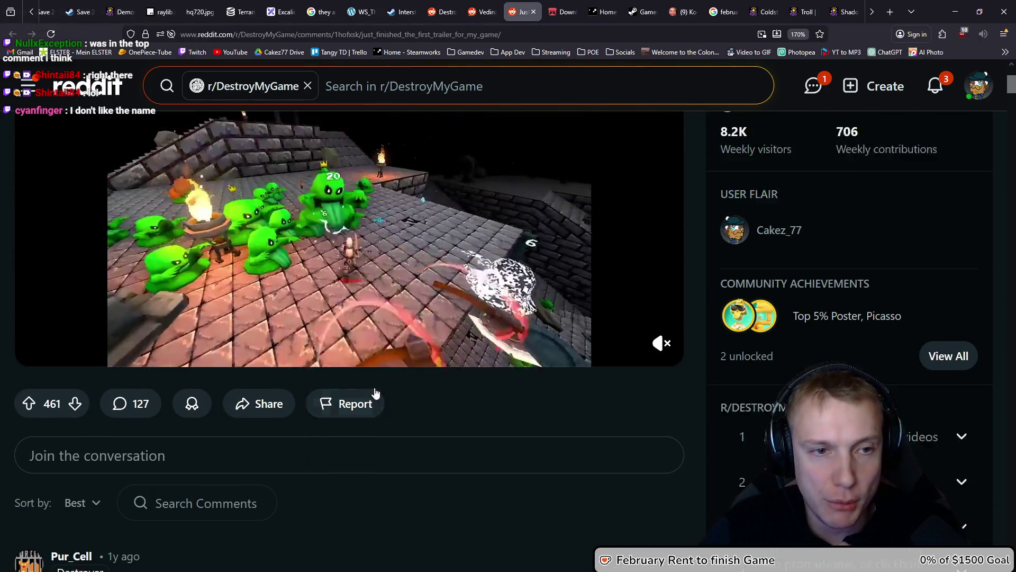
{"action": "left_click_drag", "start_coordinate": [84, 186], "coordinate": [492, 190]}
{"action": "scroll", "coordinate": [464, 217], "scroll_direction": "down", "scroll_amount": 2}
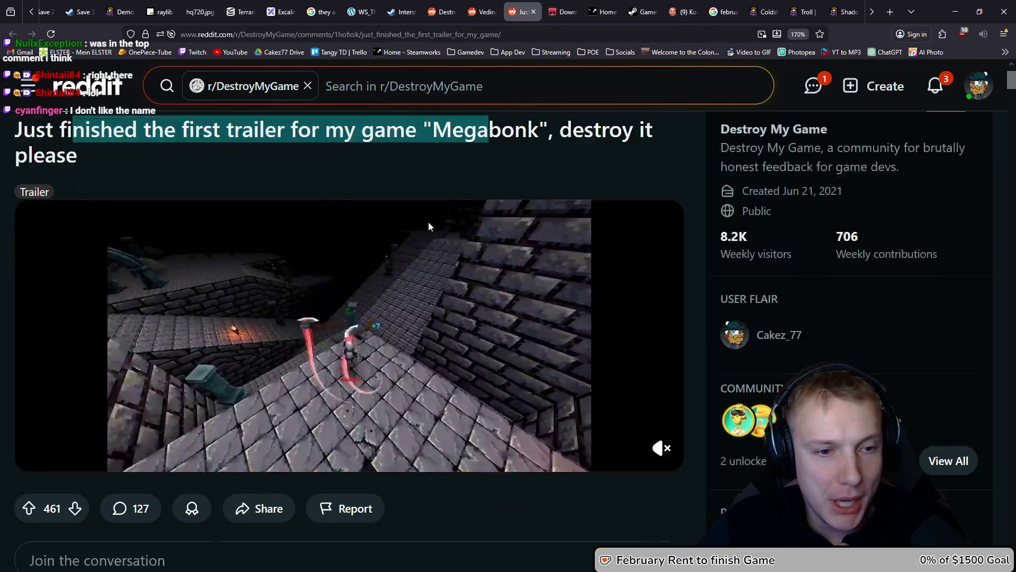
{"action": "scroll", "coordinate": [465, 294], "scroll_direction": "up", "scroll_amount": 2}
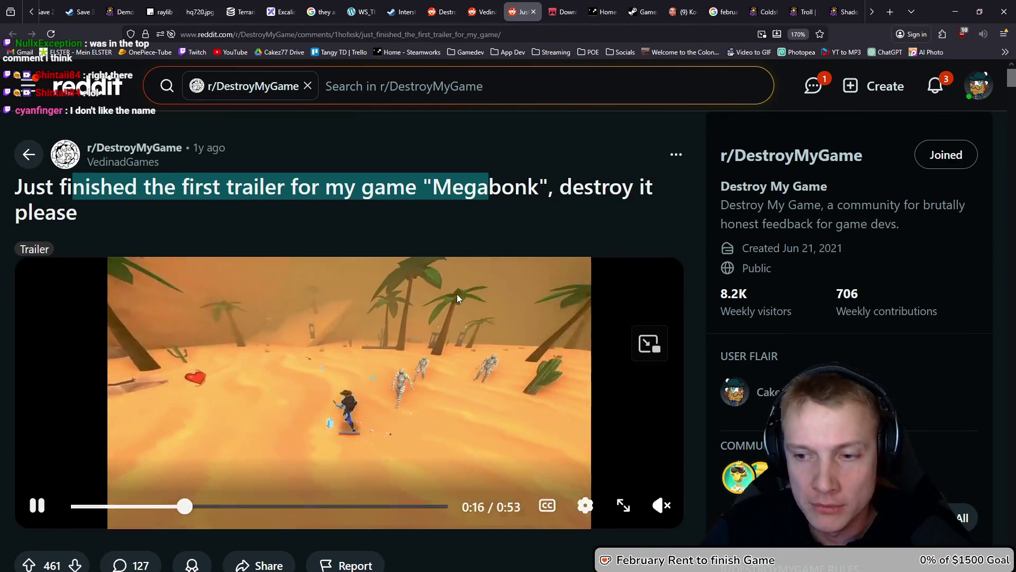
{"action": "left_click", "coordinate": [533, 11]}
Minimize the browser and pan the Ice_Shambler sprite view to the right.
{"action": "left_click", "coordinate": [955, 12]}
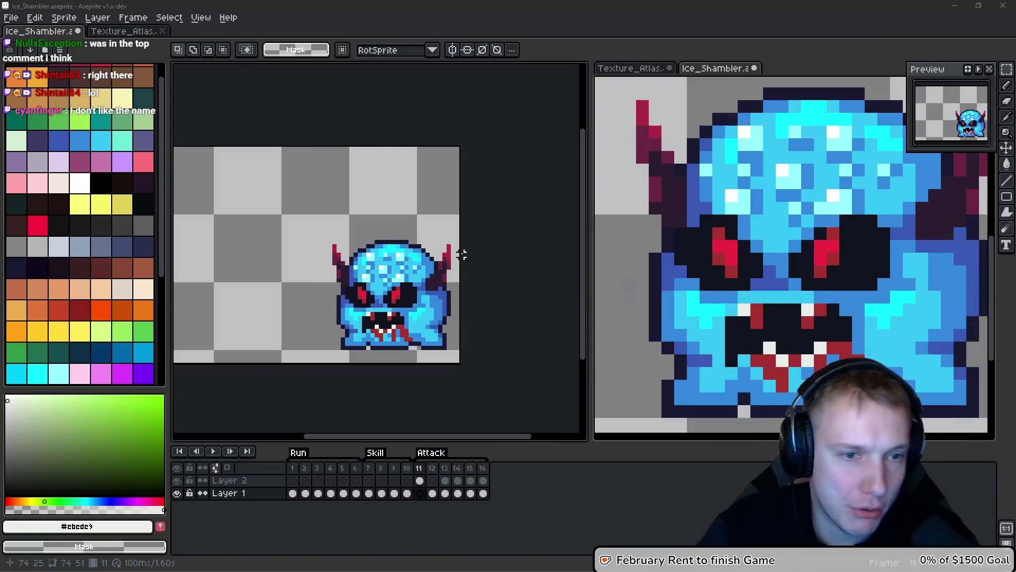
{"action": "key", "text": "space"}
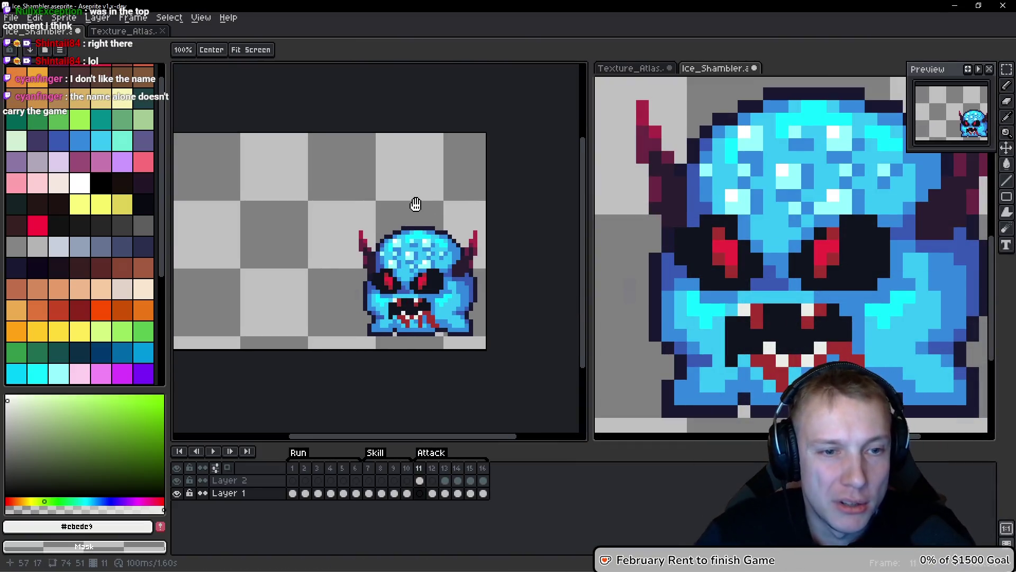
{"action": "mouse_move", "coordinate": [426, 234]}
{"action": "left_mouse_down"}
{"action": "mouse_move", "coordinate": [431, 220]}
{"action": "mouse_move", "coordinate": [456, 221]}
{"action": "left_mouse_up"}
Flip between attack frames 11 and 12, re-centring the sprite and ending on frame 11.
{"action": "key", "text": "Right"}
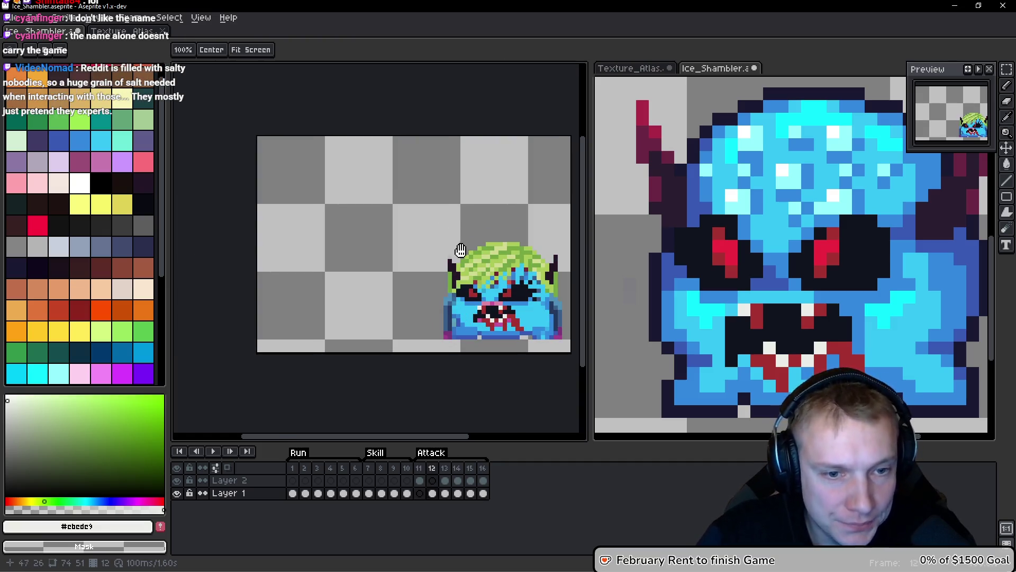
{"action": "key", "text": "Left"}
{"action": "key", "text": "Right"}
{"action": "left_click_drag", "start_coordinate": [465, 245], "coordinate": [299, 205]}
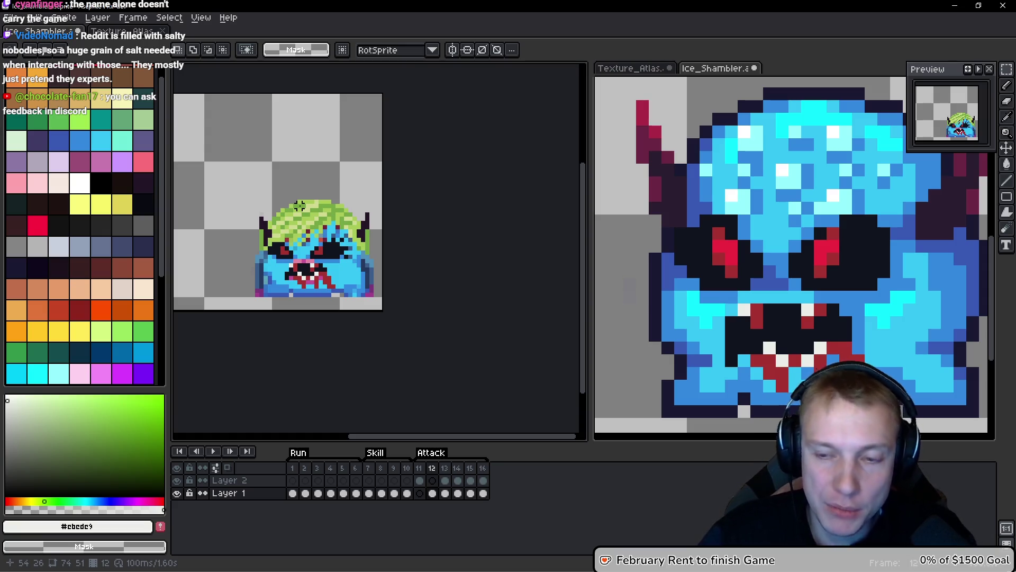
{"action": "left_click_drag", "start_coordinate": [348, 206], "coordinate": [373, 208]}
{"action": "left_click_drag", "start_coordinate": [273, 174], "coordinate": [351, 213]}
{"action": "key", "text": "Left"}
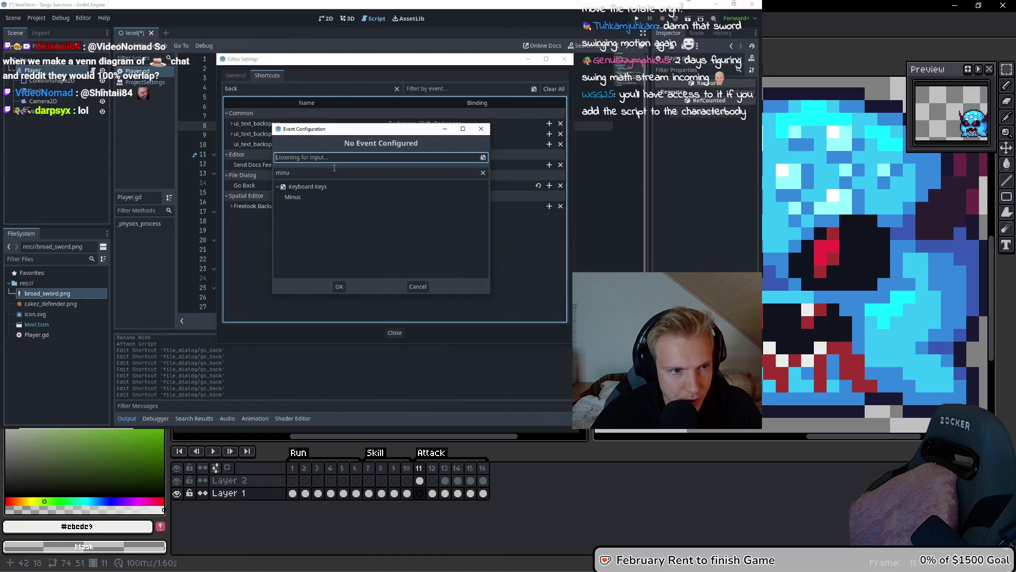
Bind the File Dialog Go Back shortcut to Ctrl+Minus, confirm it, and close Editor Settings.
{"action": "key", "text": "ctrl"}
{"action": "left_click", "coordinate": [327, 260]}
{"action": "left_click", "coordinate": [278, 187]}
{"action": "left_click", "coordinate": [294, 199]}
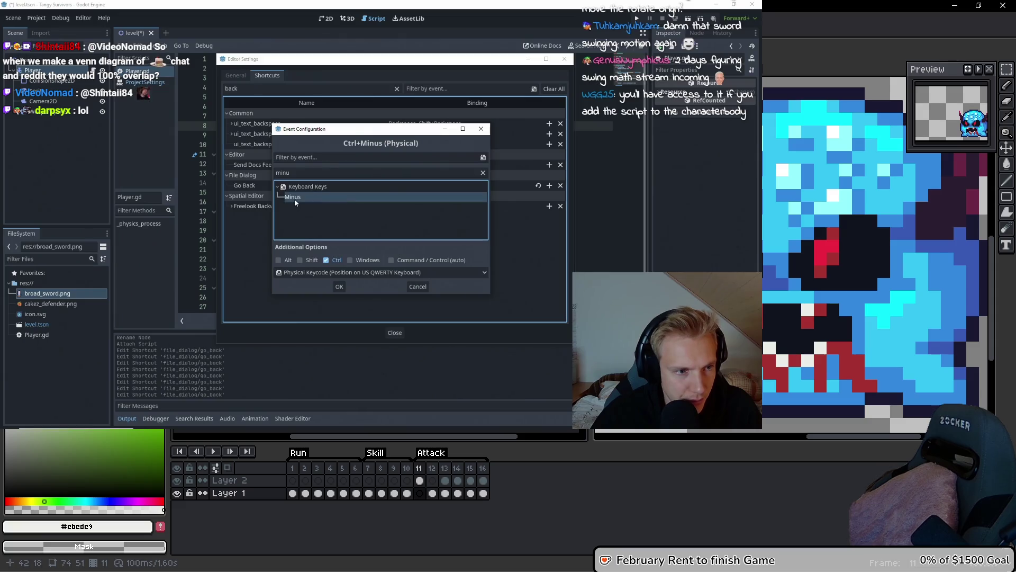
{"action": "left_click", "coordinate": [340, 285]}
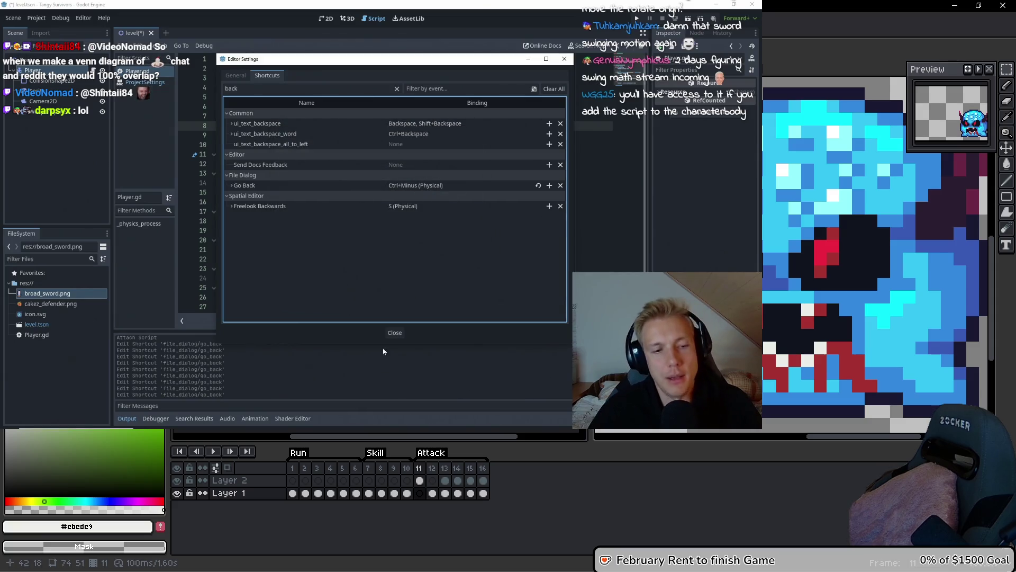
{"action": "left_click", "coordinate": [396, 332]}
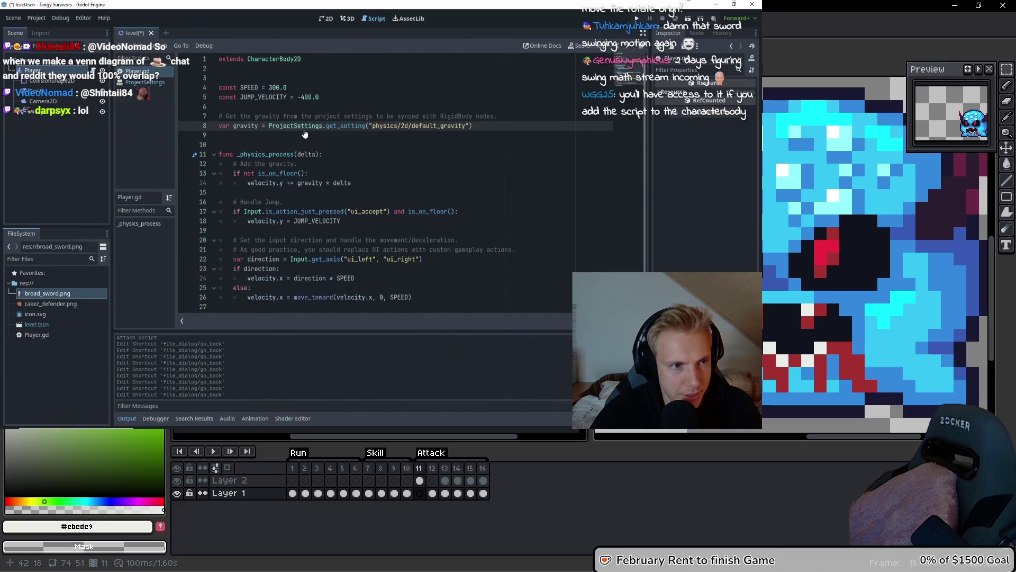
Glance at the ProjectSettings class reference, return to Player.gd, and switch back to Aseprite.
{"action": "left_click", "coordinate": [304, 125], "text": "ctrl"}
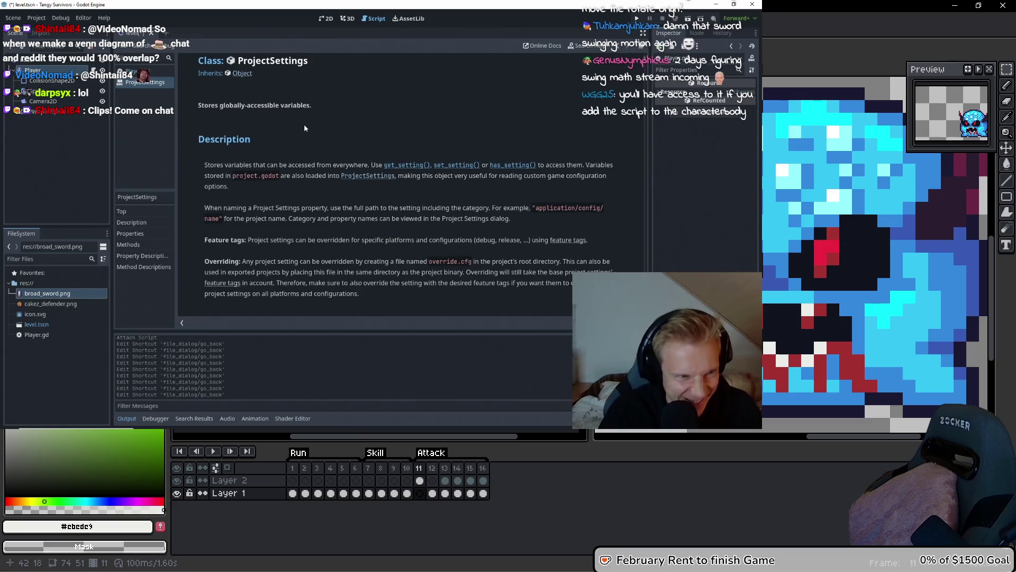
{"action": "key", "text": "alt+Left"}
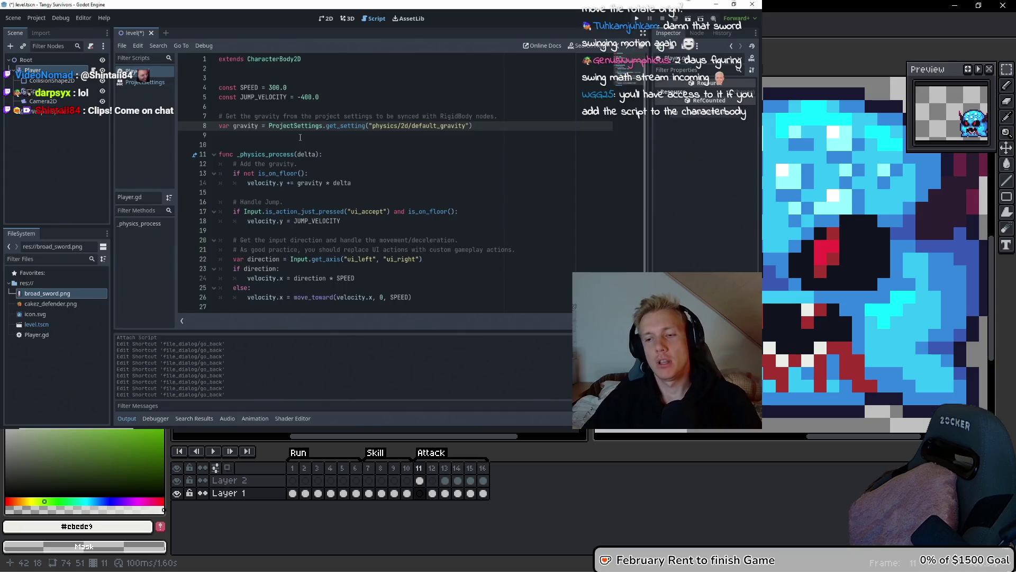
{"action": "key", "text": "alt+Tab"}
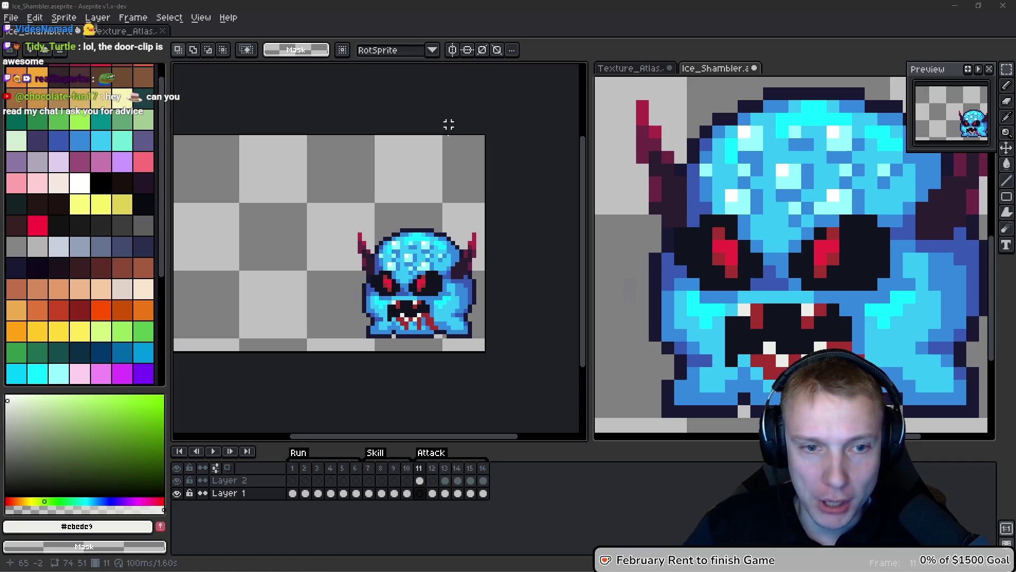
Flip repeatedly between attack frame 11's blue shambler and frame 12's green overlay.
{"action": "left_click", "coordinate": [494, 256]}
{"action": "key", "text": "h"}
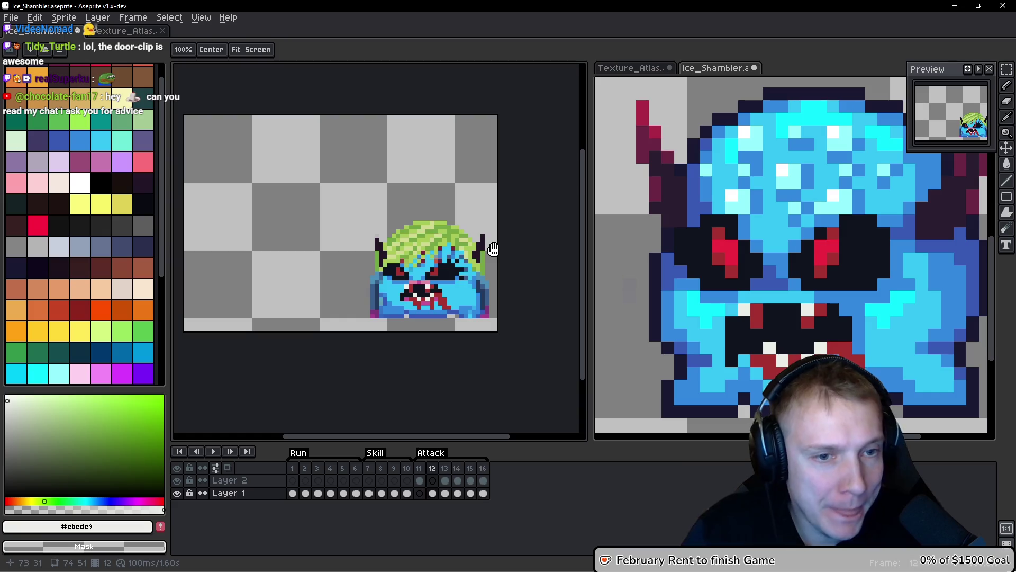
{"action": "key", "text": "Right"}
{"action": "key", "text": "Left"}
{"action": "key", "text": "Right"}
{"action": "key", "text": "Left"}
{"action": "key", "text": "Right"}
{"action": "key", "text": "Left"}
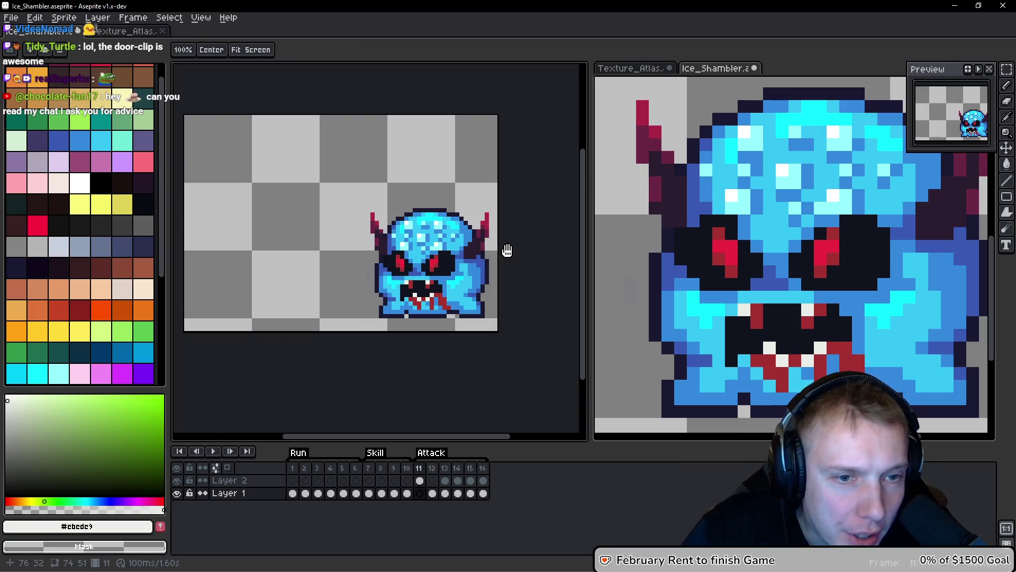
{"action": "key", "text": "Right"}
{"action": "key", "text": "m"}
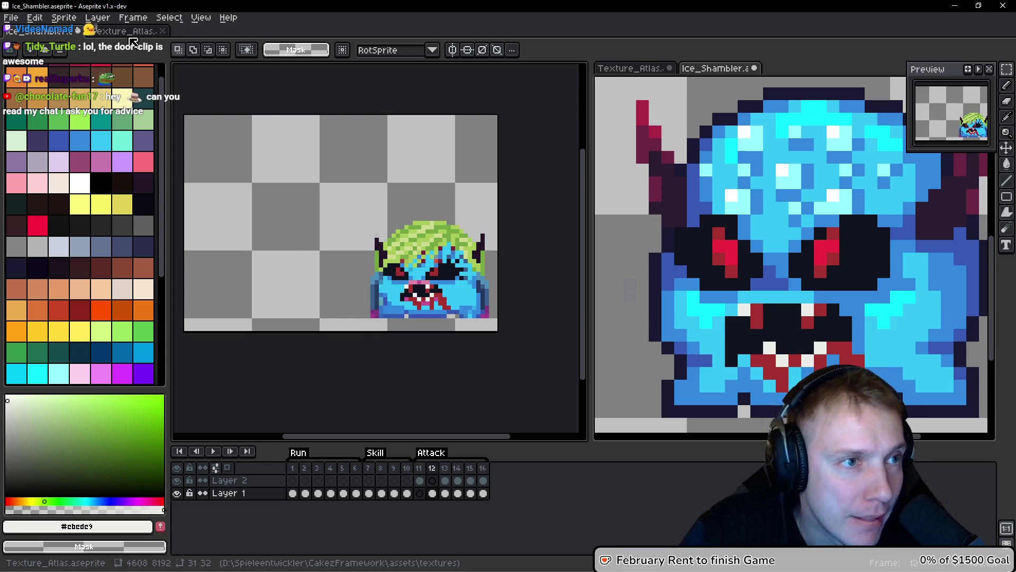
In Texture_Atlas, zoom in, then select and copy the middle green shambler sprite.
{"action": "left_click", "coordinate": [130, 31]}
{"action": "mouse_move", "coordinate": [395, 210]}
{"action": "left_mouse_down"}
{"action": "mouse_move", "coordinate": [317, 231]}
{"action": "mouse_move", "coordinate": [222, 227]}
{"action": "mouse_move", "coordinate": [403, 219]}
{"action": "left_mouse_up"}
{"action": "scroll", "coordinate": [416, 220], "scroll_direction": "up", "scroll_amount": 1}
{"action": "scroll", "coordinate": [416, 220], "scroll_direction": "up", "scroll_amount": 1}
{"action": "mouse_move", "coordinate": [300, 141]}
{"action": "left_mouse_down"}
{"action": "mouse_move", "coordinate": [460, 319]}
{"action": "mouse_move", "coordinate": [480, 291]}
{"action": "left_mouse_up"}
{"action": "key", "text": "ctrl+d"}
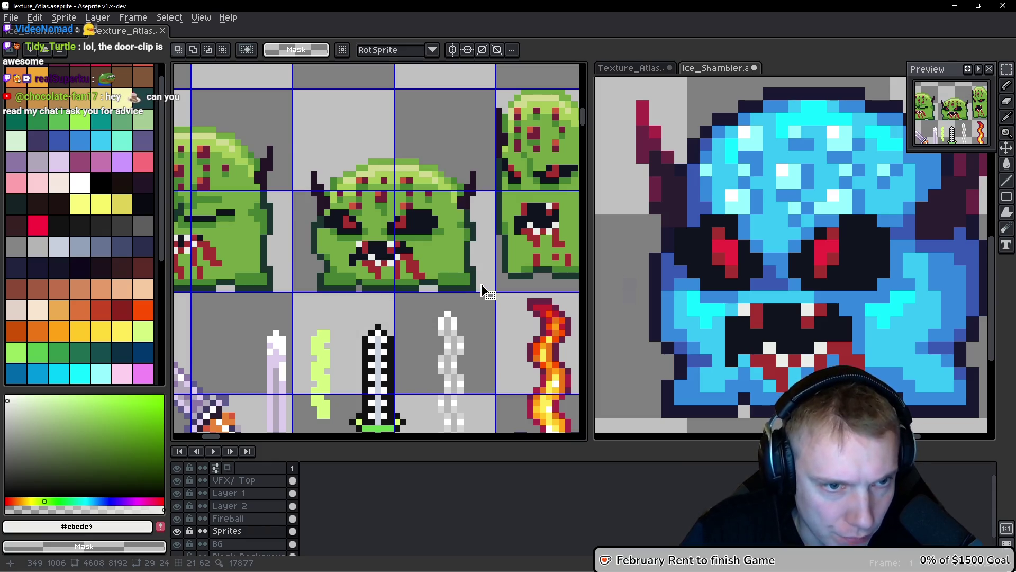
Paste the green shambler onto Ice_Shambler frame 12 over the blue one, nudged left and up.
{"action": "left_click", "coordinate": [40, 30]}
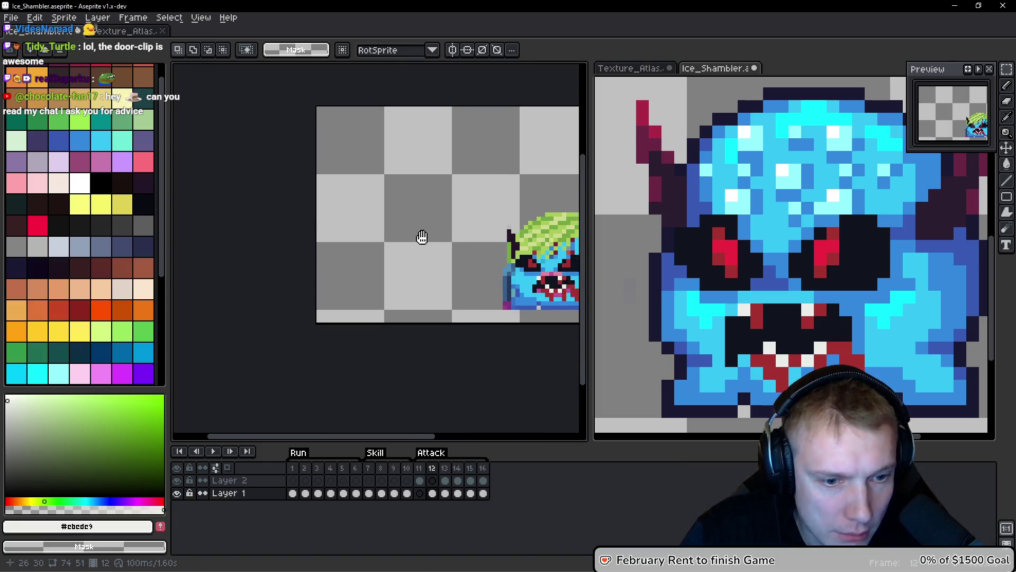
{"action": "scroll", "coordinate": [429, 255], "scroll_direction": "right", "scroll_amount": 2}
{"action": "key", "text": "ctrl+v"}
{"action": "mouse_move", "coordinate": [392, 275]}
{"action": "left_mouse_down"}
{"action": "mouse_move", "coordinate": [450, 275]}
{"action": "mouse_move", "coordinate": [451, 255]}
{"action": "mouse_move", "coordinate": [452, 272]}
{"action": "left_mouse_up"}
{"action": "key", "text": "Left"}
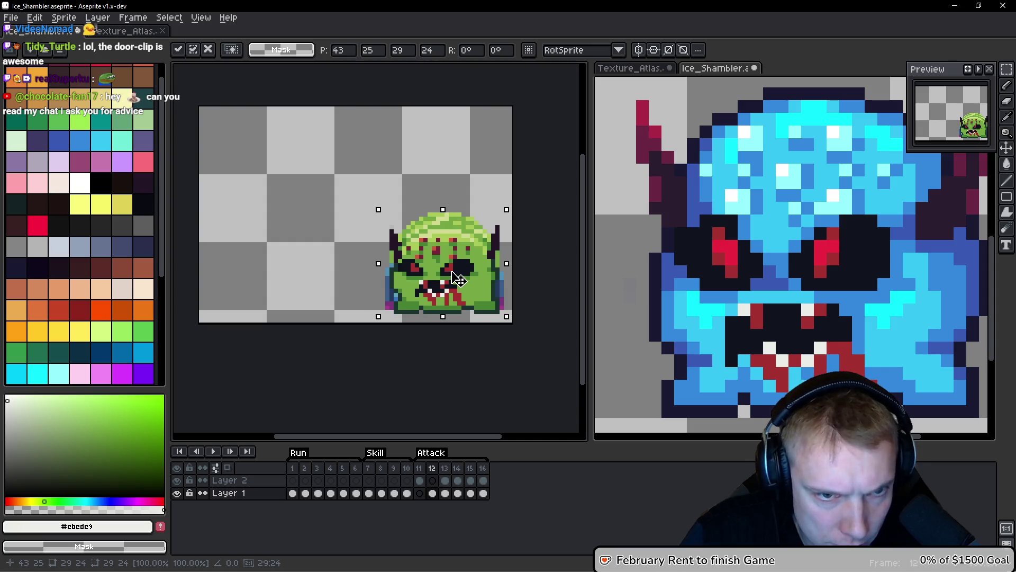
{"action": "key", "text": "Up"}
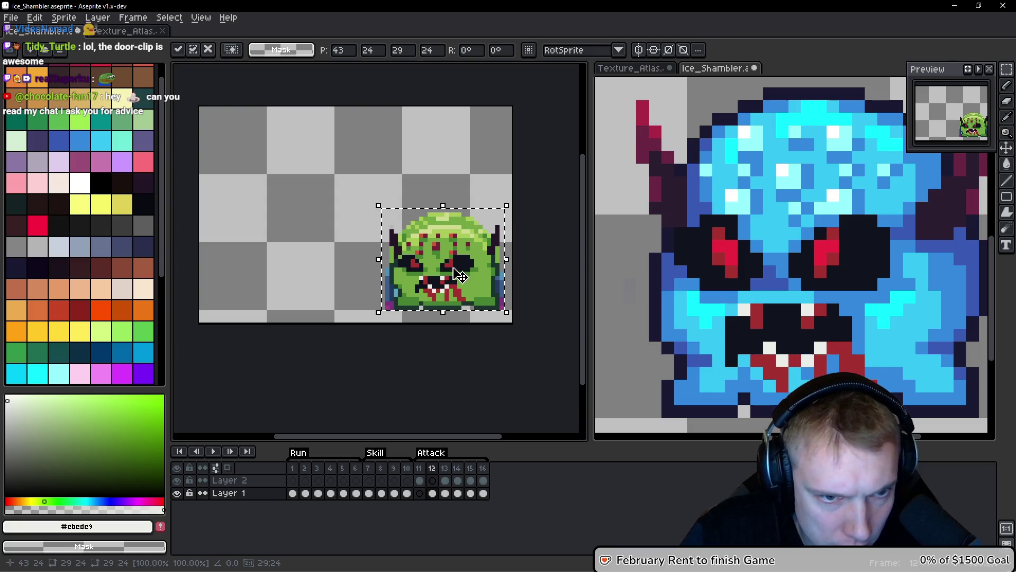
{"action": "key", "text": "Return"}
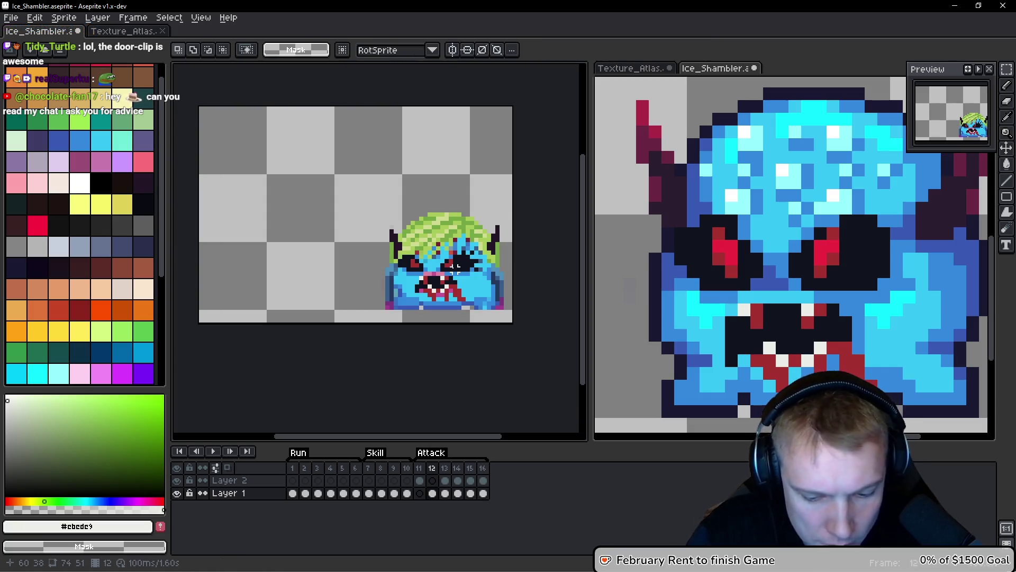
Clear frame 12, paste the green shambler fresh nudged down and right, then compare with frame 11.
{"action": "key", "text": "ctrl+a"}
{"action": "key", "text": "Delete"}
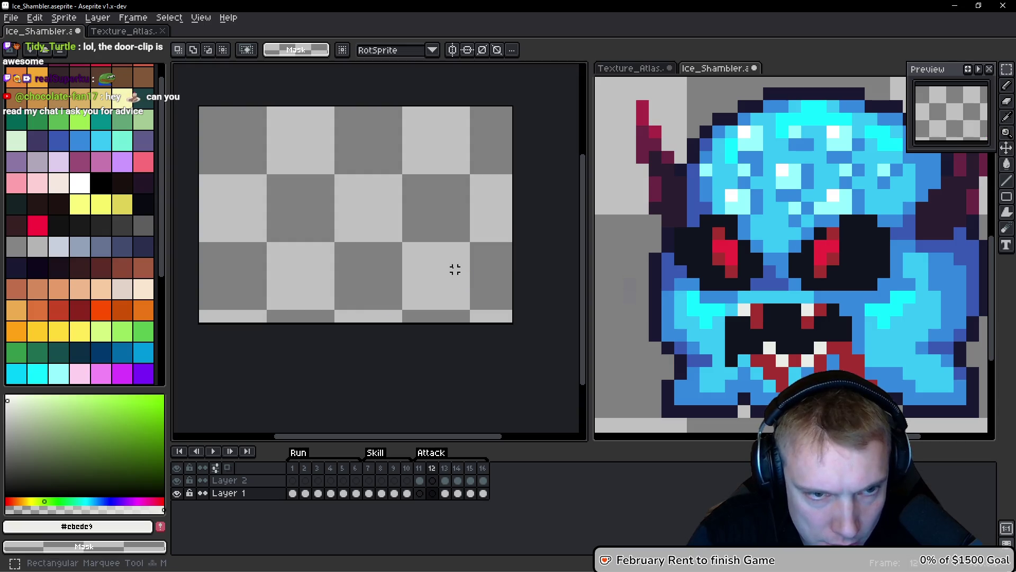
{"action": "key", "text": "ctrl+v"}
{"action": "key", "text": "Down"}
{"action": "key", "text": "Down"}
{"action": "key", "text": "Down"}
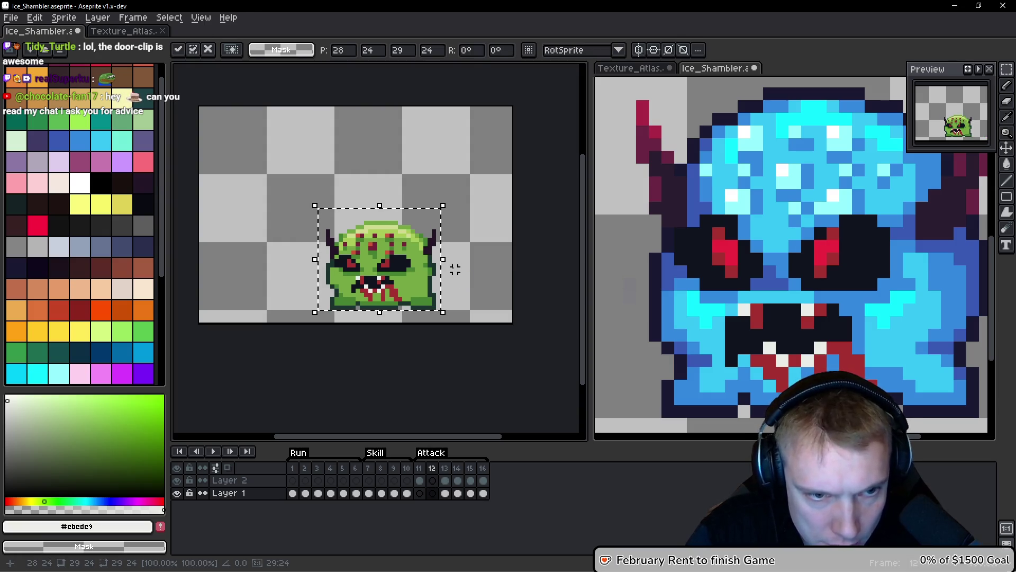
{"action": "key", "text": "Right"}
{"action": "key", "text": "Right"}
{"action": "key", "text": "Right"}
{"action": "key", "text": "Return"}
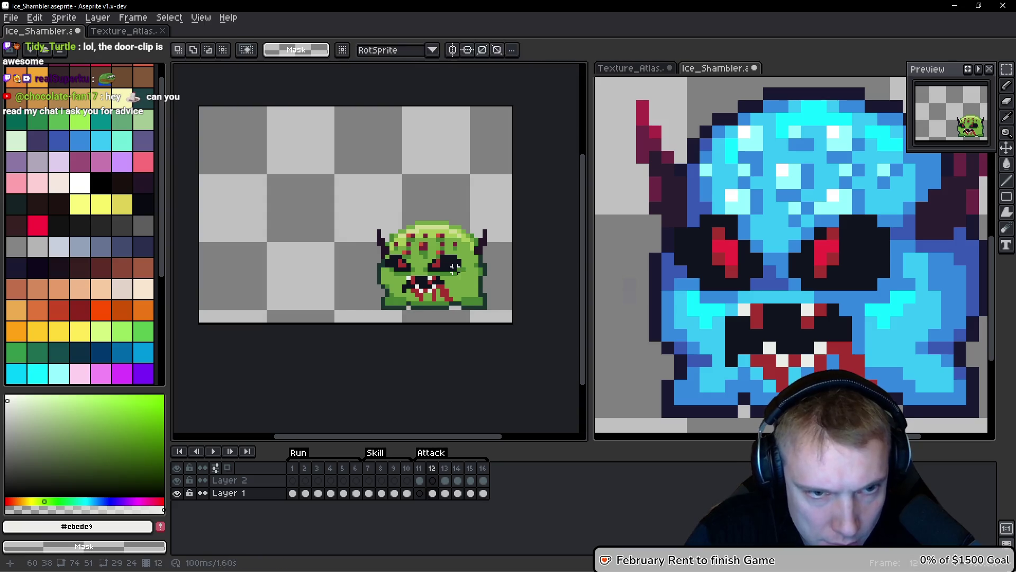
{"action": "key", "text": "Left"}
{"action": "key", "text": "Right"}
{"action": "key", "text": "Left"}
{"action": "key", "text": "Right"}
Shift the green shambler right pixel by pixel, checking alignment against blue frame 11 each time.
{"action": "key", "text": "ctrl+v"}
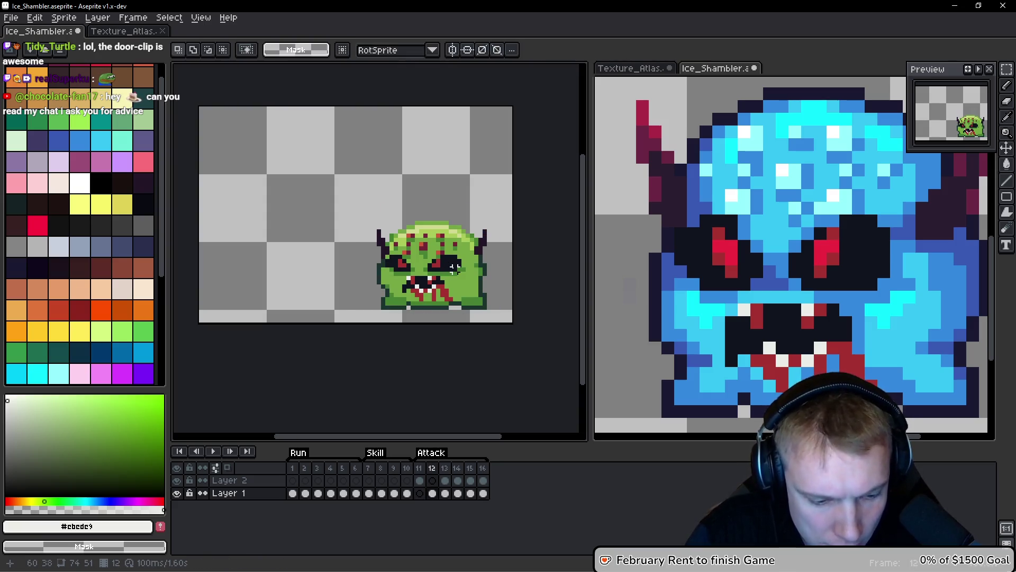
{"action": "key", "text": "Right"}
{"action": "key", "text": "Return"}
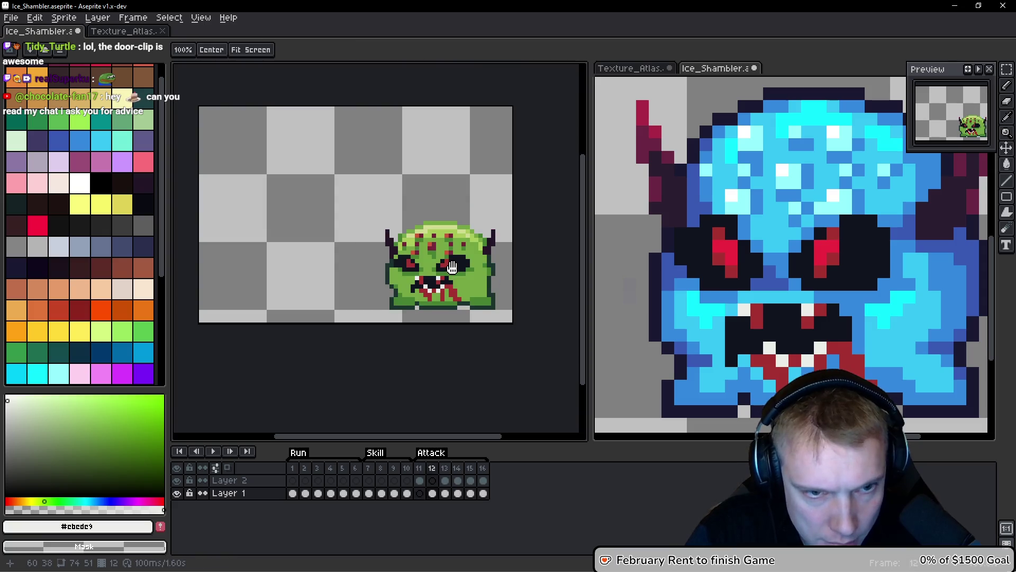
{"action": "key", "text": "Left"}
{"action": "key", "text": "Right"}
{"action": "key", "text": "ctrl+v"}
{"action": "key", "text": "Right"}
{"action": "key", "text": "Right"}
{"action": "key", "text": "Return"}
{"action": "key", "text": "Left"}
{"action": "key", "text": "Right"}
{"action": "key", "text": "Left"}
{"action": "key", "text": "Right"}
Lasso the blue monster on frame 11, paste it onto frame 12, then return to Layer 2 frame 11.
{"action": "key", "text": "q"}
{"action": "key", "text": "Left"}
{"action": "mouse_move", "coordinate": [450, 171]}
{"action": "left_mouse_down"}
{"action": "mouse_move", "coordinate": [318, 334]}
{"action": "mouse_move", "coordinate": [506, 169]}
{"action": "left_mouse_up"}
{"action": "key", "text": "ctrl+d"}
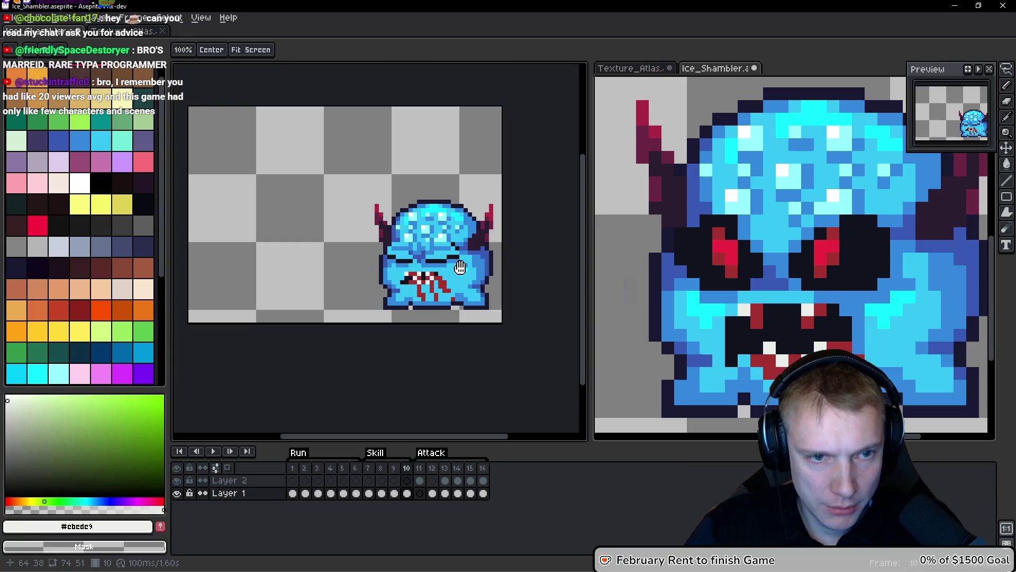
{"action": "key", "text": "Right"}
{"action": "key", "text": "Right"}
{"action": "key", "text": "Left"}
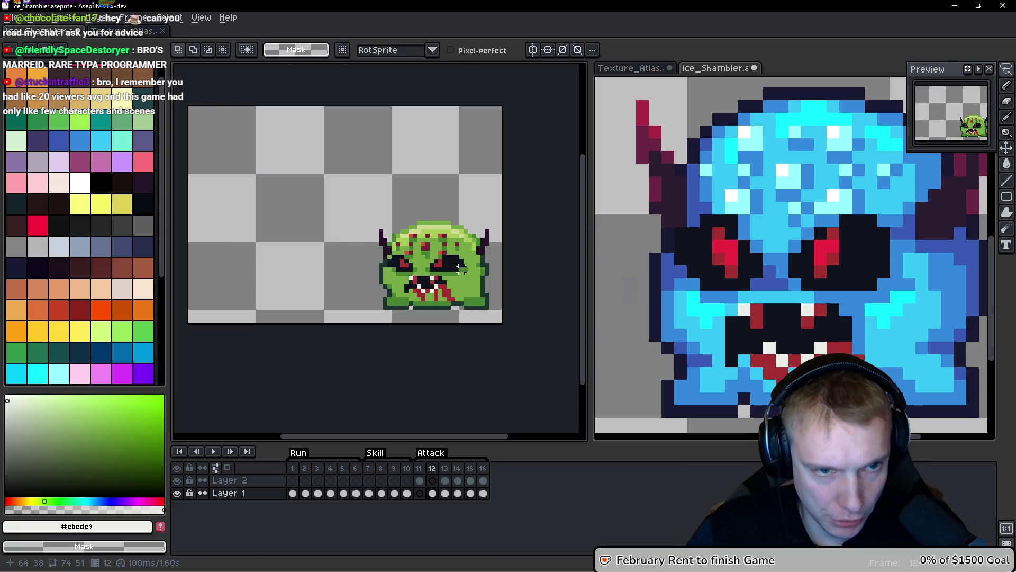
{"action": "key", "text": "ctrl+v"}
{"action": "key", "text": "Return"}
{"action": "key", "text": "Left"}
{"action": "key", "text": "Up"}
Copy the blue shambler from frame 11 and place it left of the green shambler on frame 12.
{"action": "mouse_move", "coordinate": [424, 249]}
{"action": "left_mouse_down"}
{"action": "mouse_move", "coordinate": [370, 265]}
{"action": "mouse_move", "coordinate": [349, 312]}
{"action": "mouse_move", "coordinate": [495, 301]}
{"action": "left_mouse_up"}
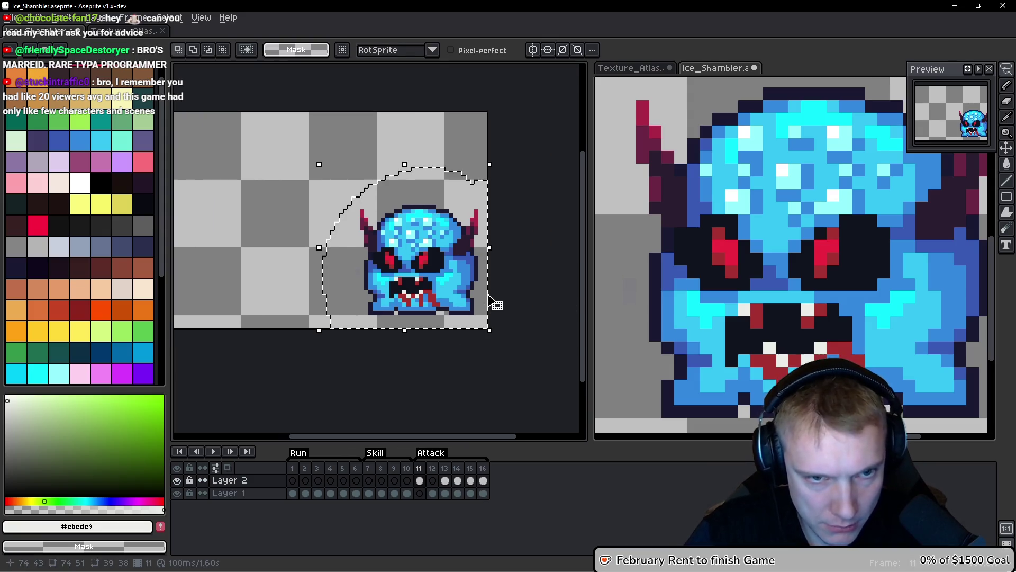
{"action": "key", "text": "ctrl+d"}
{"action": "key", "text": "Right"}
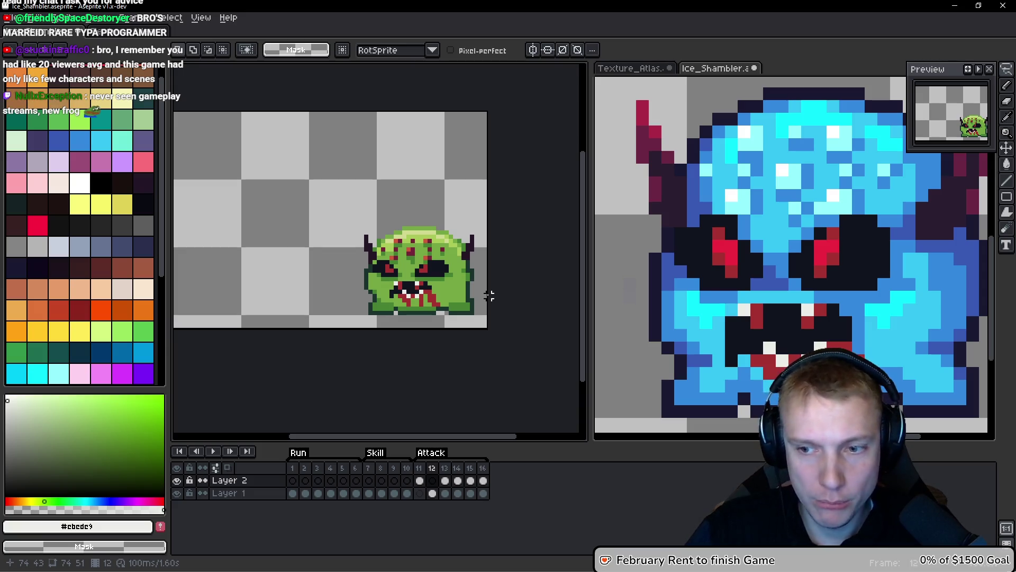
{"action": "left_click_drag", "start_coordinate": [490, 297], "coordinate": [521, 288]}
{"action": "key", "text": "ctrl+v"}
{"action": "mouse_move", "coordinate": [448, 262]}
{"action": "left_mouse_down"}
{"action": "mouse_move", "coordinate": [260, 262]}
{"action": "mouse_move", "coordinate": [311, 262]}
{"action": "left_mouse_up"}
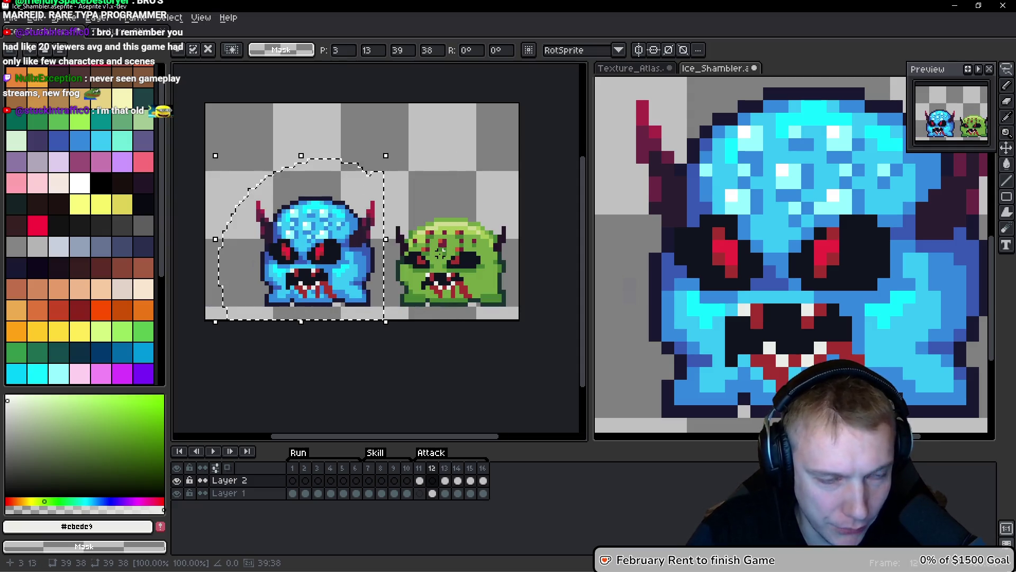
{"action": "key", "text": "Right"}
{"action": "key", "text": "Right"}
{"action": "key", "text": "Right"}
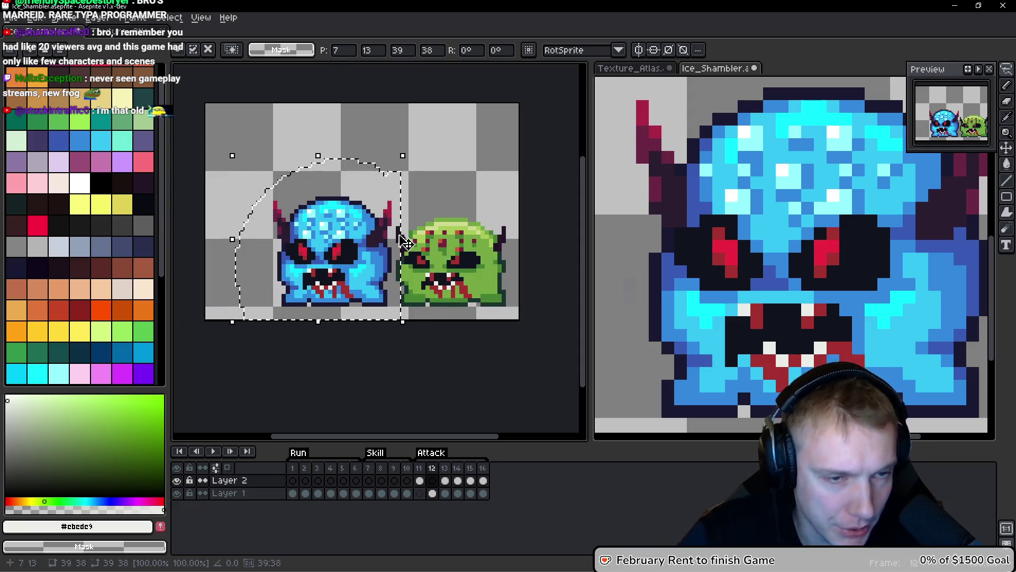
{"action": "scroll", "coordinate": [358, 225], "scroll_direction": "up", "scroll_amount": 2}
{"action": "key", "text": "ctrl+d"}
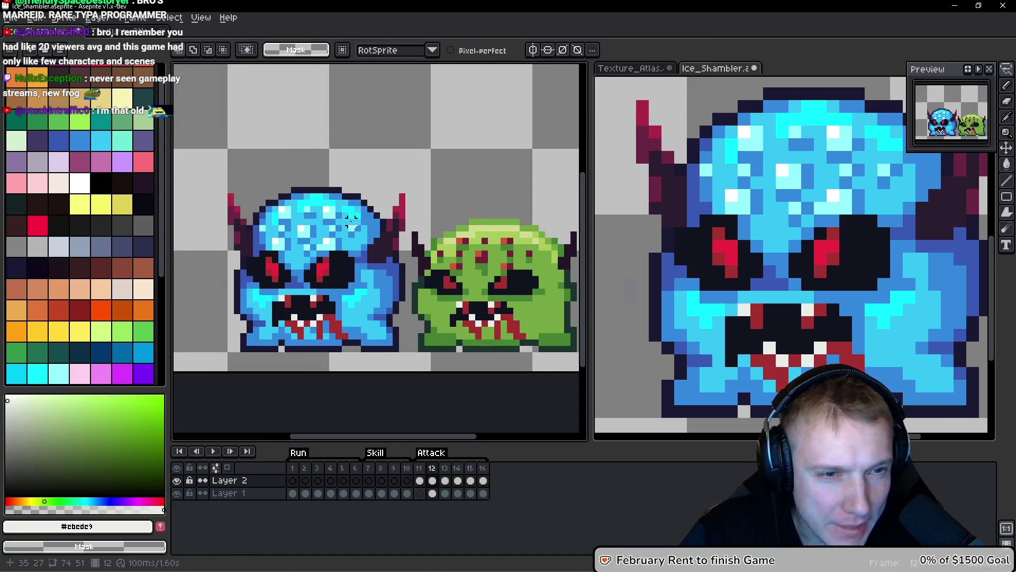
Rectangle-select the blue monster's head and horns on frame 12.
{"action": "scroll", "coordinate": [318, 185], "scroll_direction": "down", "scroll_amount": 1}
{"action": "mouse_move", "coordinate": [358, 172]}
{"action": "left_mouse_down"}
{"action": "mouse_move", "coordinate": [201, 217]}
{"action": "mouse_move", "coordinate": [199, 227]}
{"action": "mouse_move", "coordinate": [282, 224]}
{"action": "left_mouse_up"}
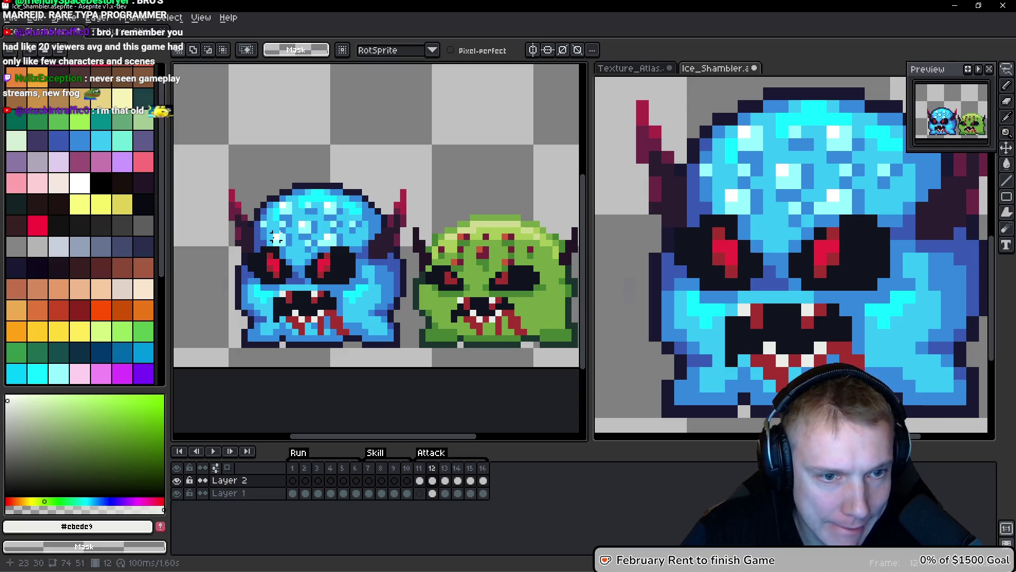
{"action": "scroll", "coordinate": [337, 190], "scroll_direction": "left", "scroll_amount": 1}
{"action": "key", "text": "m"}
{"action": "left_click_drag", "start_coordinate": [208, 149], "coordinate": [421, 269]}
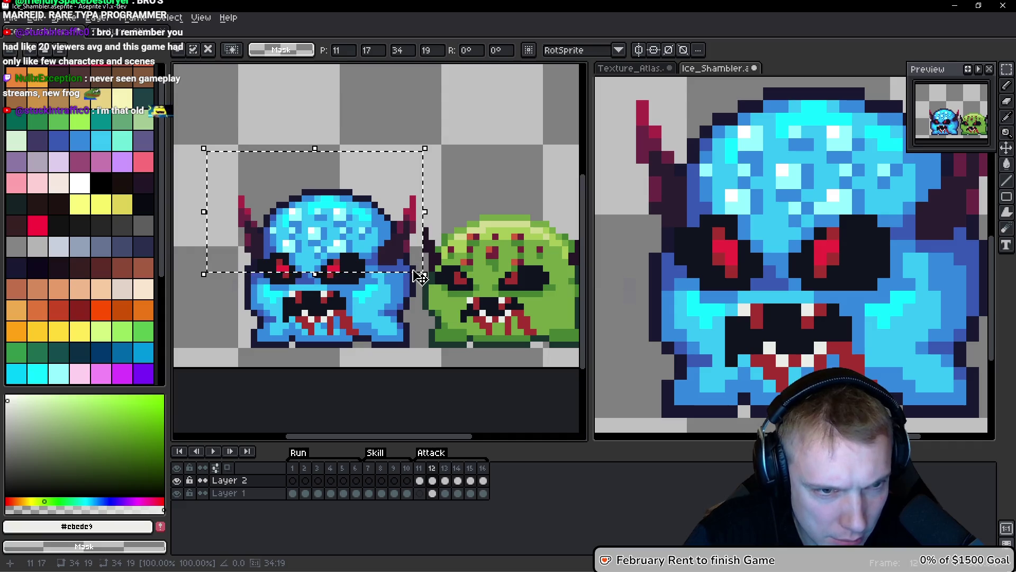
Lower the blue monster's head by one pixel and commit it, then trial-select its lower body.
{"action": "key", "text": "Down"}
{"action": "key", "text": "ctrl+d"}
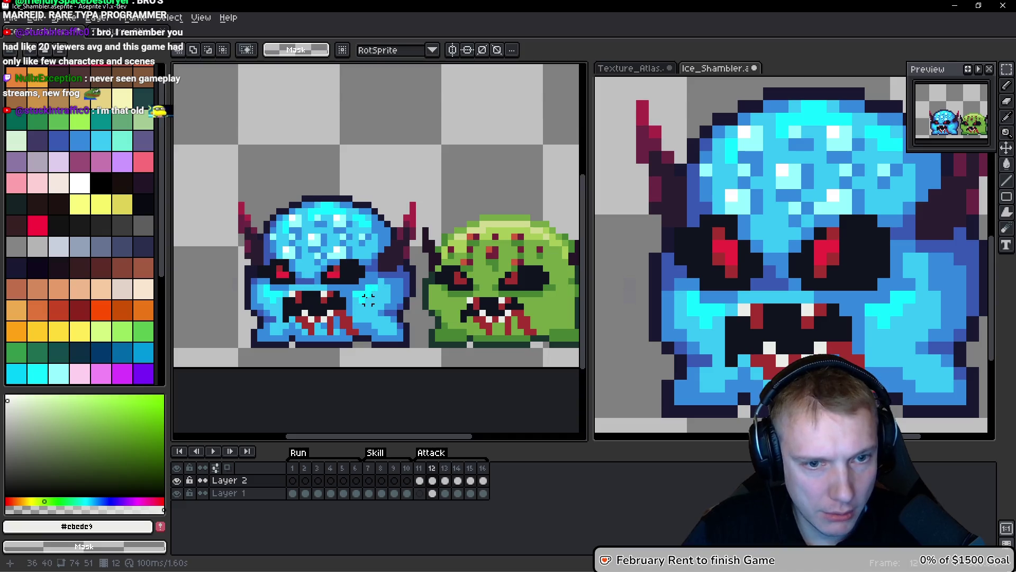
{"action": "scroll", "coordinate": [408, 351], "scroll_direction": "down", "scroll_amount": 1}
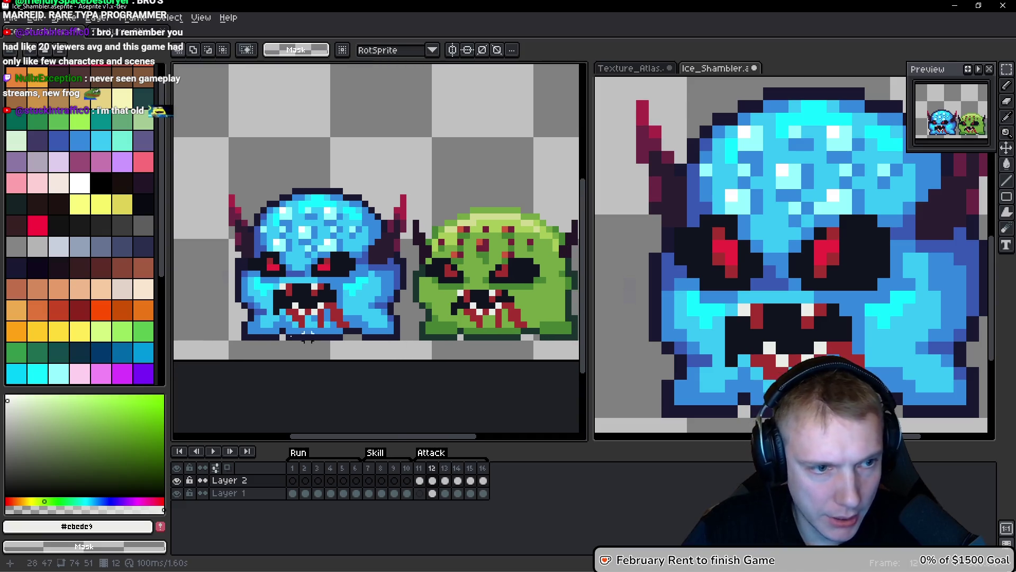
{"action": "mouse_move", "coordinate": [225, 344]}
{"action": "left_mouse_down"}
{"action": "mouse_move", "coordinate": [403, 300]}
{"action": "mouse_move", "coordinate": [409, 287]}
{"action": "left_mouse_up"}
{"action": "left_click", "coordinate": [410, 310]}
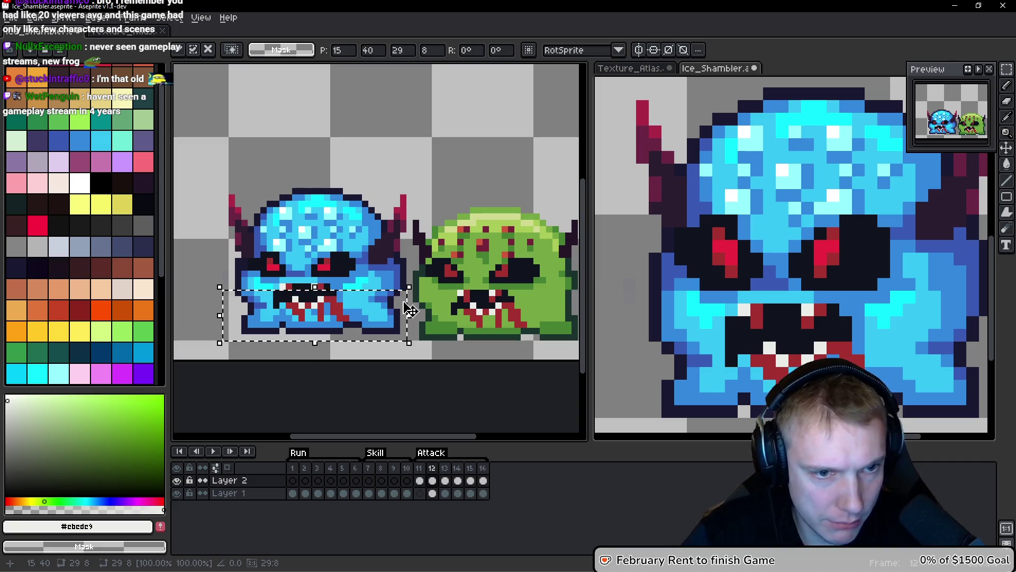
{"action": "key", "text": "ctrl+d"}
Trial-select the whole blue monster and then its head, dropping each selection.
{"action": "scroll", "coordinate": [429, 265], "scroll_direction": "down", "scroll_amount": 2}
{"action": "mouse_move", "coordinate": [275, 206]}
{"action": "left_mouse_down"}
{"action": "mouse_move", "coordinate": [333, 222]}
{"action": "mouse_move", "coordinate": [412, 314]}
{"action": "left_mouse_up"}
{"action": "scroll", "coordinate": [354, 203], "scroll_direction": "up", "scroll_amount": 2}
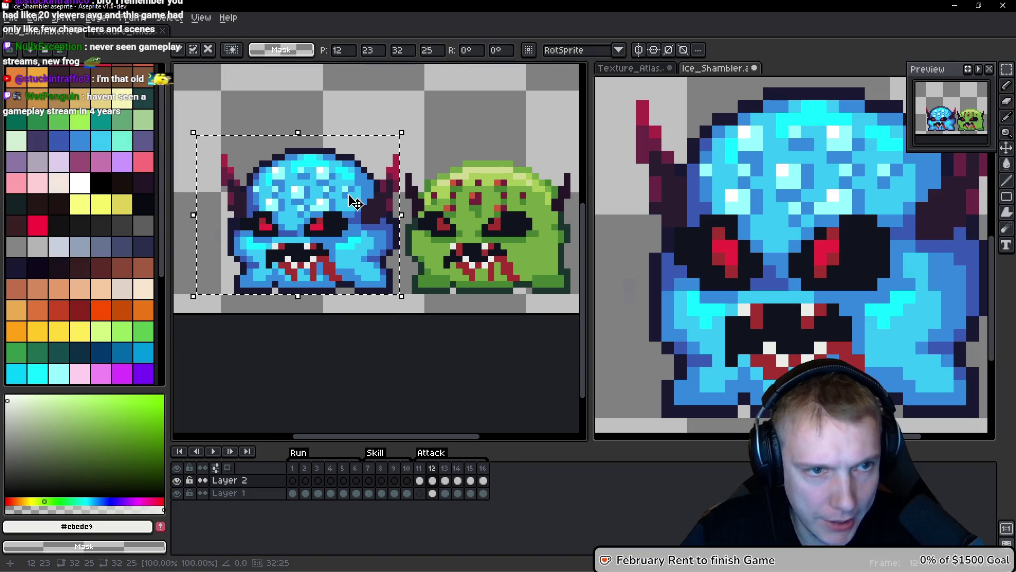
{"action": "key", "text": "ctrl+d"}
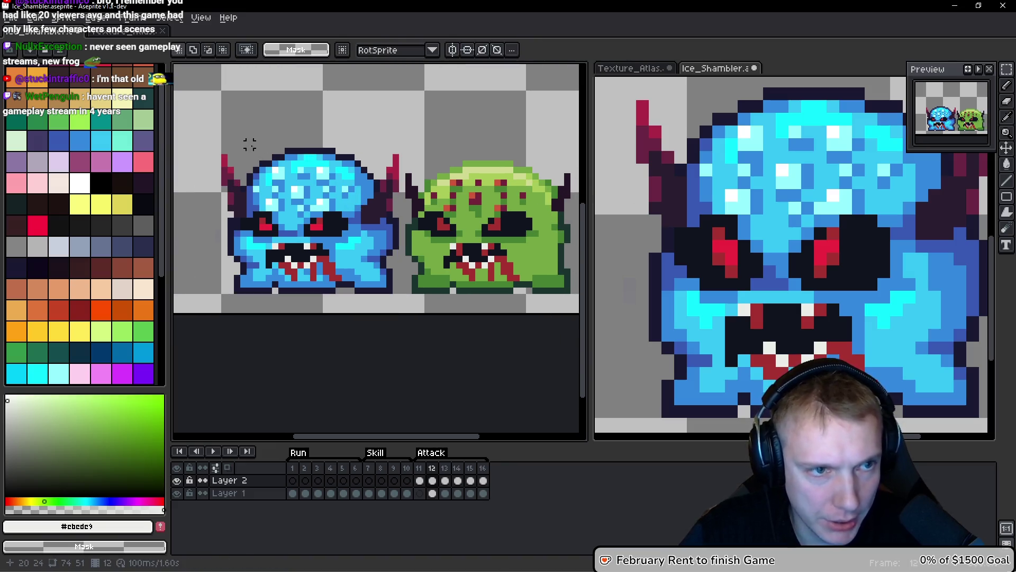
{"action": "mouse_move", "coordinate": [243, 144]}
{"action": "left_mouse_down"}
{"action": "mouse_move", "coordinate": [345, 155]}
{"action": "mouse_move", "coordinate": [372, 169]}
{"action": "left_mouse_up"}
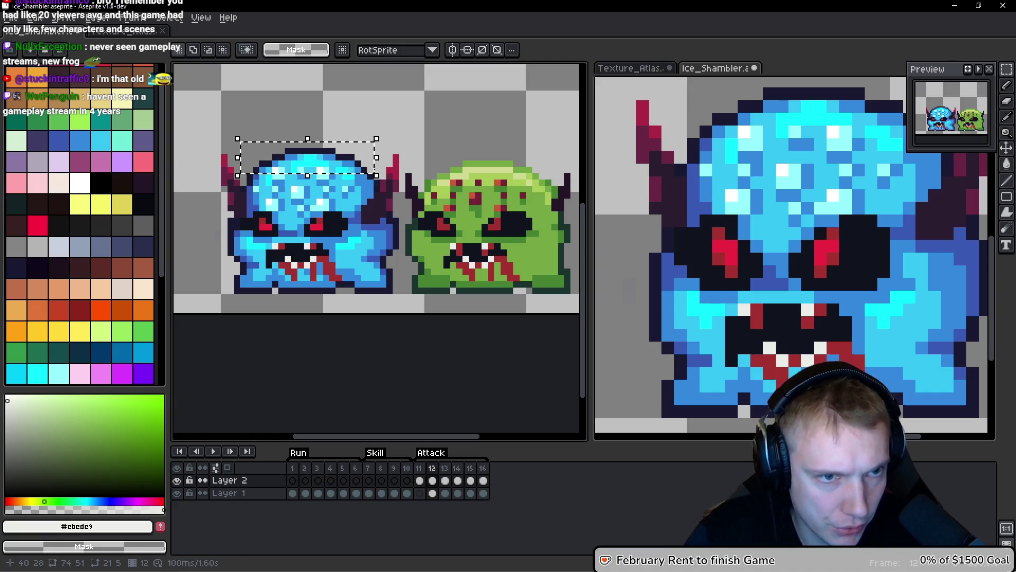
{"action": "key", "text": "ctrl+d"}
Select the whole blue monster and shift it right onto the green shambler's spot.
{"action": "scroll", "coordinate": [350, 160], "scroll_direction": "down", "scroll_amount": 1}
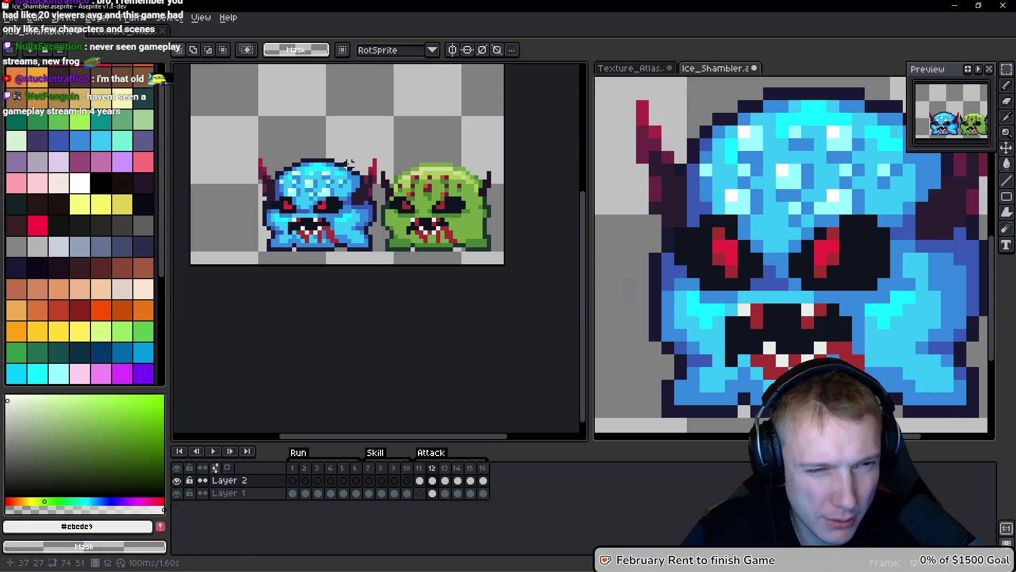
{"action": "scroll", "coordinate": [389, 175], "scroll_direction": "up", "scroll_amount": 1}
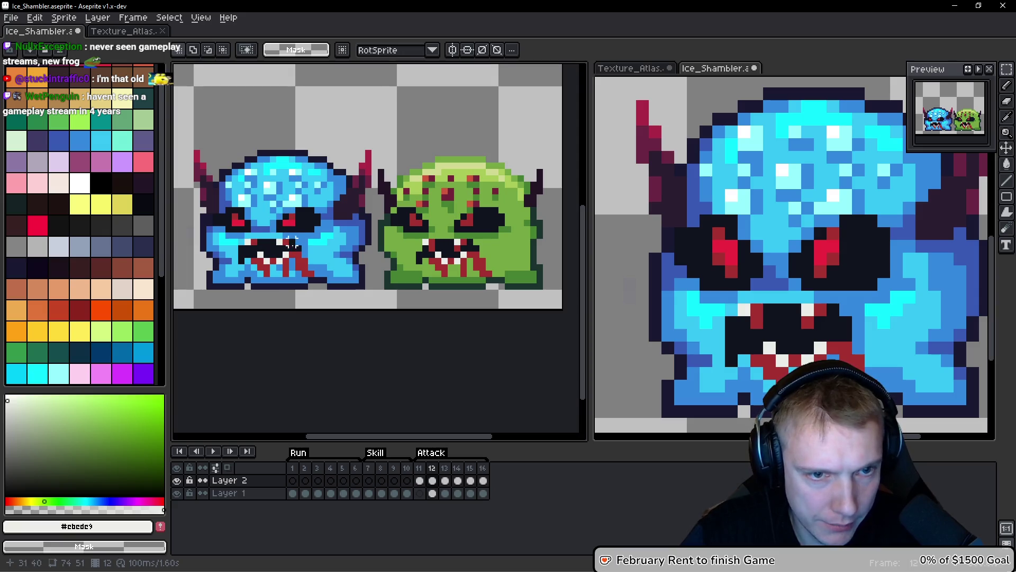
{"action": "scroll", "coordinate": [329, 260], "scroll_direction": "down", "scroll_amount": 2}
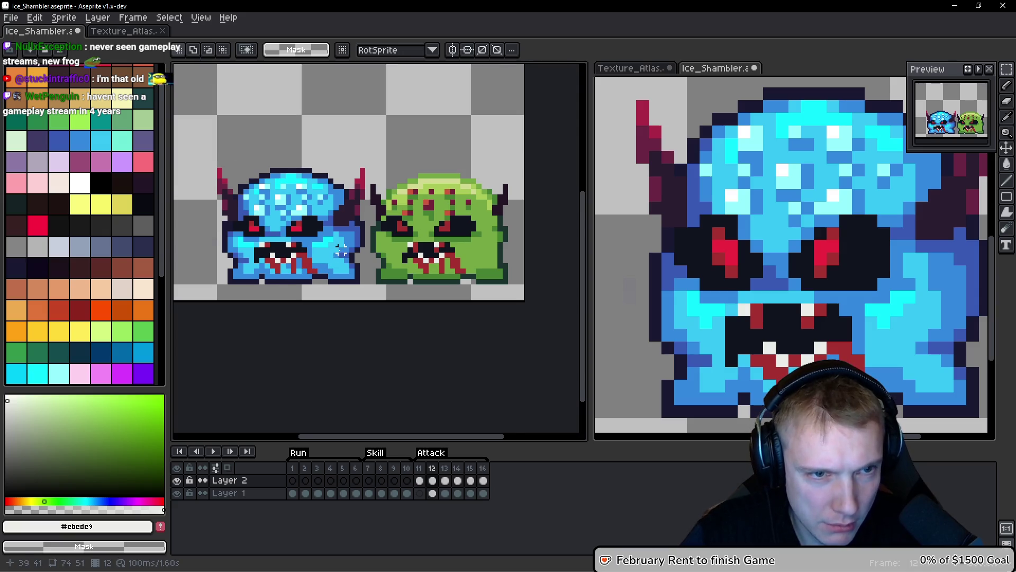
{"action": "left_click_drag", "start_coordinate": [221, 165], "coordinate": [360, 284]}
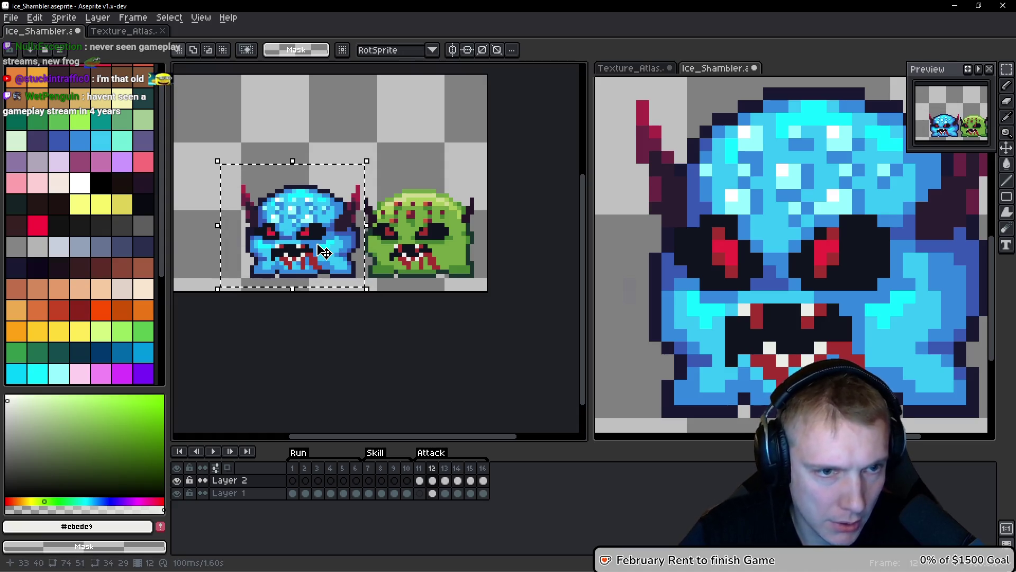
{"action": "left_click_drag", "start_coordinate": [315, 252], "coordinate": [323, 252]}
{"action": "key", "text": "Right"}
{"action": "key", "text": "Right"}
{"action": "key", "text": "Right"}
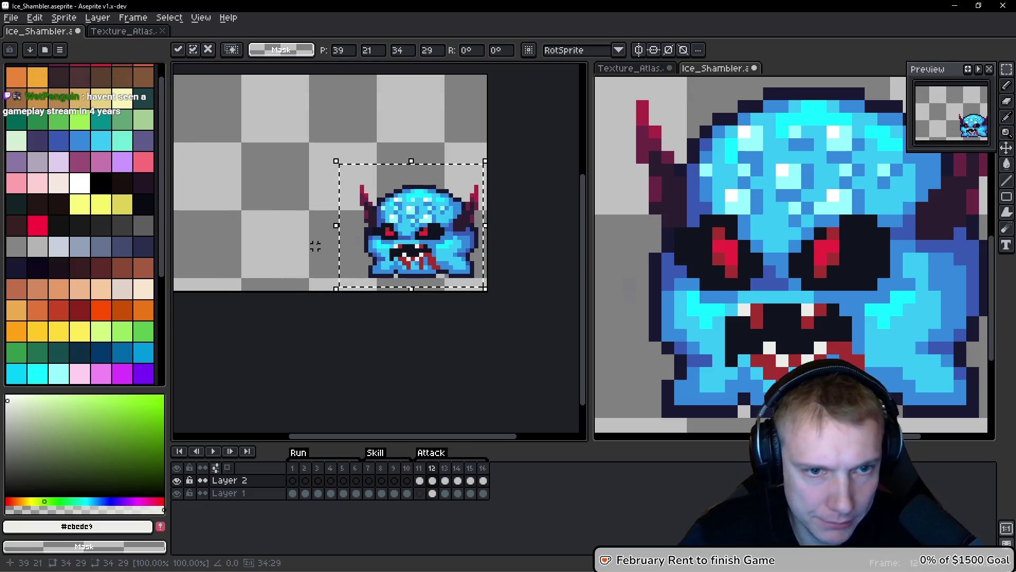
Nudge the blue monster two pixels left and back right, then commit its position.
{"action": "key", "text": "Left"}
{"action": "key", "text": "Left"}
{"action": "key", "text": "Right"}
{"action": "key", "text": "Right"}
{"action": "key", "text": "ctrl+d"}
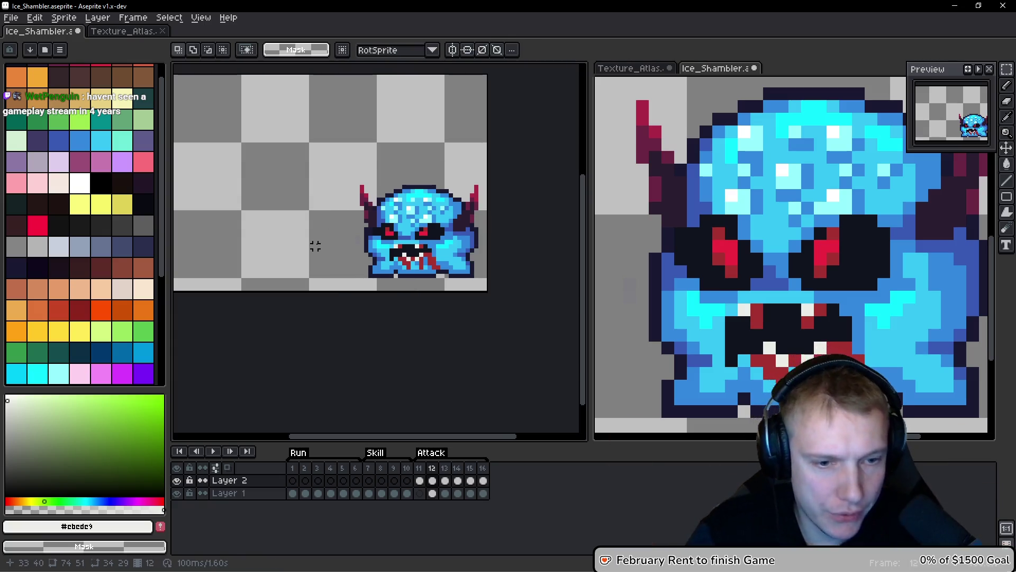
{"action": "key", "text": "h"}
Compare frame 12 against the slash attack frame 13, ending back on frame 12.
{"action": "key", "text": "Right"}
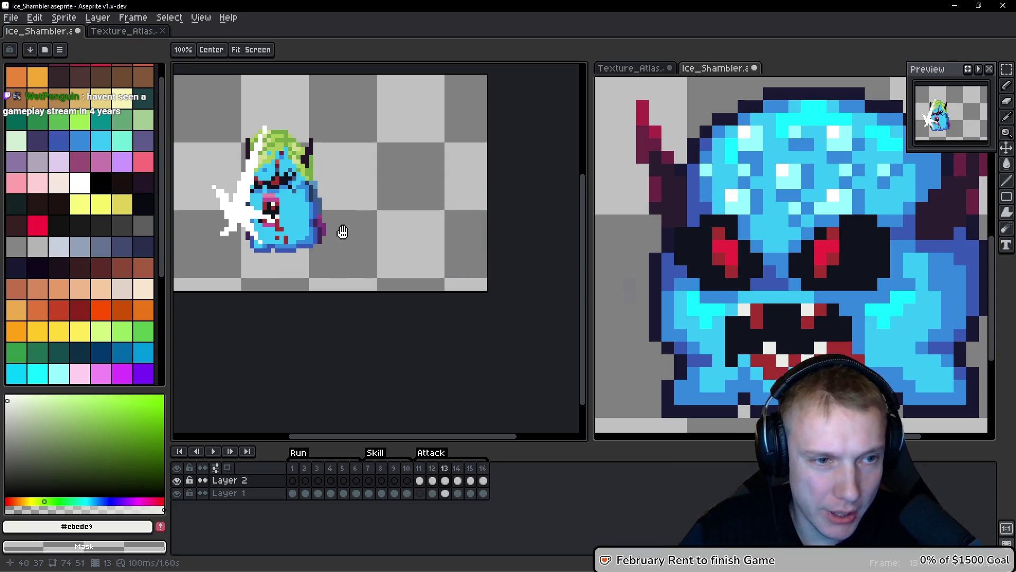
{"action": "key", "text": "Left"}
{"action": "key", "text": "Right"}
{"action": "key", "text": "Left"}
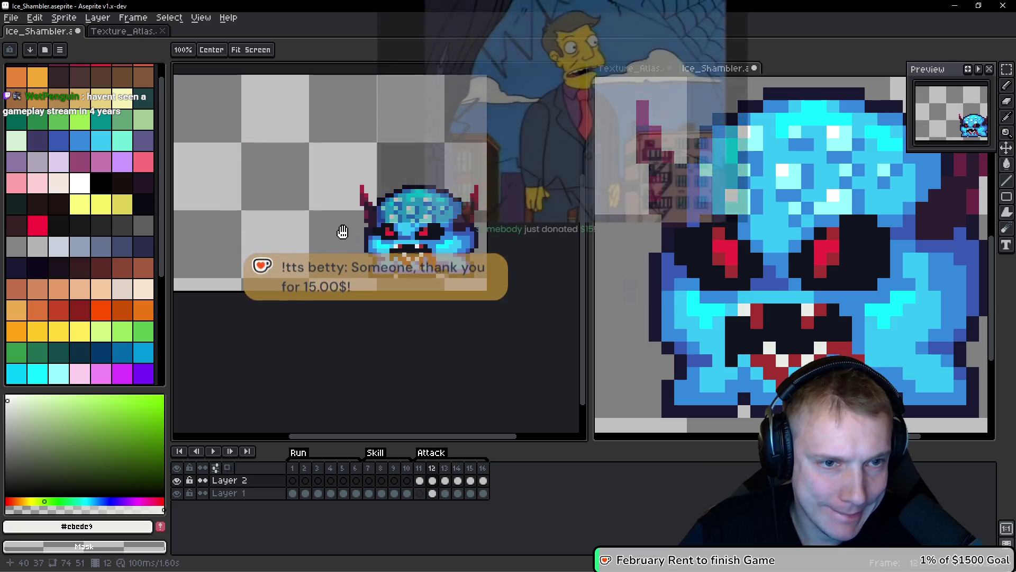
{"action": "key", "text": "m"}
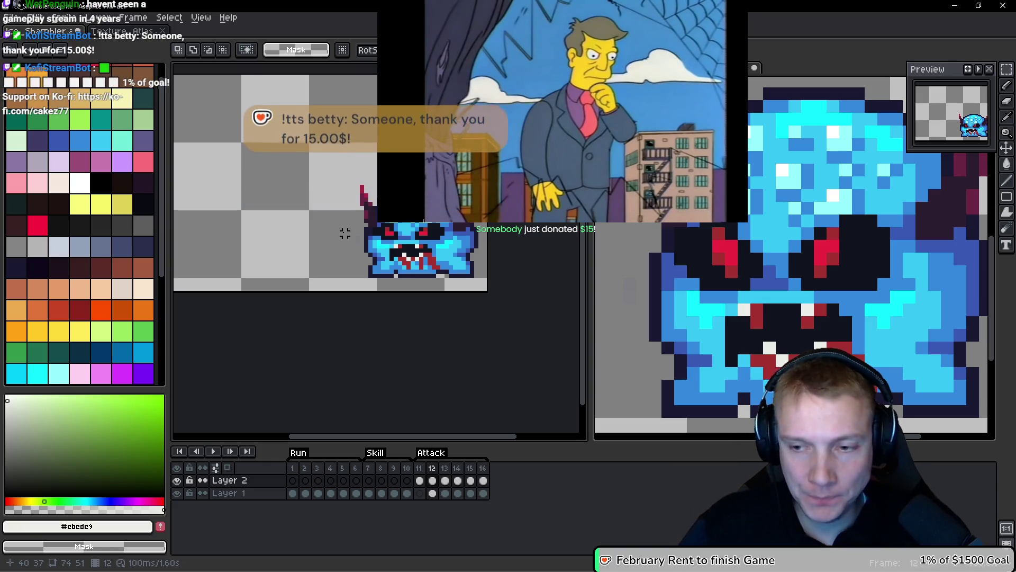